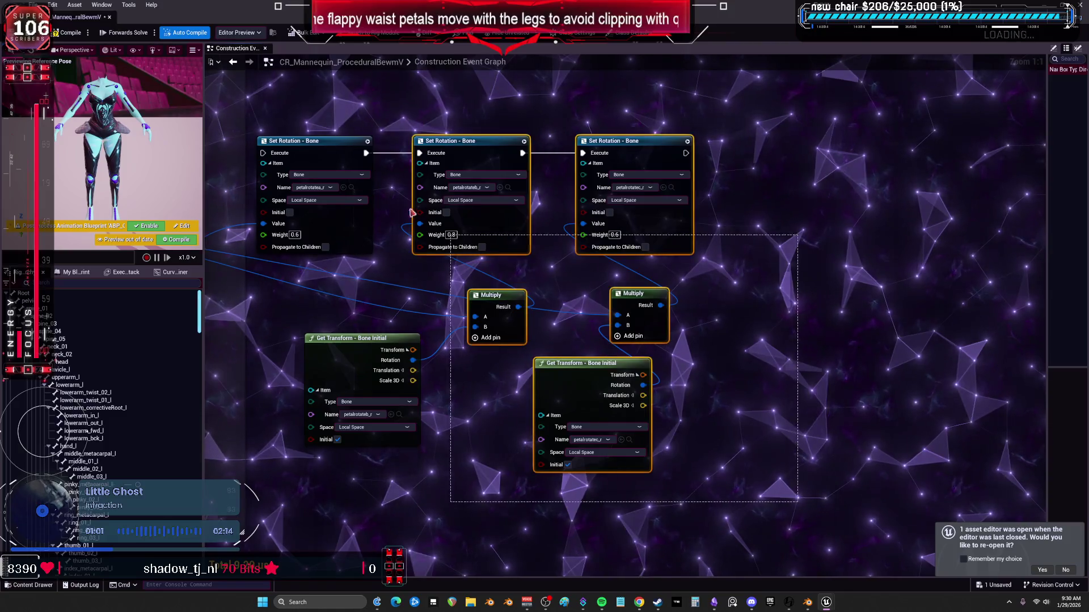
# Box-select the bone transform nodes in the Construction Event Graph, then switch to the Rig Graph
pyautogui.scroll(-4, 559, 236)
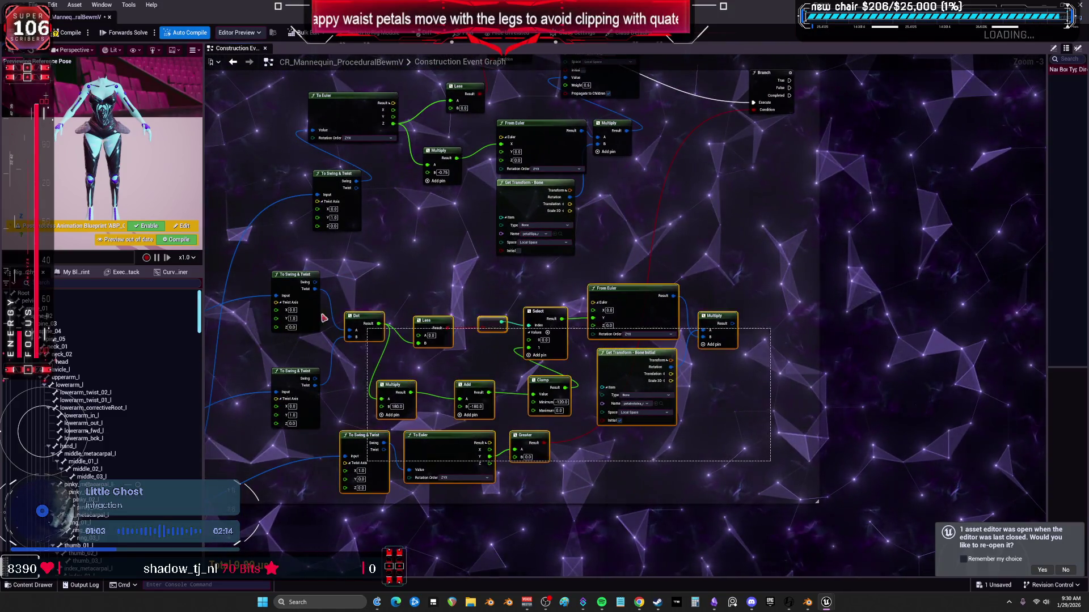
pyautogui.moveTo(335, 321); pyautogui.dragTo(569, 245, button='right')
pyautogui.moveTo(639, 477); pyautogui.dragTo(435, 391)
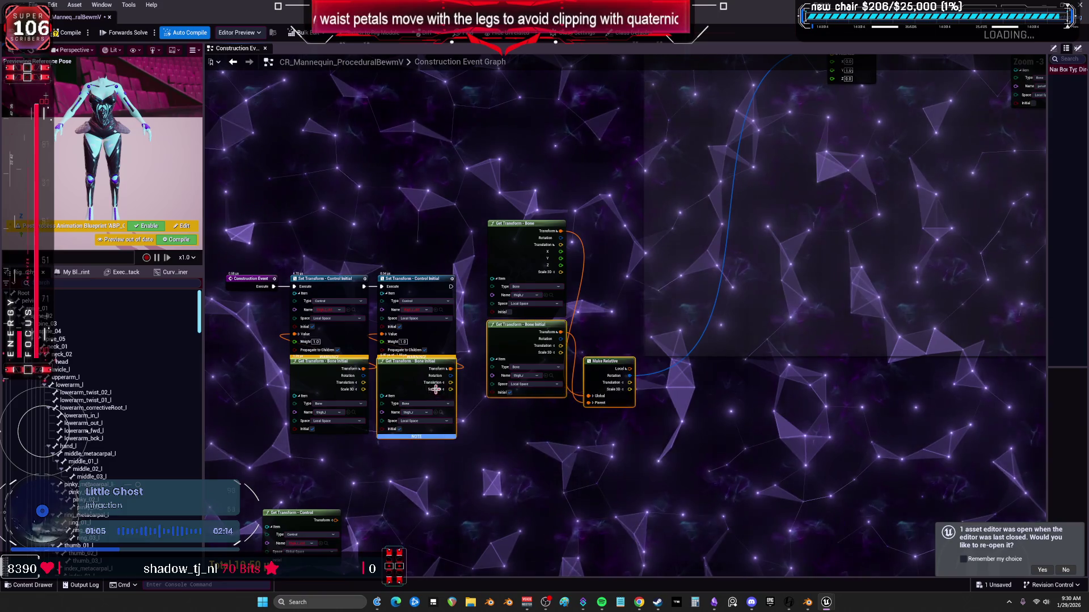
pyautogui.moveTo(439, 211); pyautogui.dragTo(516, 354)
pyautogui.moveTo(695, 379); pyautogui.dragTo(701, 376)
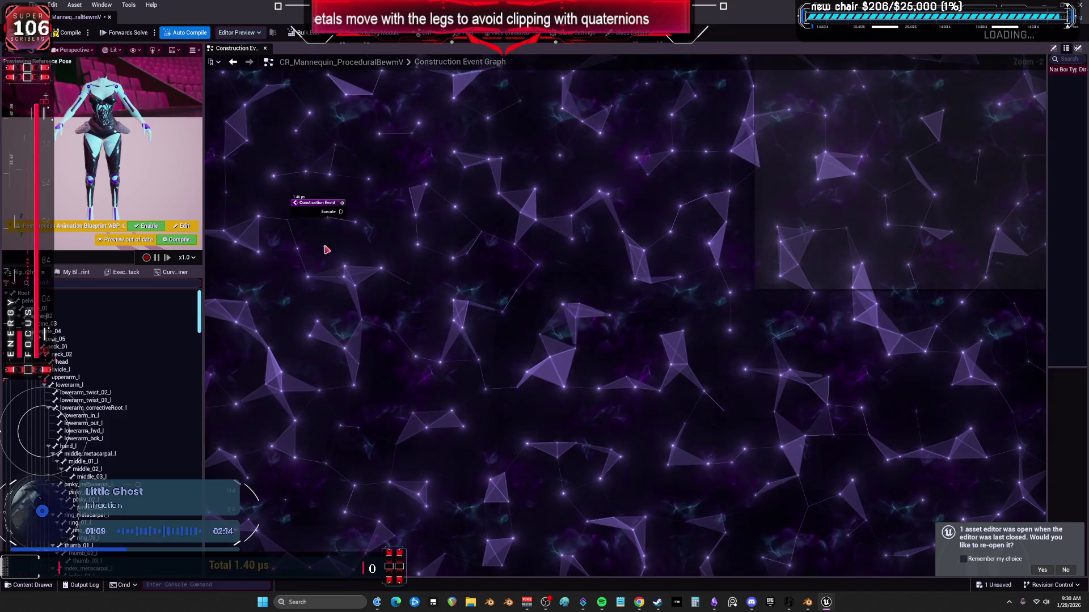
pyautogui.hotkey('alt', 'Left')
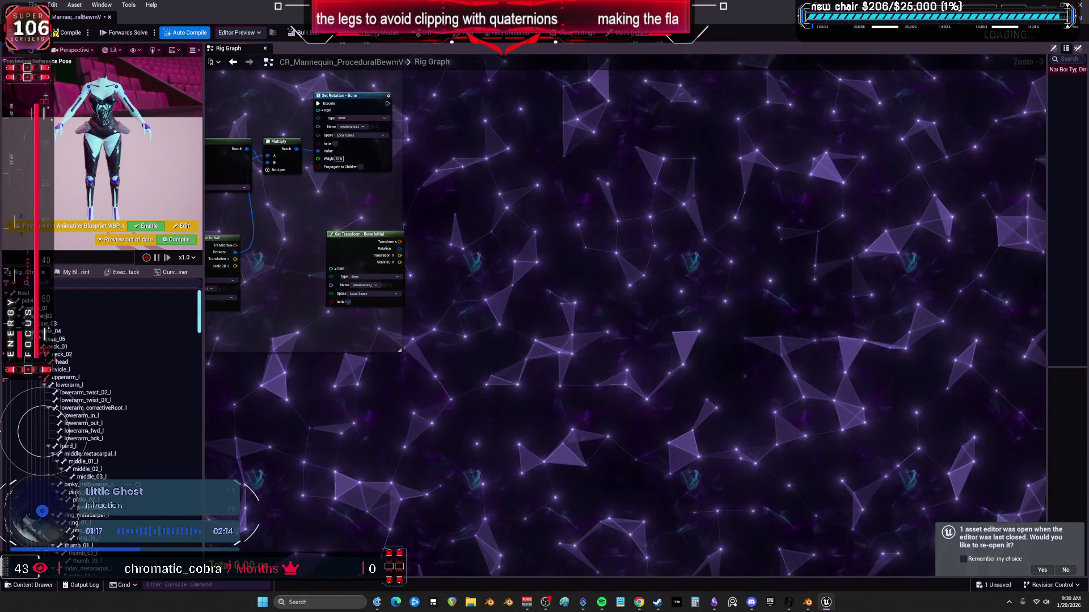
# Pan and zoom the Rig Graph until the 'copy rotations of arm' node group is in view
pyautogui.moveTo(426, 159); pyautogui.dragTo(688, 257, button='right')
pyautogui.moveTo(406, 171)
pyautogui.mouseDown(button='right')
pyautogui.moveTo(530, 122)
pyautogui.moveTo(692, 378)
pyautogui.mouseUp(button='right')
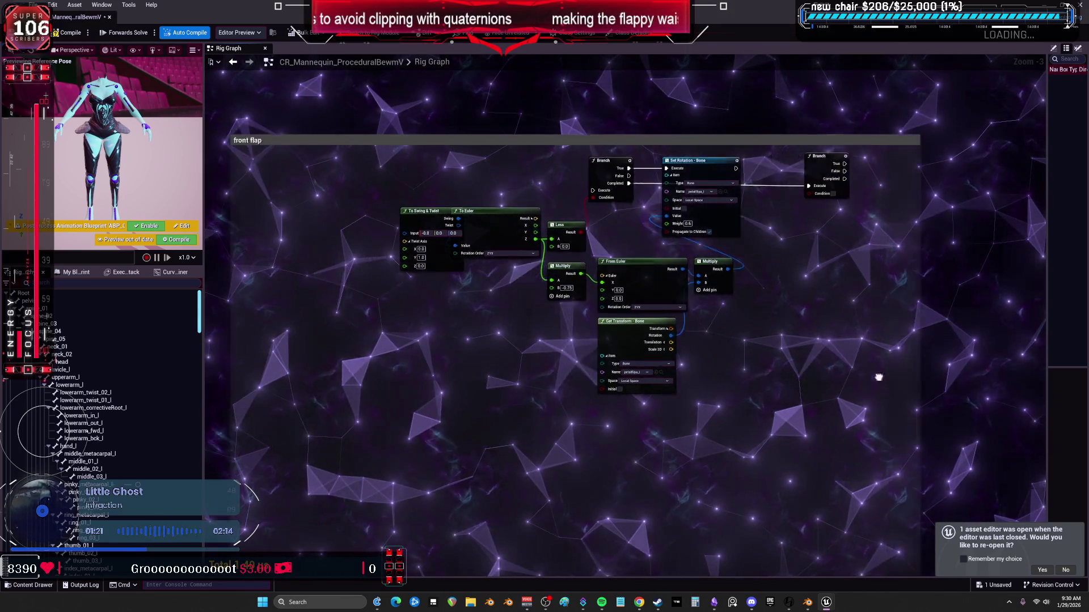
pyautogui.scroll(-5, 313, 100)
pyautogui.moveTo(312, 100); pyautogui.dragTo(528, 351, button='right')
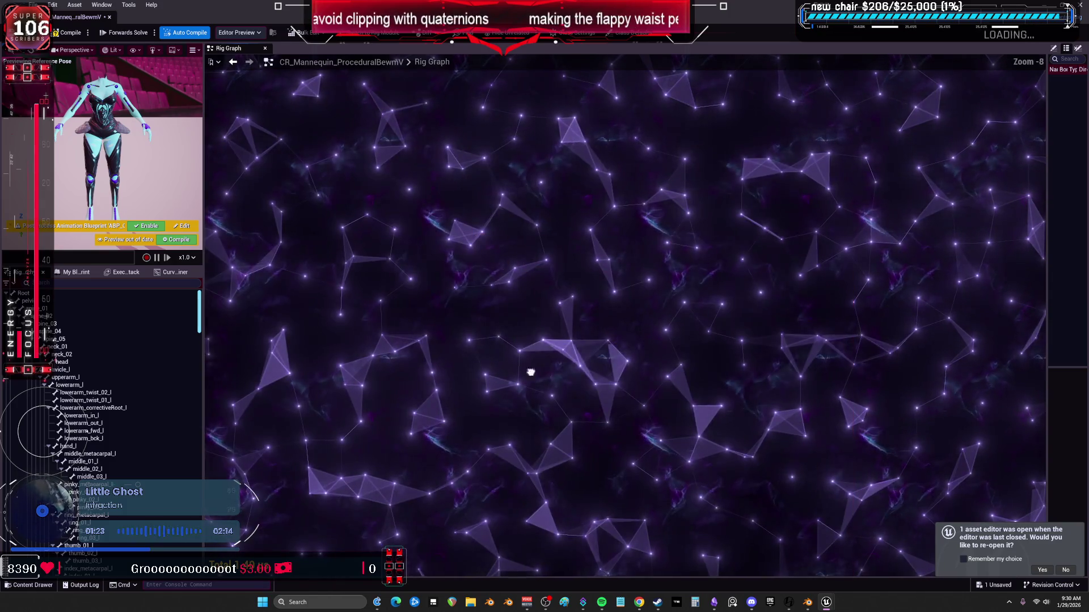
pyautogui.moveTo(672, 352); pyautogui.dragTo(587, 405, button='right')
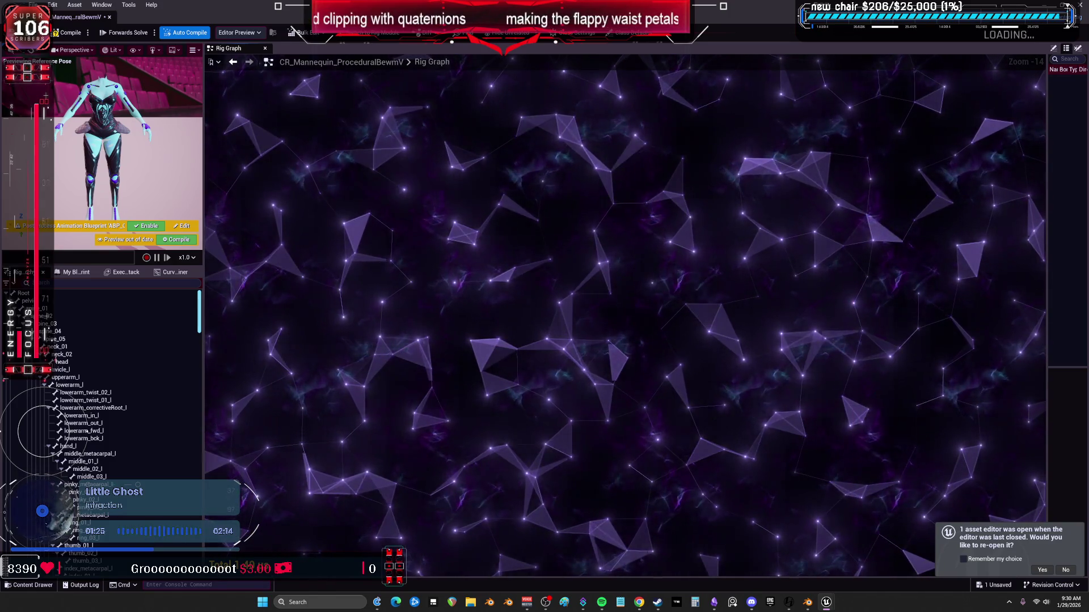
pyautogui.moveTo(502, 303); pyautogui.dragTo(656, 267, button='right')
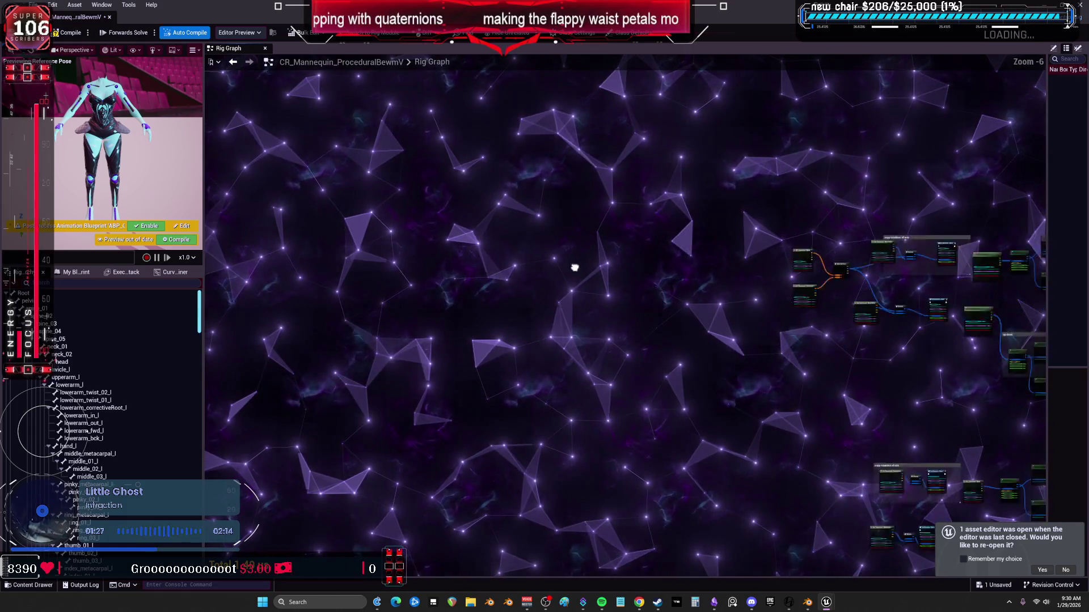
pyautogui.scroll(6, 870, 227)
pyautogui.scroll(-6, 700, 214)
pyautogui.moveTo(699, 213)
pyautogui.mouseDown(button='right')
pyautogui.moveTo(619, 294)
pyautogui.moveTo(590, 353)
pyautogui.mouseUp(button='right')
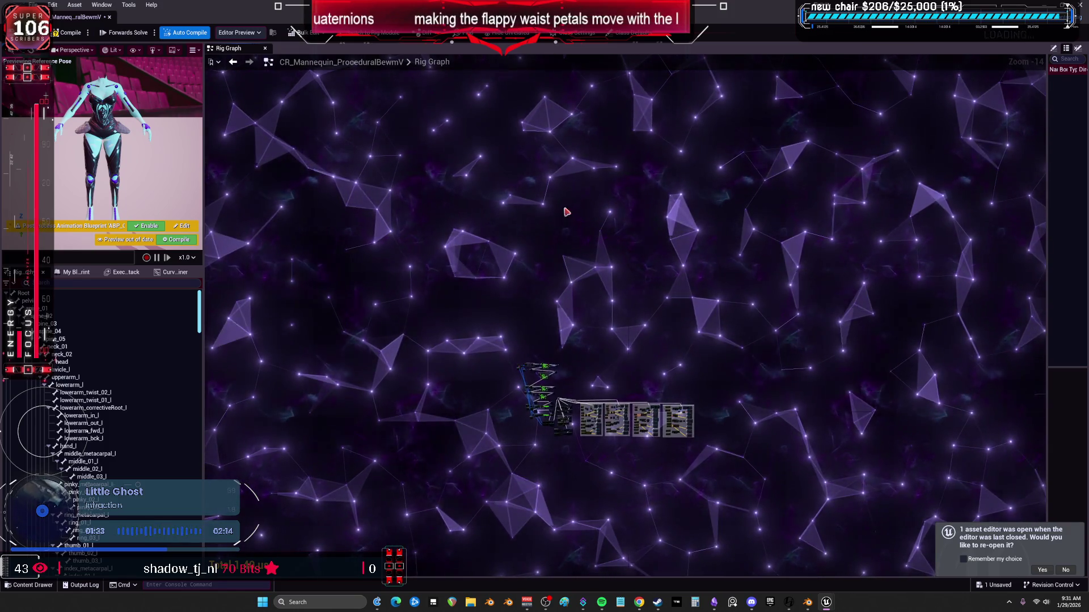
pyautogui.moveTo(557, 303); pyautogui.dragTo(631, 178, button='right')
pyautogui.scroll(5, 610, 194)
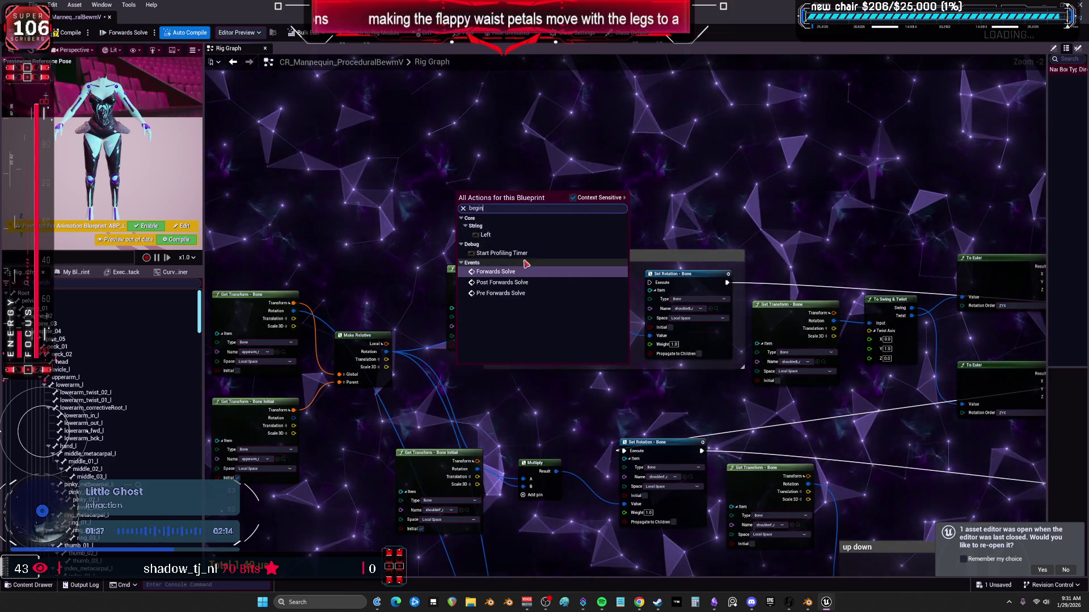
# Wire the Forwards Solve event into the Set Rotation node and reposition the event node
pyautogui.moveTo(499, 158); pyautogui.dragTo(704, 268)
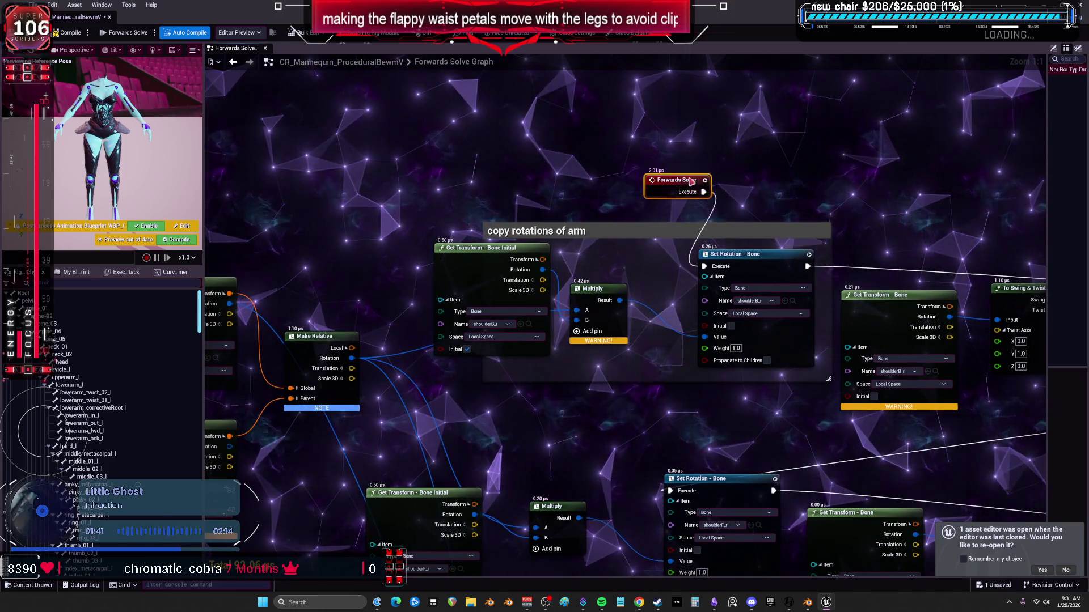
pyautogui.moveTo(685, 181); pyautogui.dragTo(712, 181)
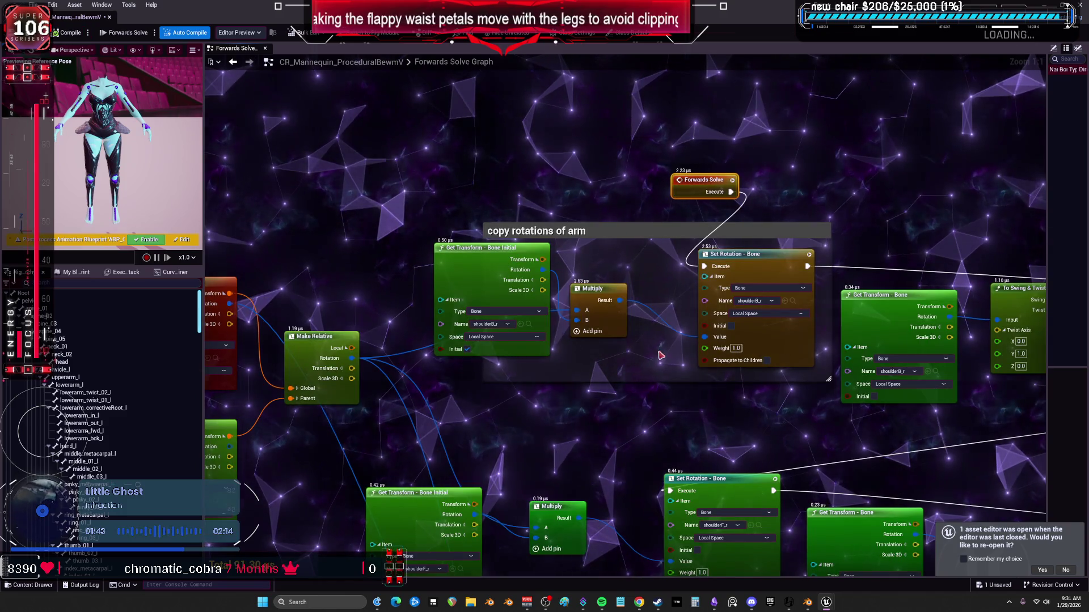
pyautogui.scroll(-5, 660, 350)
pyautogui.moveTo(648, 282); pyautogui.dragTo(458, 178, button='right')
# Save the control rig with Ctrl+S and return to the level editor
pyautogui.hotkey('ctrl', 's')
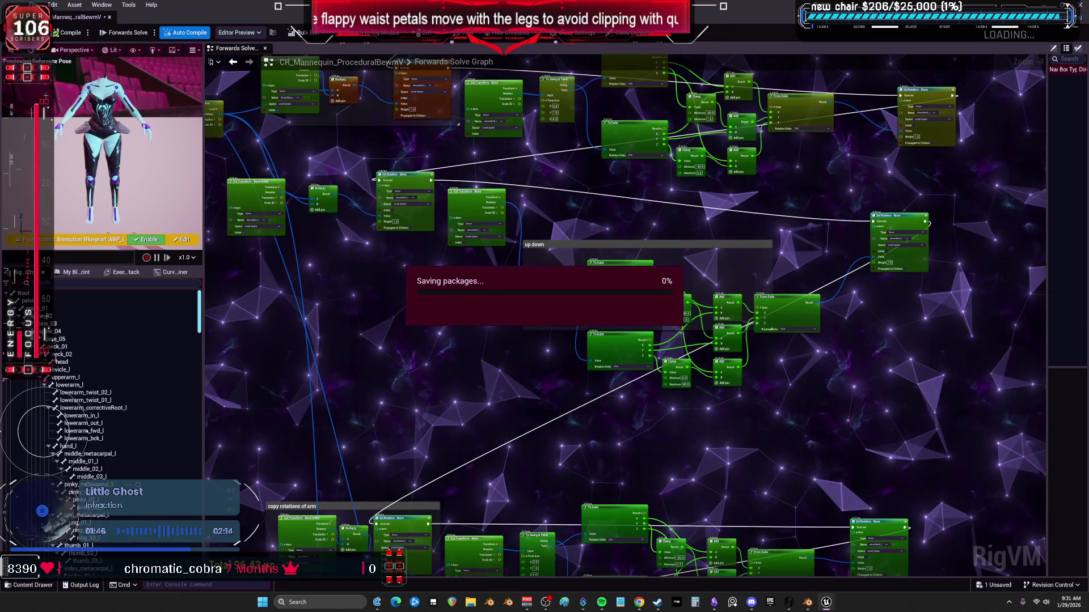
pyautogui.moveTo(358, 319)
pyautogui.mouseDown(button='right')
pyautogui.moveTo(378, 188)
pyautogui.moveTo(335, 80)
pyautogui.moveTo(340, 34)
pyautogui.mouseUp(button='right')
pyautogui.scroll(-2, 567, 187)
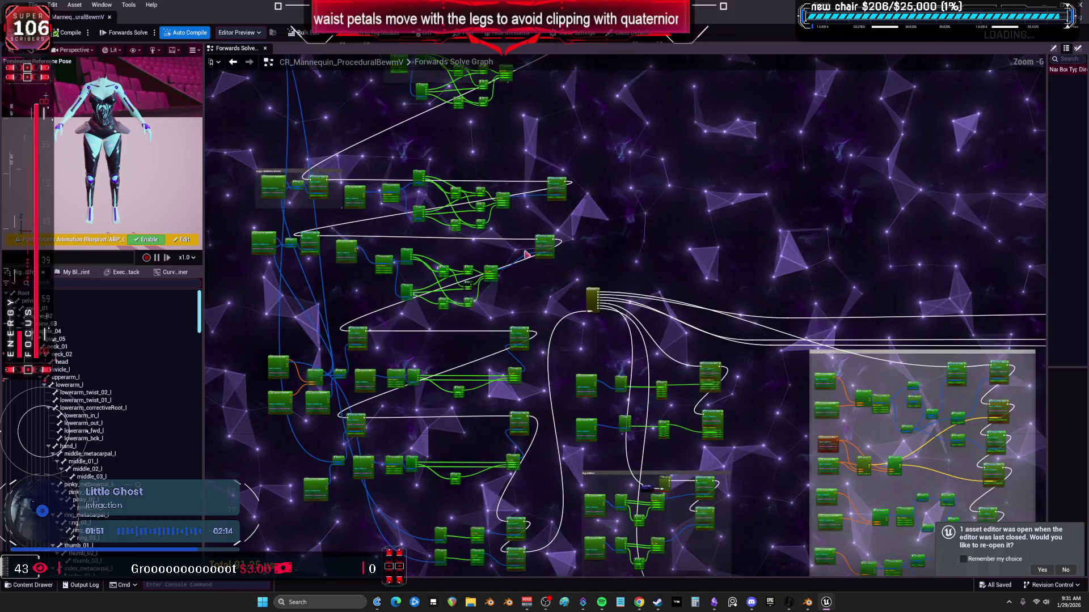
pyautogui.scroll(-2, 554, 257)
pyautogui.hotkey('alt', 'Tab')
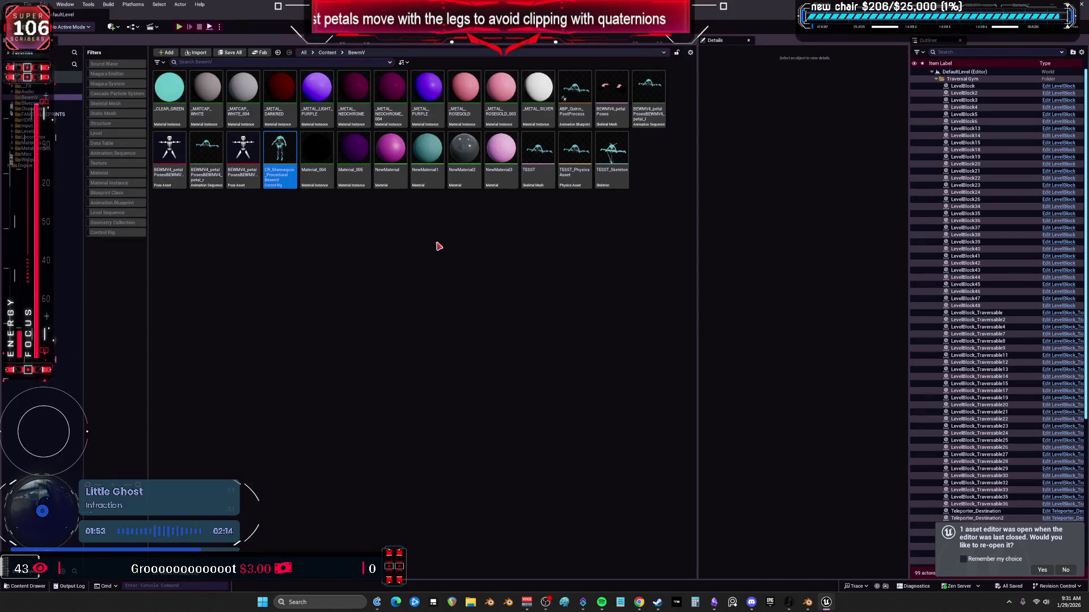
# Select the procedural control rig asset in the content browser, then bring Blender forward
pyautogui.click(28, 4)
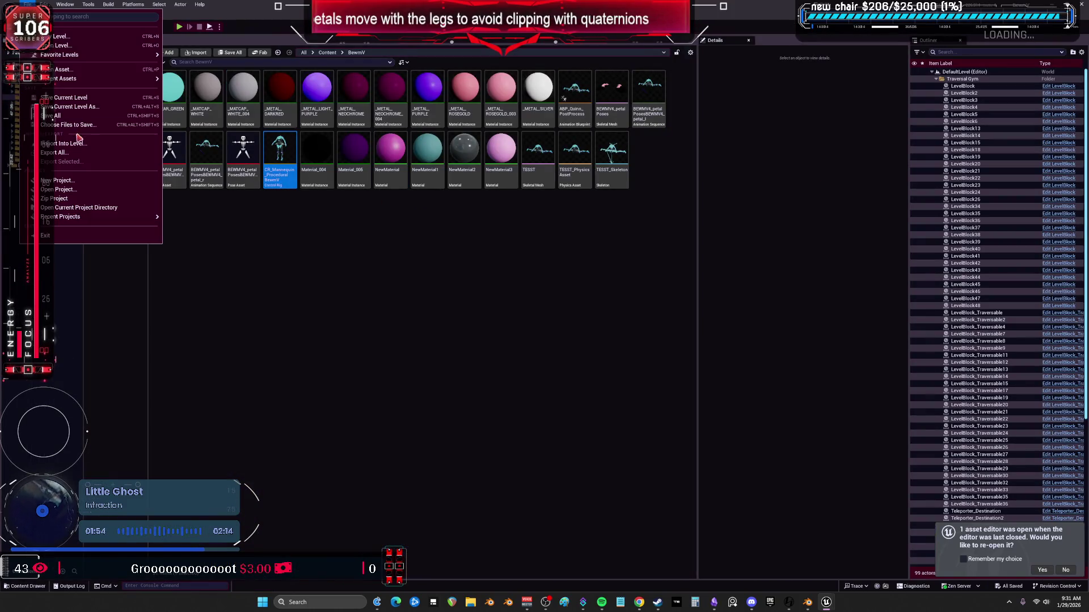
pyautogui.click(56, 116)
pyautogui.click(243, 149)
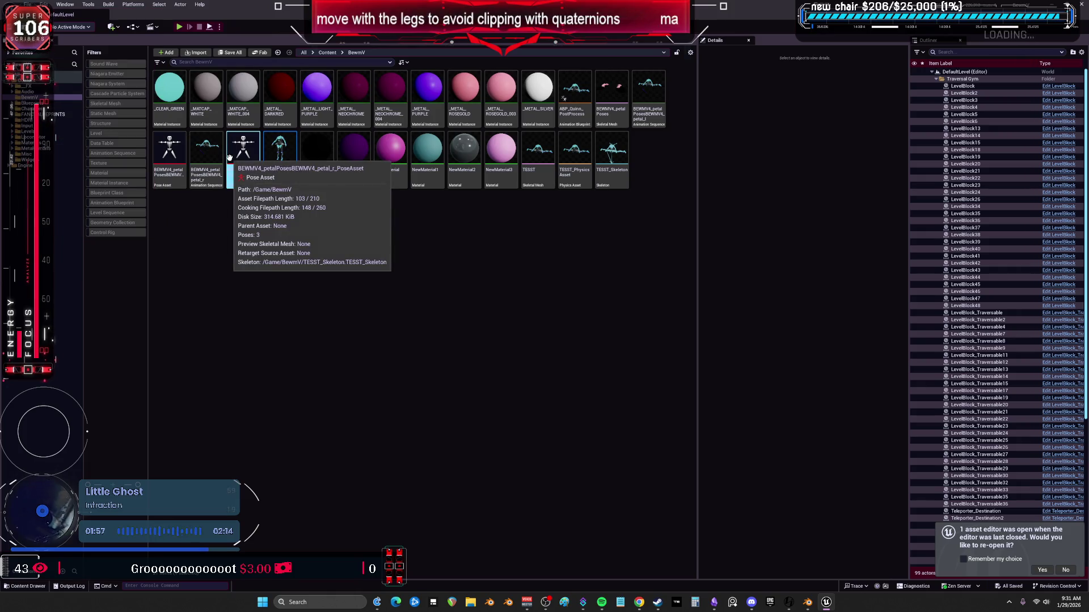
pyautogui.click(279, 171)
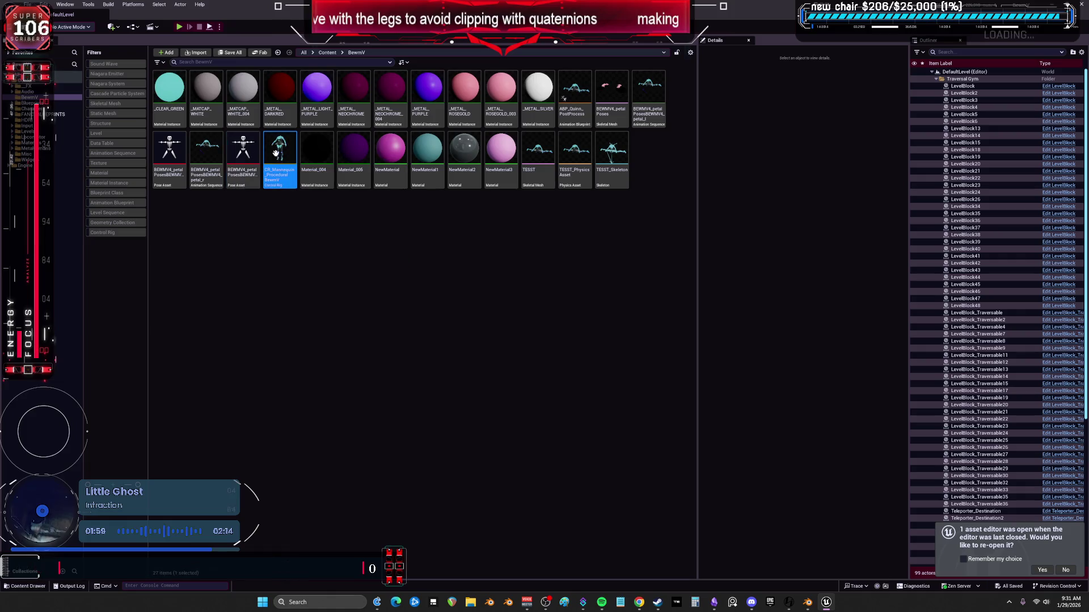
pyautogui.moveTo(808, 604)
pyautogui.click(841, 553)
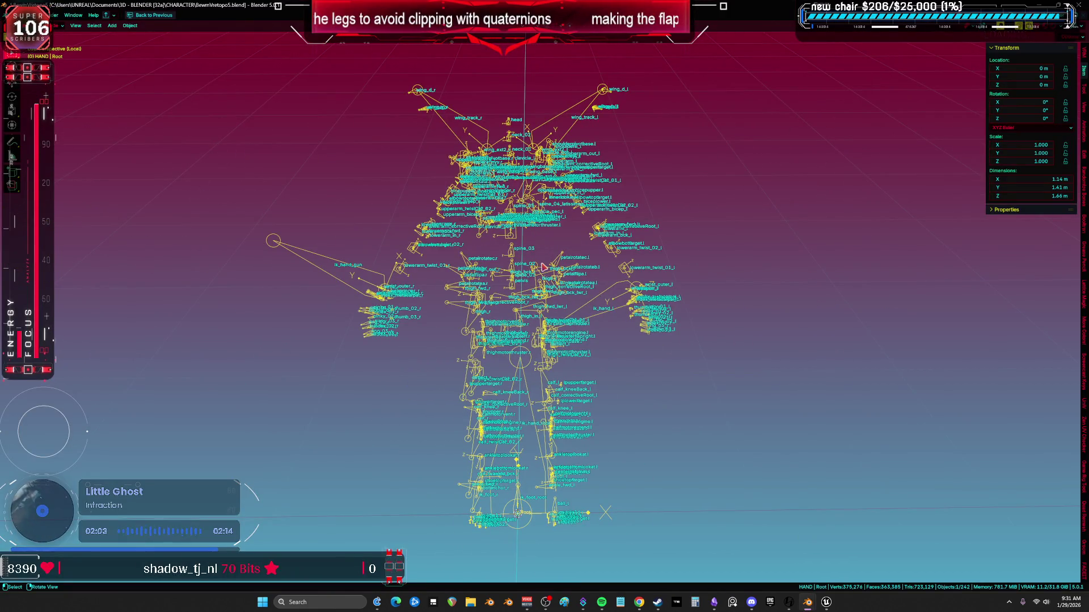
# Leave local view and set the viewport shading to Material Preview
pyautogui.press('KP_Divide')
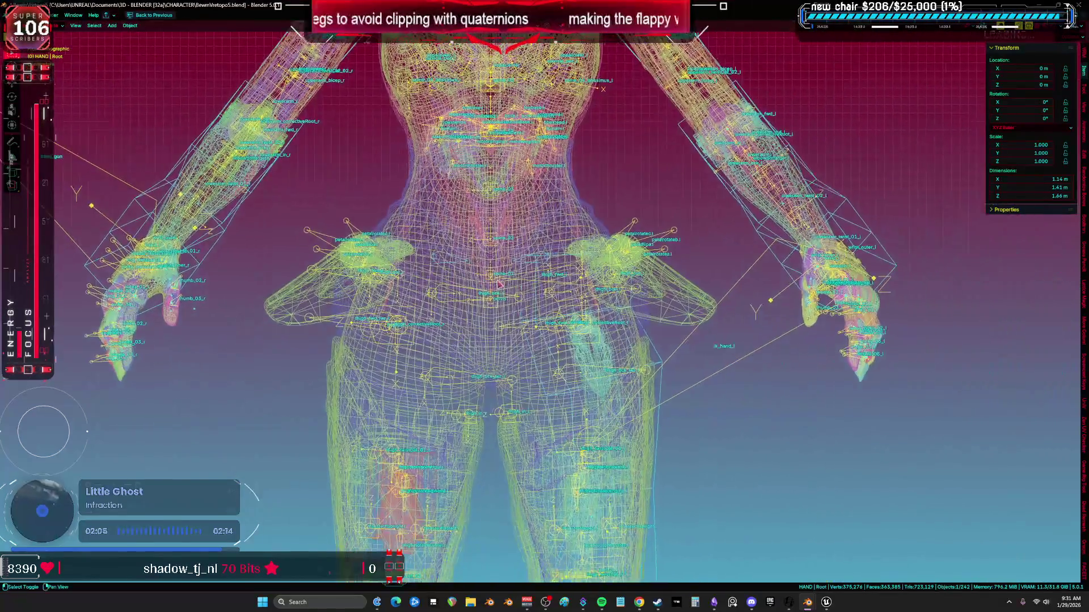
pyautogui.press('z')
pyautogui.click(688, 252)
pyautogui.scroll(-3, 656, 199)
pyautogui.press('z')
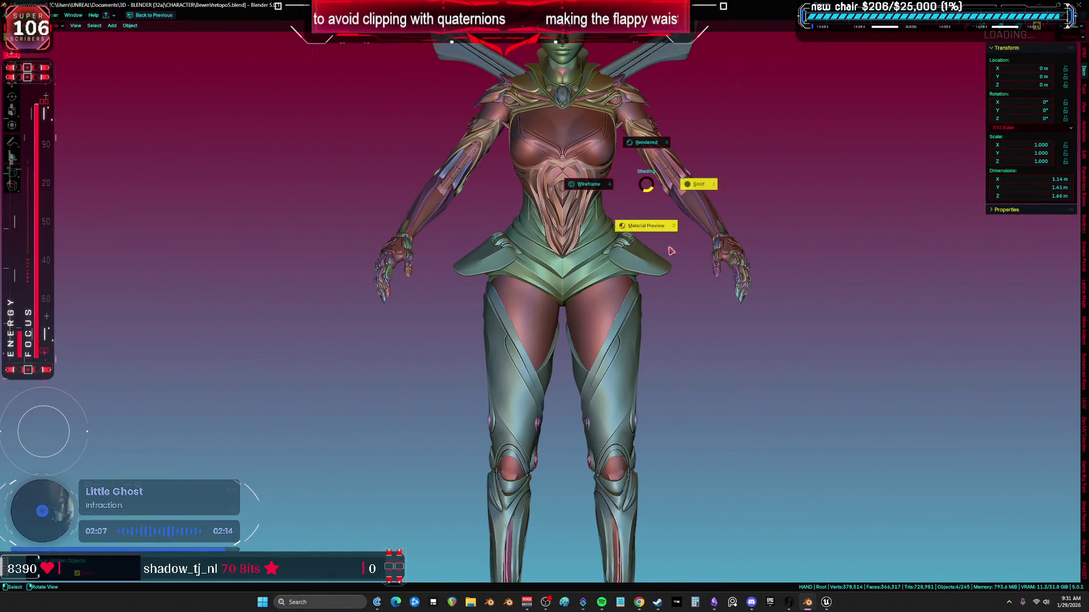
pyautogui.click(645, 187)
pyautogui.keyDown('shift'); pyautogui.moveTo(637, 198); pyautogui.dragTo(623, 283, button='middle'); pyautogui.keyUp('shift')
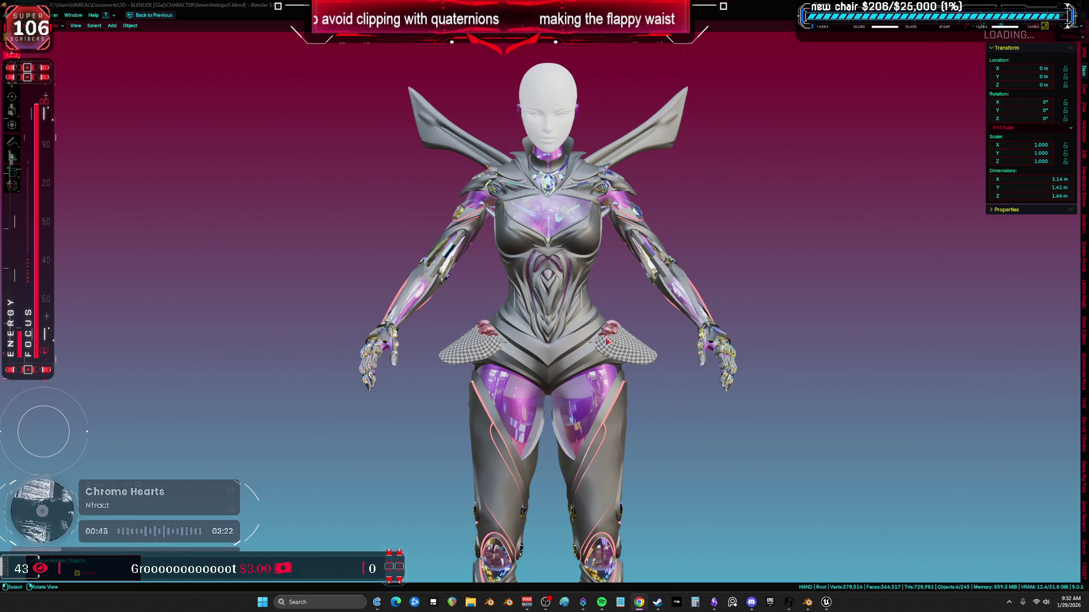
# Isolate the waist petal mesh Cylinder.050 in local view, enter Edit Mode, and select linked geometry
pyautogui.scroll(3, 605, 343)
pyautogui.keyDown('shift'); pyautogui.moveTo(605, 342); pyautogui.dragTo(644, 182, button='middle'); pyautogui.keyUp('shift')
pyautogui.moveTo(601, 376)
pyautogui.mouseDown(button='middle')
pyautogui.moveTo(498, 279)
pyautogui.moveTo(544, 352)
pyautogui.moveTo(624, 289)
pyautogui.moveTo(651, 297)
pyautogui.moveTo(688, 387)
pyautogui.moveTo(637, 311)
pyautogui.moveTo(730, 347)
pyautogui.moveTo(778, 306)
pyautogui.moveTo(723, 327)
pyautogui.moveTo(514, 279)
pyautogui.moveTo(681, 307)
pyautogui.mouseUp(button='middle')
pyautogui.click(636, 311)
pyautogui.press('KP_Divide')
pyautogui.press('Tab')
pyautogui.press('l')
pyautogui.hotkey('ctrl', 'Tab')
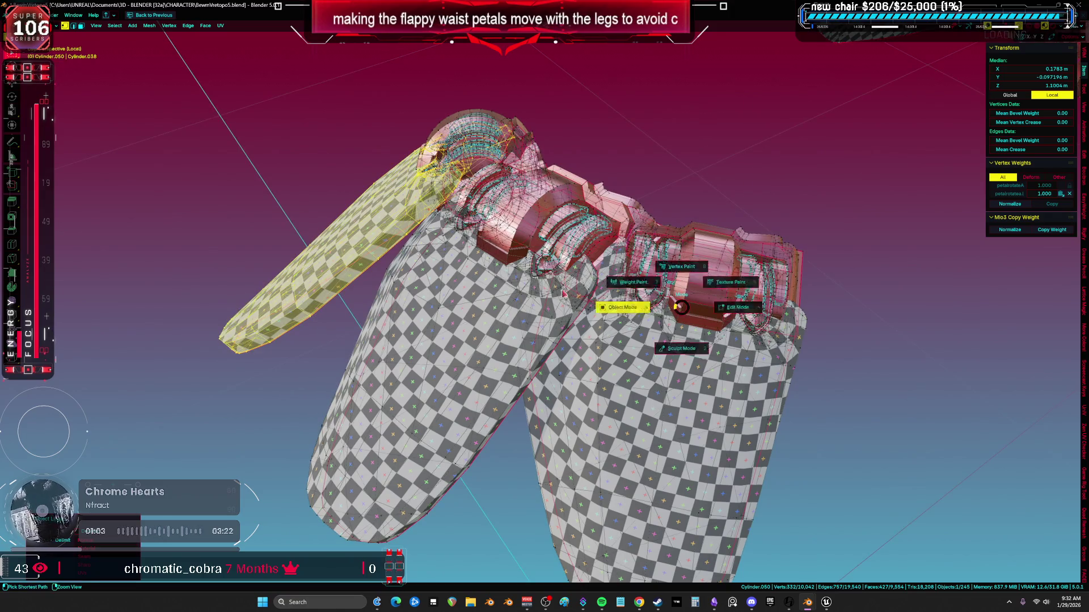
# Return to Object Mode, snap to front view, and turn on X-ray
pyautogui.click(581, 295)
pyautogui.press('KP_1')
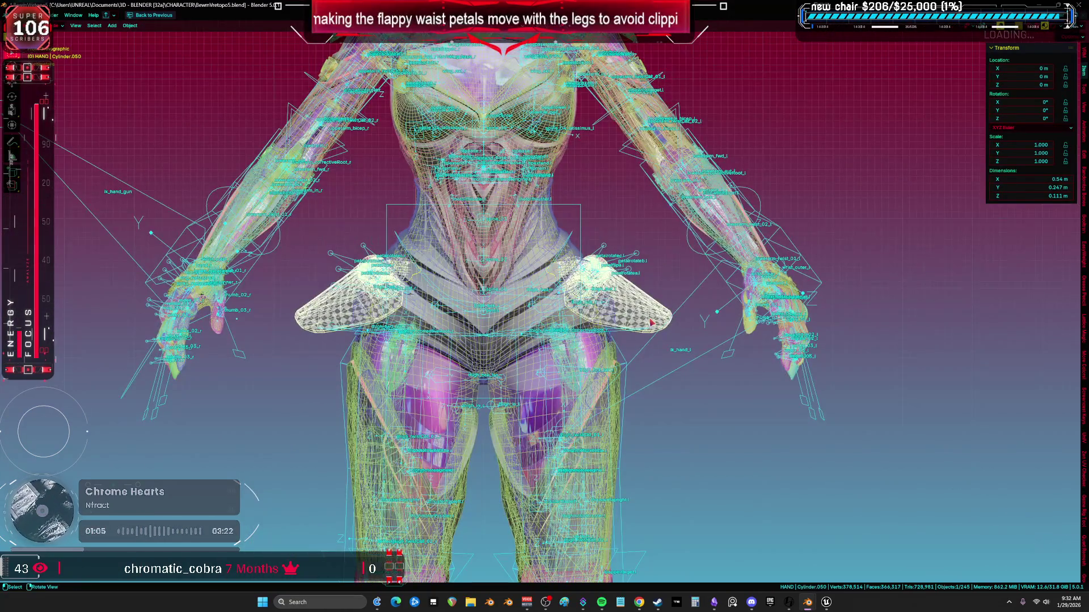
pyautogui.hotkey('shift', 'alt', 'z')
pyautogui.moveTo(651, 322)
pyautogui.mouseDown(button='middle')
pyautogui.moveTo(551, 342)
pyautogui.moveTo(435, 256)
pyautogui.moveTo(656, 291)
pyautogui.moveTo(464, 296)
pyautogui.moveTo(530, 278)
pyautogui.moveTo(565, 347)
pyautogui.mouseUp(button='middle')
pyautogui.hotkey('shift', 'alt', 'z')
# Orbit to the character's back and view the shaded model with overlays hidden
pyautogui.hotkey('shift', 'alt', 'z')
pyautogui.hotkey('alt', 'z')
pyautogui.hotkey('alt', 'z')
pyautogui.hotkey('shift', 'alt', 'z')
pyautogui.press('KP_1')
pyautogui.scroll(2, 566, 347)
pyautogui.scroll(-2, 565, 346)
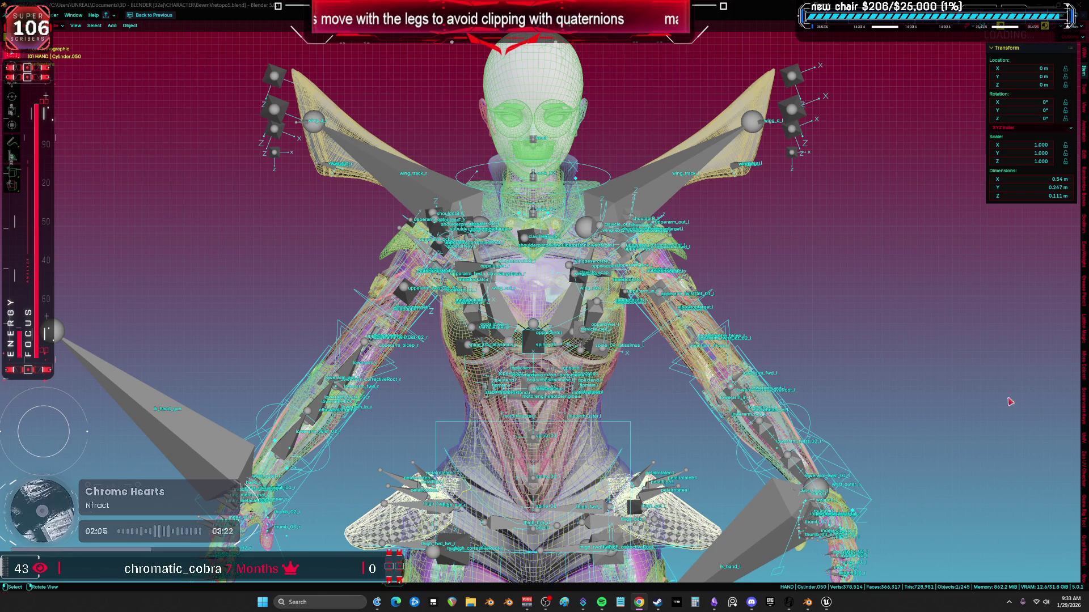
pyautogui.moveTo(675, 432)
pyautogui.mouseDown(button='middle')
pyautogui.moveTo(865, 438)
pyautogui.moveTo(608, 468)
pyautogui.moveTo(712, 427)
pyautogui.mouseUp(button='middle')
pyautogui.hotkey('shift', 'alt', 'z')
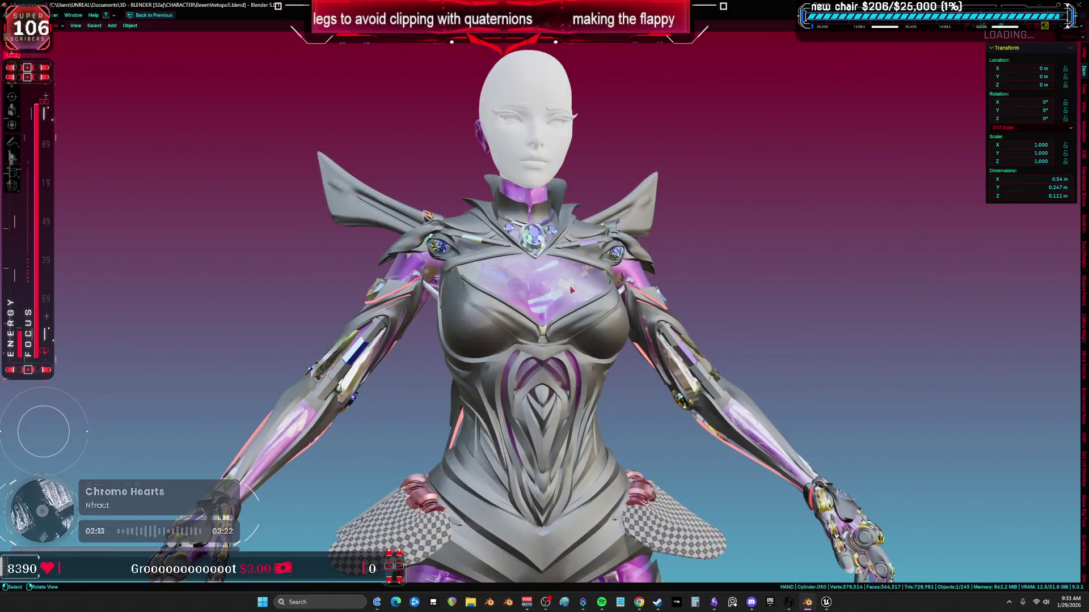
# Toggle overlays, orbit to a rear-side view of the legs, then snap to front view
pyautogui.scroll(5, 587, 352)
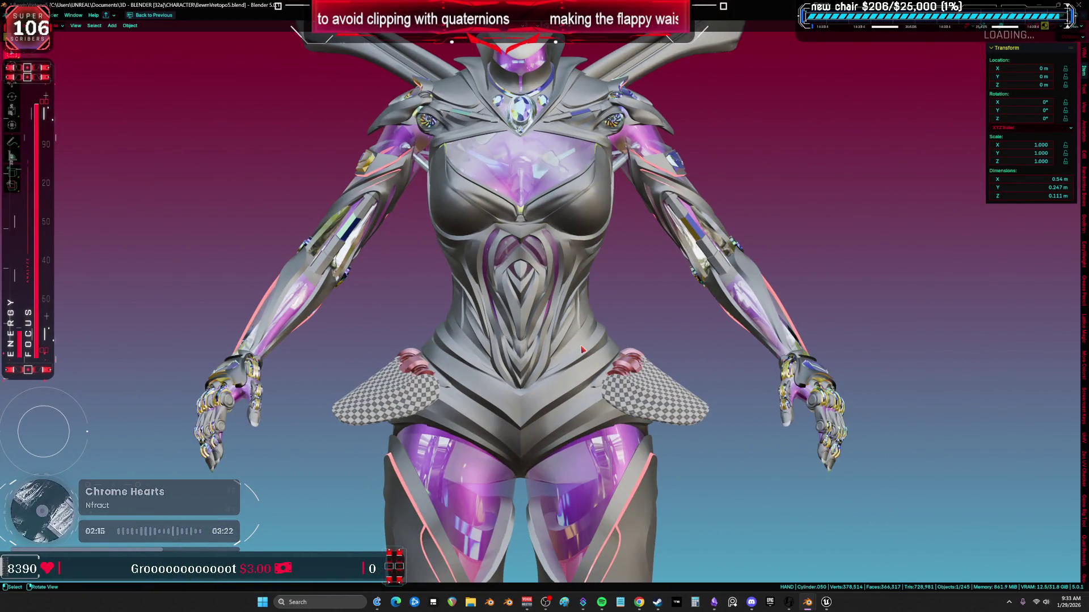
pyautogui.scroll(-5, 582, 350)
pyautogui.hotkey('shift', 'alt', 'z')
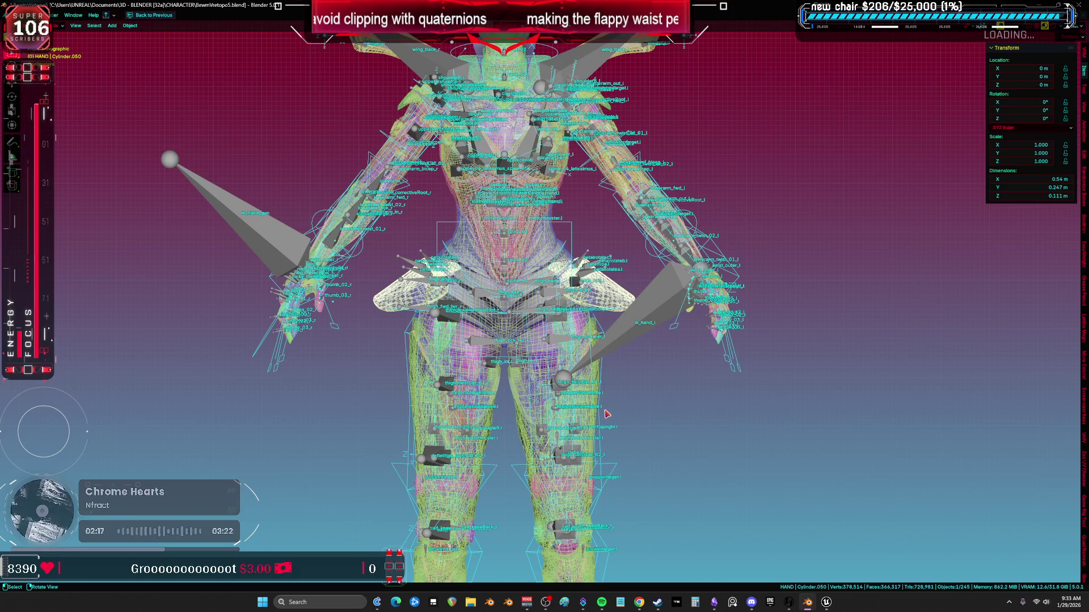
pyautogui.scroll(6, 607, 415)
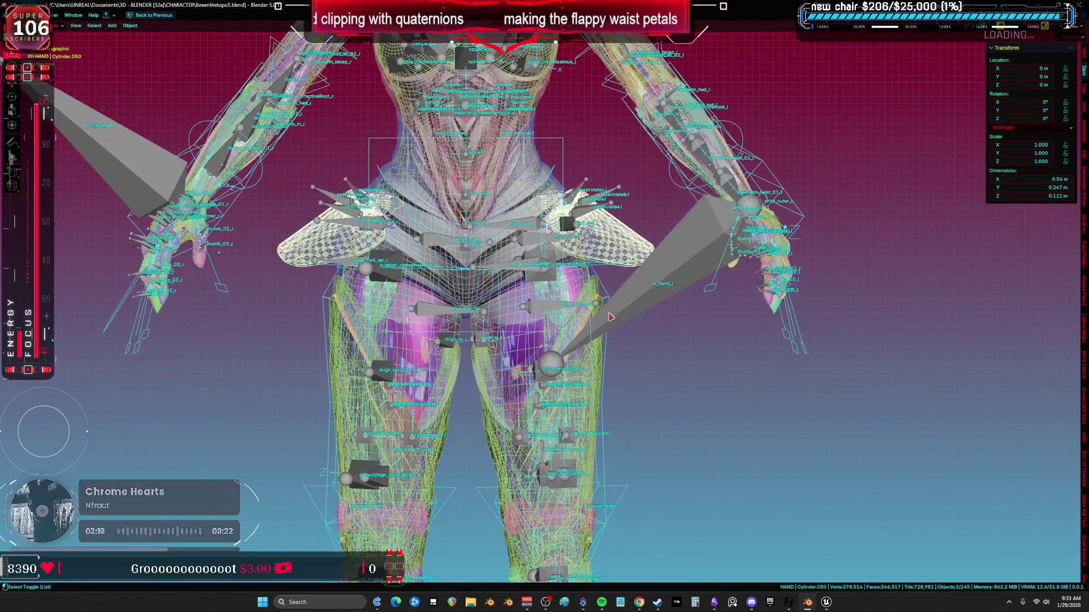
pyautogui.hotkey('shift', 'alt', 'z')
pyautogui.keyDown('shift'); pyautogui.scroll(-10, 617, 276); pyautogui.keyUp('shift')
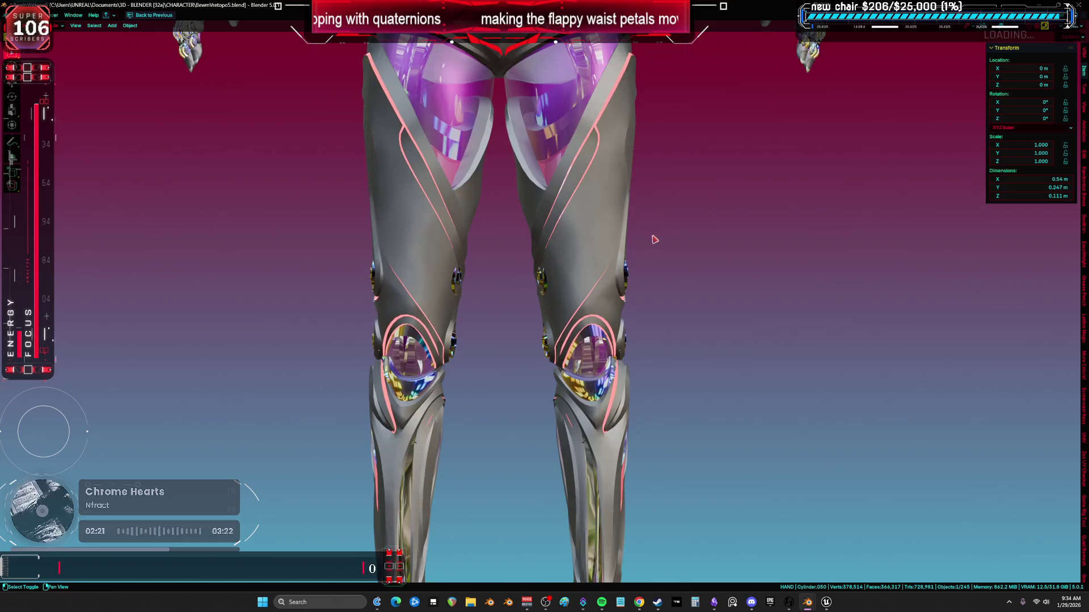
pyautogui.moveTo(613, 223)
pyautogui.mouseDown(button='middle')
pyautogui.moveTo(637, 272)
pyautogui.moveTo(482, 281)
pyautogui.mouseUp(button='middle')
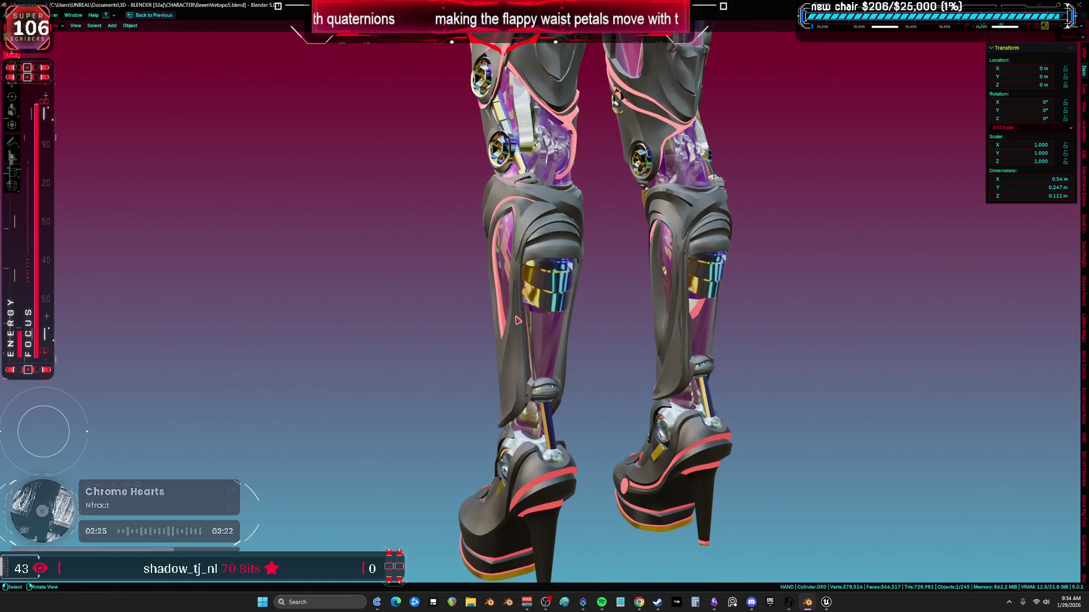
pyautogui.press('KP_1')
pyautogui.scroll(2, 484, 355)
# Move the leg armor shell along X to the right of the body
pyautogui.press('g')
pyautogui.press('x')
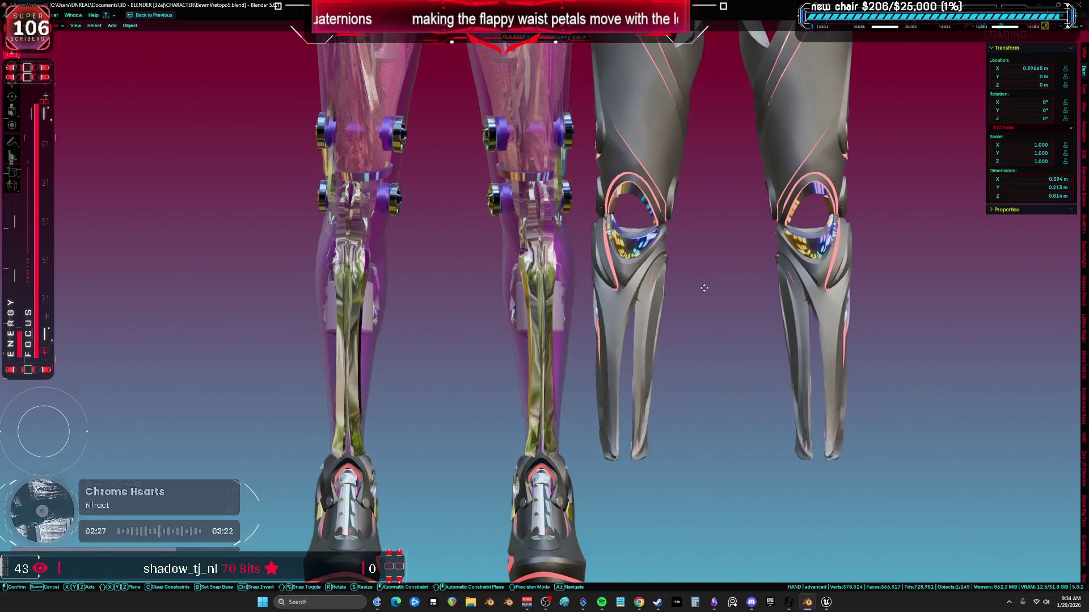
pyautogui.scroll(-4, 687, 340)
pyautogui.click(577, 305)
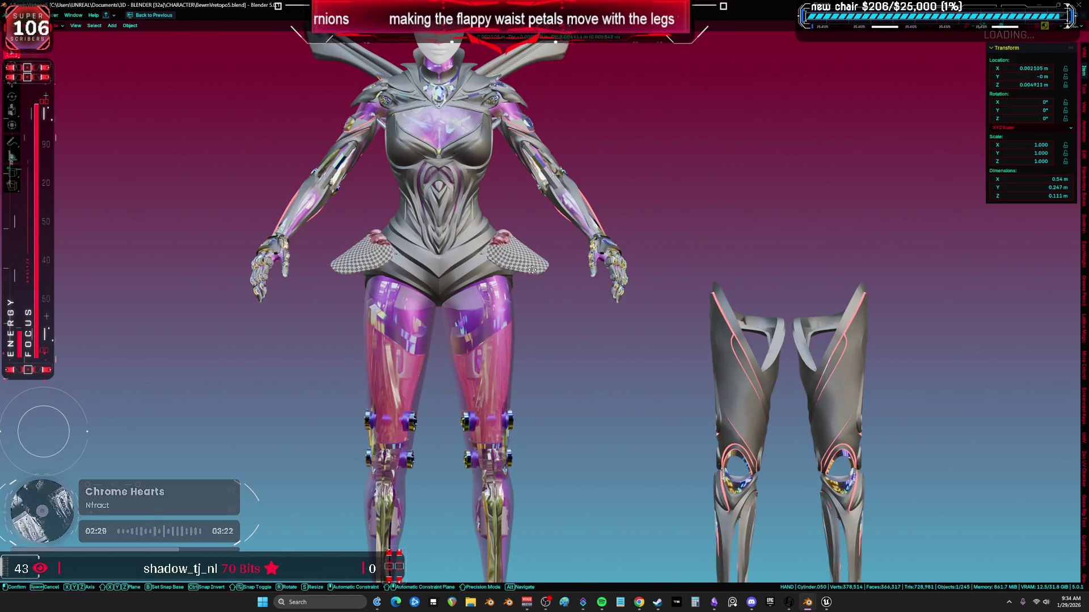
pyautogui.click(645, 206)
pyautogui.keyDown('shift'); pyautogui.moveTo(644, 206); pyautogui.dragTo(548, 227, button='middle'); pyautogui.keyUp('shift')
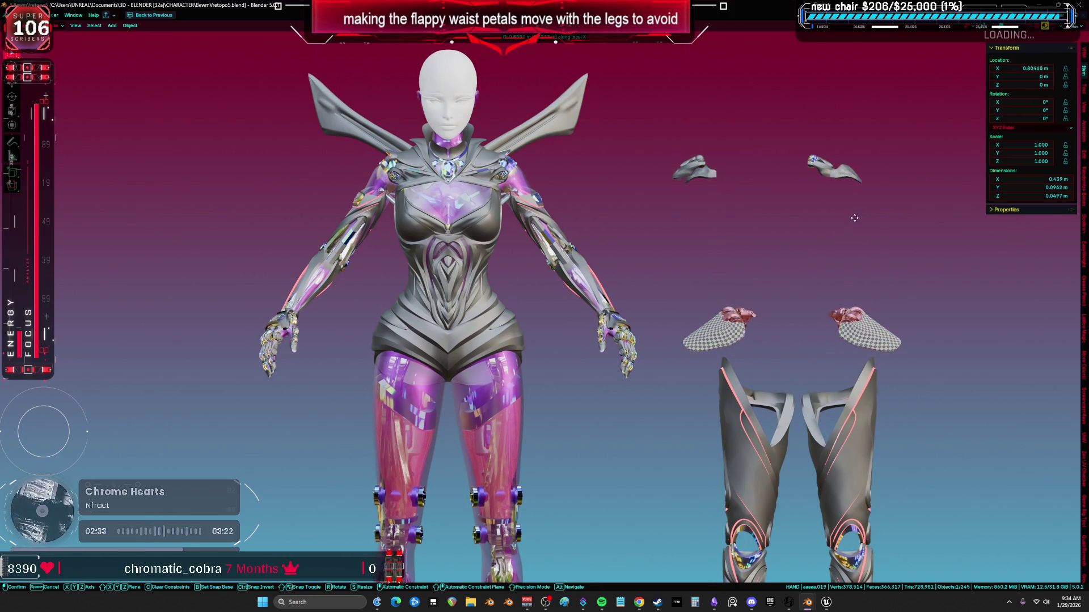
# Move the shoulder wings along X to sit beside the body
pyautogui.click(572, 132)
pyautogui.press('g')
pyautogui.press('x')
pyautogui.click(706, 181)
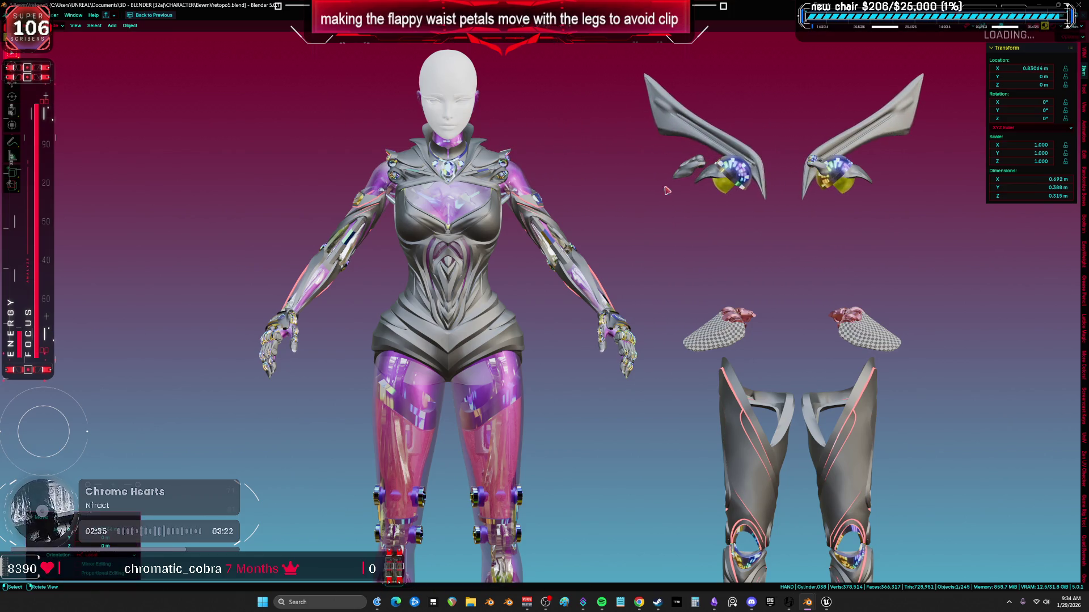
pyautogui.scroll(3, 554, 199)
pyautogui.moveTo(554, 199)
pyautogui.mouseDown(button='middle')
pyautogui.moveTo(436, 246)
pyautogui.moveTo(566, 238)
pyautogui.mouseUp(button='middle')
pyautogui.scroll(2, 538, 235)
# Move another torso armor piece along local X, checking the legs from the front
pyautogui.click(538, 235)
pyautogui.press('KP_1')
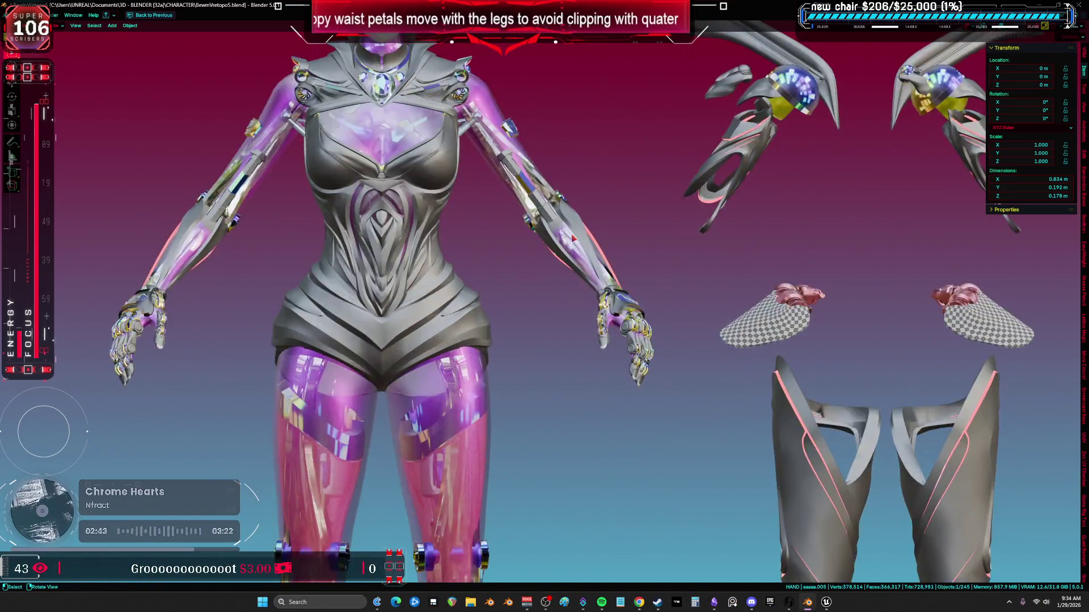
pyautogui.press('g')
pyautogui.press('x')
pyautogui.moveTo(856, 268)
pyautogui.keyDown('alt'); pyautogui.mouseDown(button='middle')
pyautogui.moveTo(680, 252)
pyautogui.moveTo(571, 272)
pyautogui.moveTo(546, 224)
pyautogui.moveTo(406, 233)
pyautogui.moveTo(482, 272)
pyautogui.moveTo(587, 369)
pyautogui.mouseUp(button='middle'); pyautogui.keyUp('alt')
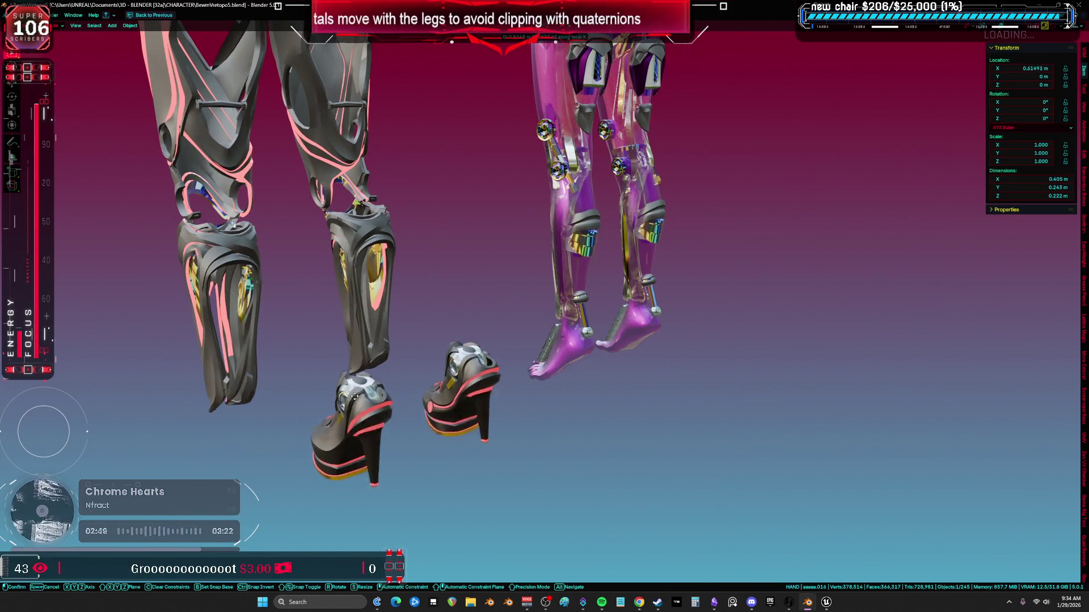
pyautogui.press('KP_1')
pyautogui.moveTo(523, 238)
pyautogui.keyDown('shift'); pyautogui.mouseDown(button='middle')
pyautogui.moveTo(566, 260)
pyautogui.moveTo(525, 288)
pyautogui.moveTo(567, 313)
pyautogui.moveTo(616, 281)
pyautogui.moveTo(650, 217)
pyautogui.mouseUp(button='middle'); pyautogui.keyUp('shift')
pyautogui.scroll(3, 566, 260)
# Slide one more armor piece right beside the other separated armor
pyautogui.click(650, 217)
pyautogui.press('g')
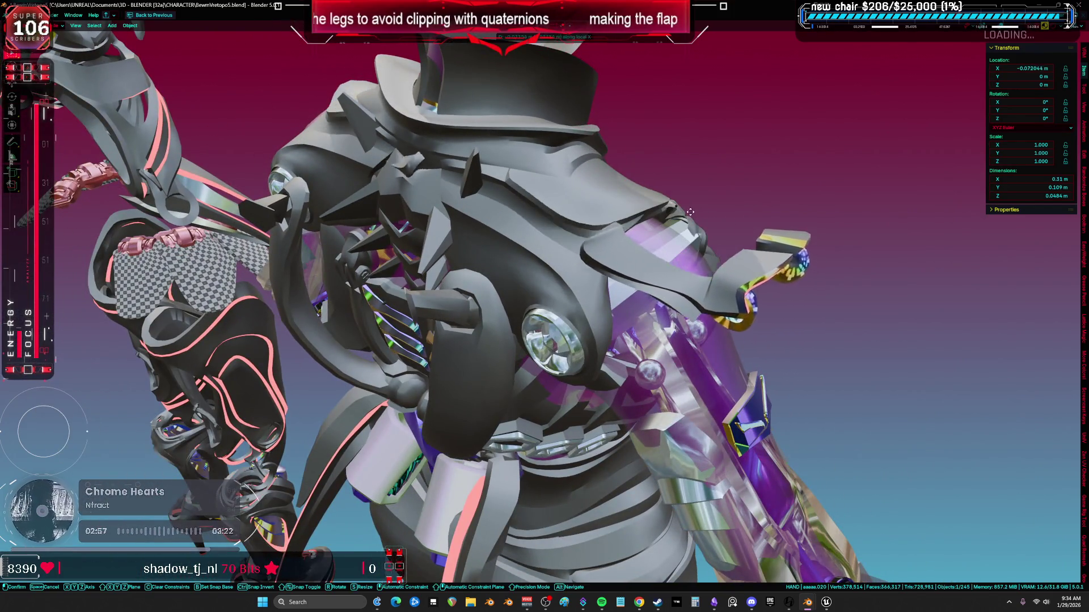
pyautogui.keyDown('alt'); pyautogui.scroll(-10, 690, 211); pyautogui.keyUp('alt')
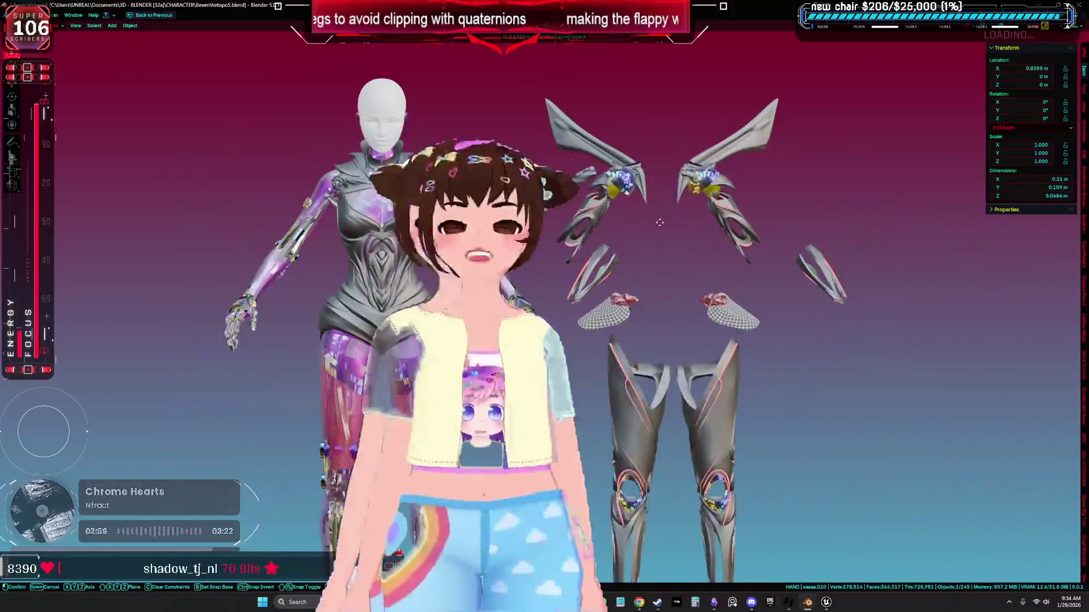
pyautogui.moveTo(656, 222); pyautogui.dragTo(822, 289, button='middle')
pyautogui.scroll(5, 822, 290)
pyautogui.click(896, 319)
pyautogui.moveTo(896, 319)
pyautogui.mouseDown(button='middle')
pyautogui.moveTo(594, 262)
pyautogui.moveTo(677, 278)
pyautogui.moveTo(636, 323)
pyautogui.moveTo(683, 327)
pyautogui.mouseUp(button='middle')
# Box-select the armor parts, hide everything else, and clear their location to the origin
pyautogui.moveTo(851, 493); pyautogui.dragTo(652, 165)
pyautogui.hotkey('shift', 'h')
pyautogui.hotkey('alt', 'g')
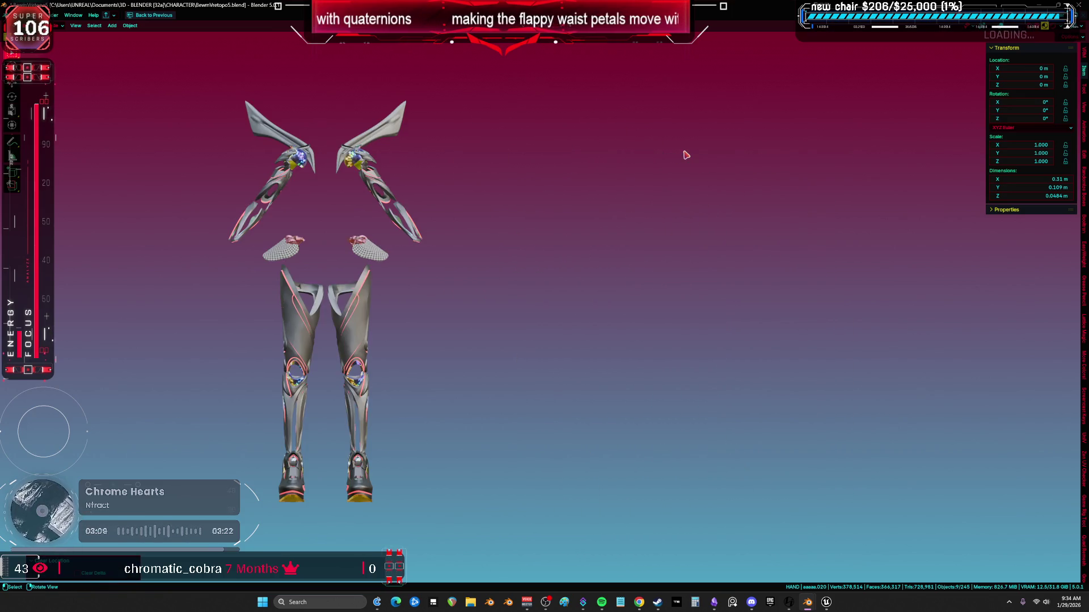
pyautogui.scroll(3, 639, 184)
# Orbit around the armor parts and isolate the selection in local view
pyautogui.moveTo(544, 204)
pyautogui.mouseDown(button='middle')
pyautogui.moveTo(520, 214)
pyautogui.moveTo(544, 244)
pyautogui.moveTo(519, 272)
pyautogui.mouseUp(button='middle')
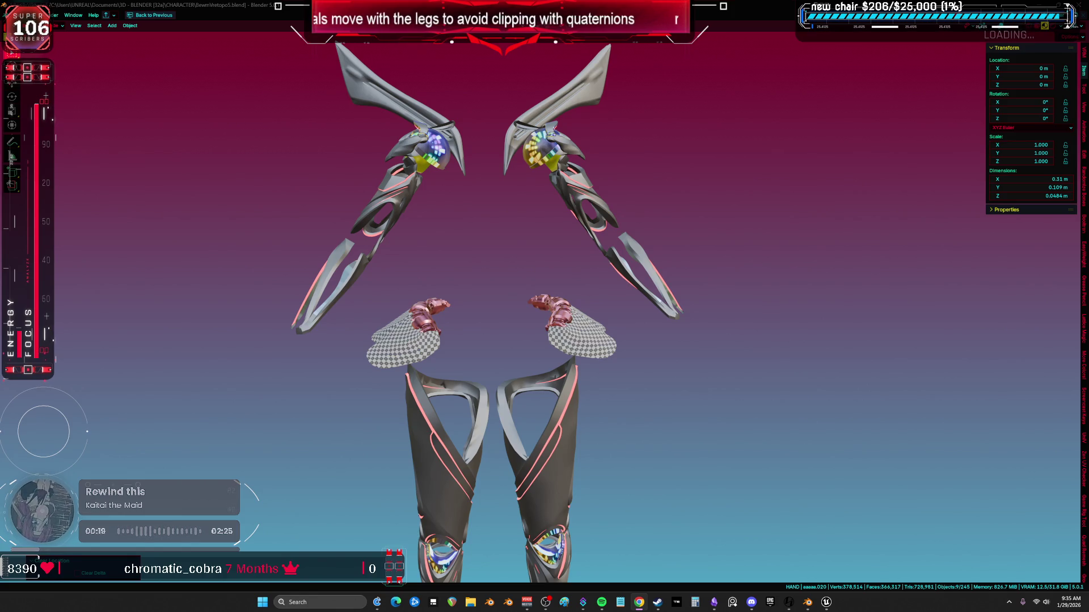
pyautogui.moveTo(570, 293)
pyautogui.mouseDown(button='middle')
pyautogui.moveTo(516, 320)
pyautogui.moveTo(389, 301)
pyautogui.moveTo(313, 309)
pyautogui.moveTo(561, 309)
pyautogui.moveTo(680, 273)
pyautogui.moveTo(482, 269)
pyautogui.moveTo(498, 274)
pyautogui.moveTo(493, 232)
pyautogui.mouseUp(button='middle')
pyautogui.scroll(5, 549, 283)
pyautogui.press('KP_Divide')
# Toggle Edit Mode on the parts, ending in Edit Mode on the waist petal mesh
pyautogui.press('Tab')
pyautogui.scroll(4, 679, 278)
pyautogui.press('Tab')
pyautogui.scroll(-3, 555, 277)
pyautogui.press('Tab')
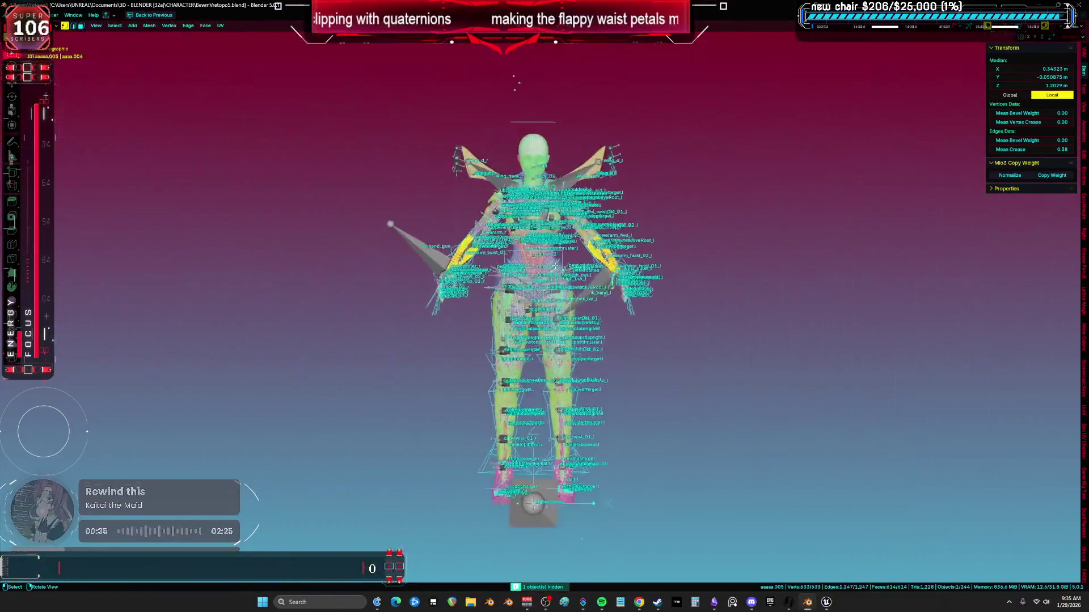
# Isolate the waist petals in Local View and grid-fill the first open edge loop
pyautogui.press('KP_Decimal')
pyautogui.press('KP_Divide')
pyautogui.moveTo(546, 273)
pyautogui.mouseDown(button='middle')
pyautogui.moveTo(578, 279)
pyautogui.moveTo(558, 254)
pyautogui.moveTo(666, 284)
pyautogui.moveTo(690, 306)
pyautogui.moveTo(686, 340)
pyautogui.moveTo(683, 313)
pyautogui.moveTo(603, 311)
pyautogui.moveTo(708, 391)
pyautogui.moveTo(757, 352)
pyautogui.mouseUp(button='middle')
pyautogui.hotkey('alt', 'a')
pyautogui.click(536, 254)
pyautogui.press('a')
pyautogui.keyDown('alt'); pyautogui.click(760, 347); pyautogui.keyUp('alt')
pyautogui.hotkey('ctrl', 'f')
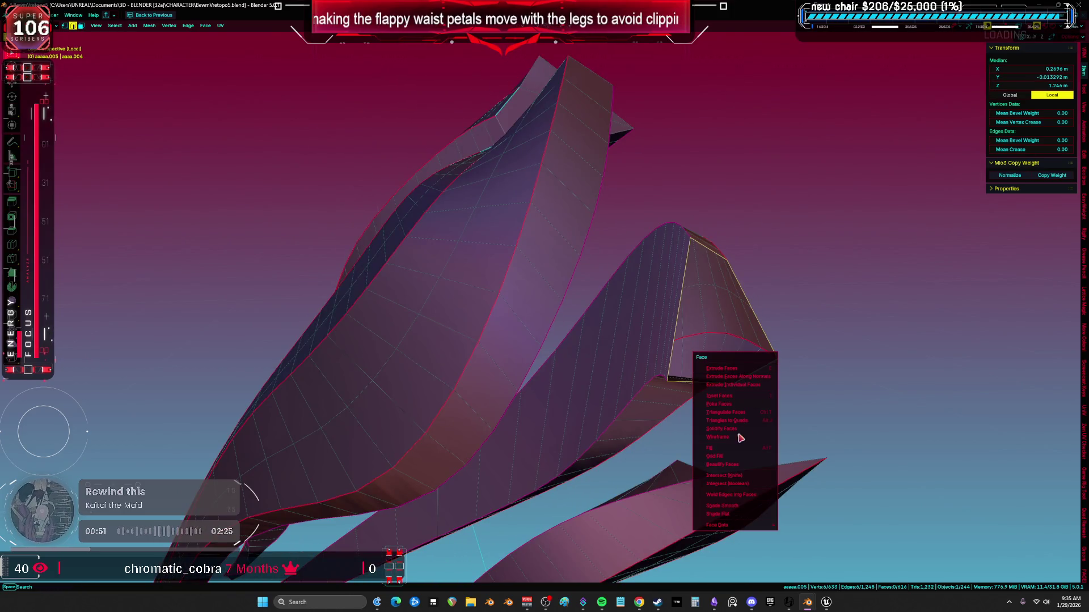
pyautogui.click(732, 460)
pyautogui.moveTo(732, 461)
pyautogui.mouseDown(button='middle')
pyautogui.moveTo(494, 475)
pyautogui.moveTo(612, 450)
pyautogui.moveTo(445, 391)
pyautogui.mouseUp(button='middle')
# Attempt the next open loop, undoing and redoing the failed fill
pyautogui.keyDown('alt'); pyautogui.click(508, 468); pyautogui.keyUp('alt')
pyautogui.press('a')
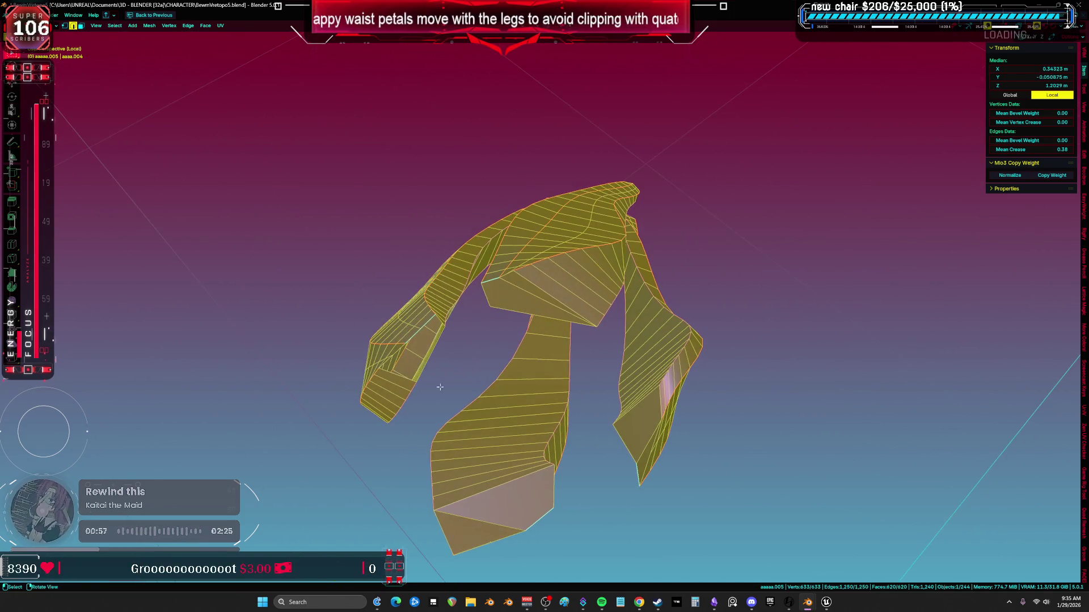
pyautogui.keyDown('alt'); pyautogui.click(408, 338); pyautogui.keyUp('alt')
pyautogui.moveTo(409, 338)
pyautogui.mouseDown(button='middle')
pyautogui.moveTo(461, 391)
pyautogui.moveTo(652, 383)
pyautogui.mouseUp(button='middle')
pyautogui.hotkey('ctrl', 'z')
pyautogui.hotkey('ctrl', 'z')
pyautogui.hotkey('ctrl', 'z')
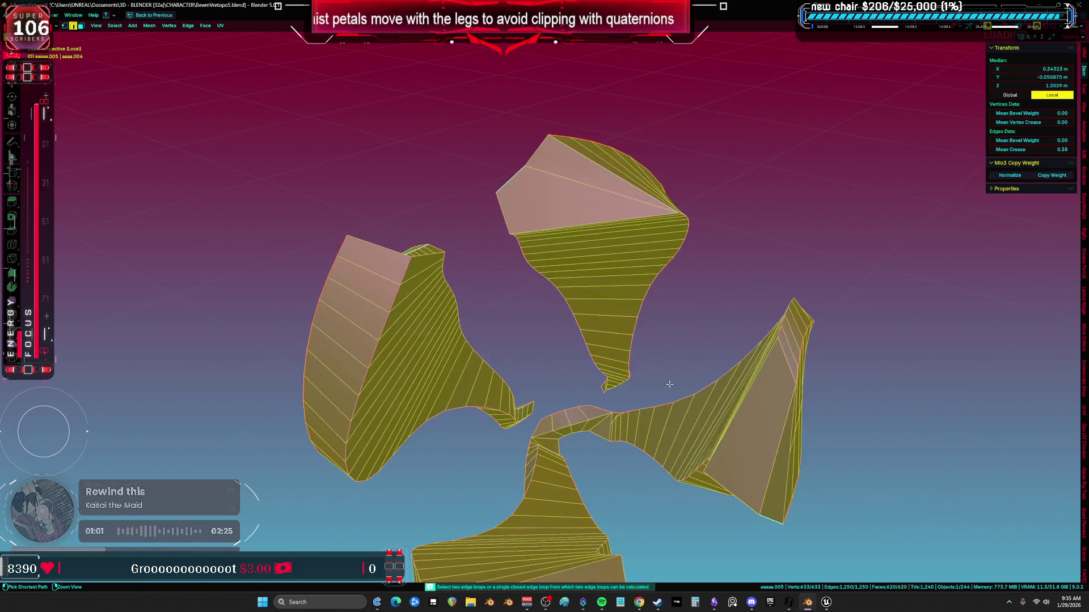
pyautogui.hotkey('ctrl', 'z')
pyautogui.hotkey('ctrl', 'z')
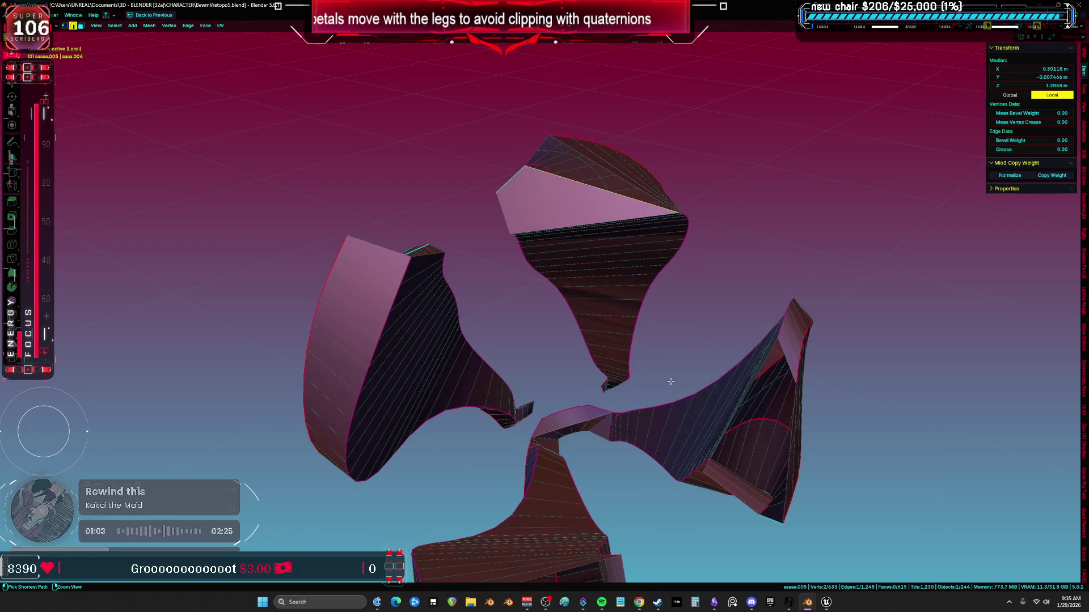
pyautogui.hotkey('ctrl', 'shift', 'z')
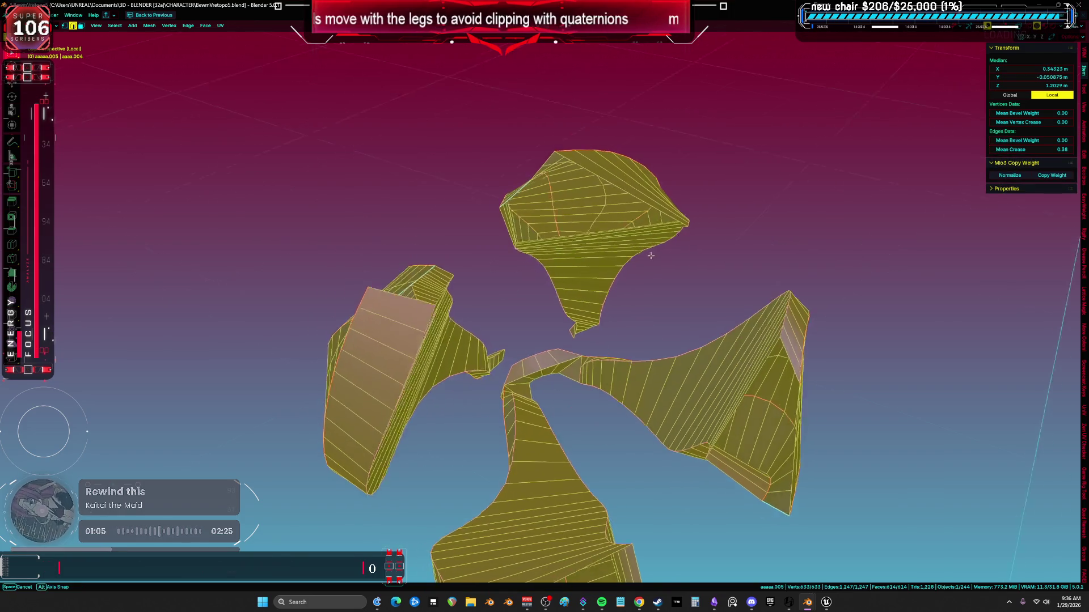
pyautogui.moveTo(739, 202); pyautogui.dragTo(715, 187, button='middle')
pyautogui.scroll(4, 714, 188)
pyautogui.hotkey('ctrl', 'shift', 'z')
pyautogui.moveTo(666, 162); pyautogui.dragTo(529, 192, button='middle')
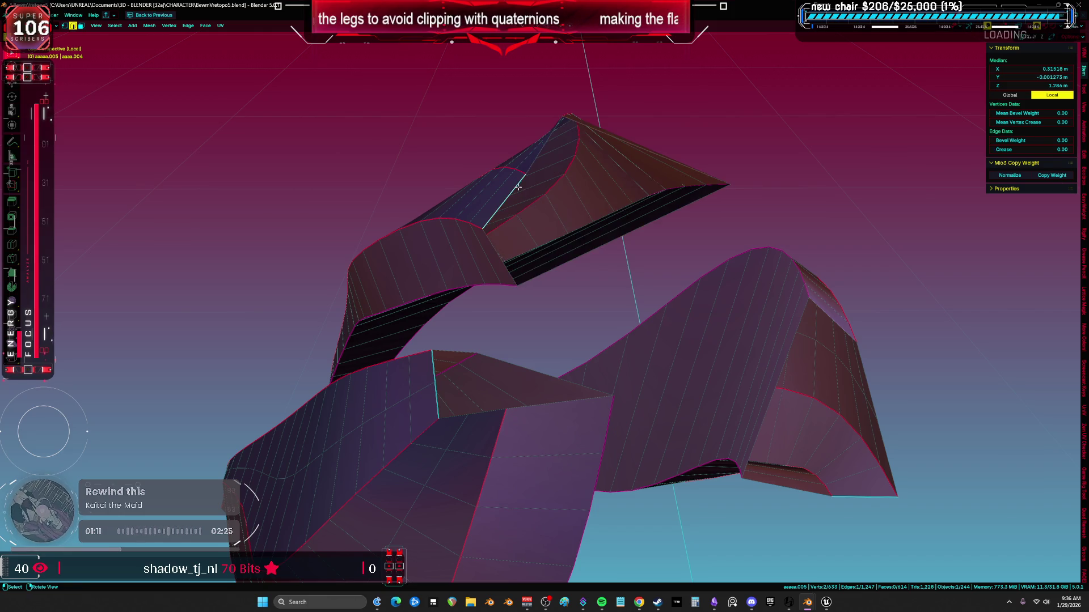
pyautogui.moveTo(576, 220)
pyautogui.mouseDown(button='middle')
pyautogui.moveTo(568, 215)
pyautogui.moveTo(590, 271)
pyautogui.moveTo(476, 262)
pyautogui.moveTo(504, 362)
pyautogui.moveTo(495, 377)
pyautogui.moveTo(533, 413)
pyautogui.moveTo(685, 413)
pyautogui.moveTo(735, 386)
pyautogui.moveTo(656, 420)
pyautogui.moveTo(624, 386)
pyautogui.moveTo(599, 327)
pyautogui.moveTo(666, 333)
pyautogui.moveTo(639, 330)
pyautogui.moveTo(678, 311)
pyautogui.moveTo(678, 360)
pyautogui.moveTo(669, 355)
pyautogui.mouseUp(button='middle')
# Fill the open quad at a petal's end with F
pyautogui.click(656, 321)
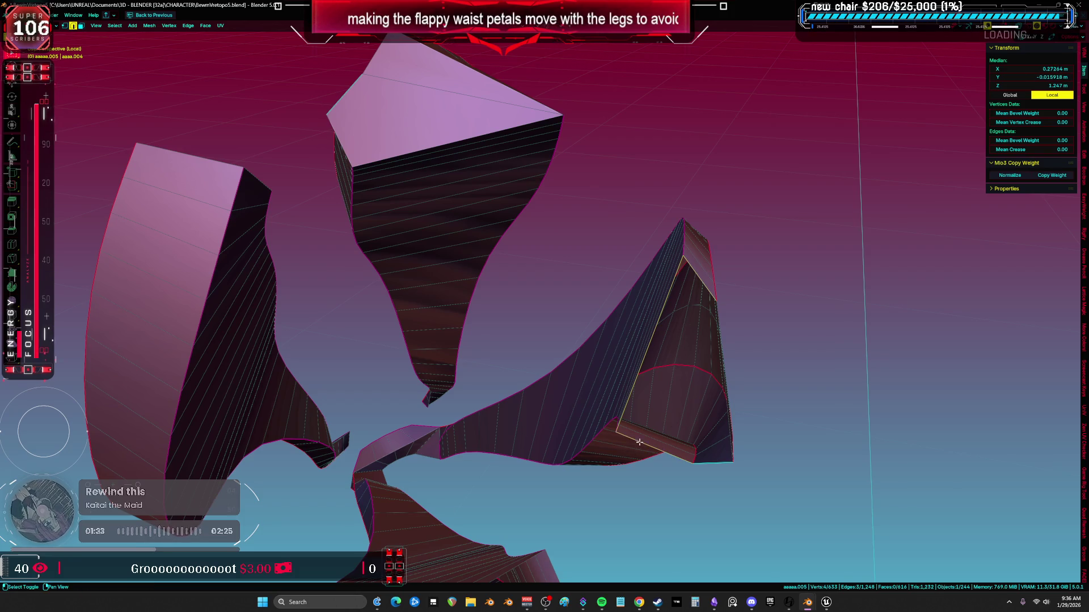
pyautogui.moveTo(639, 442); pyautogui.dragTo(476, 419, button='middle')
pyautogui.press('a')
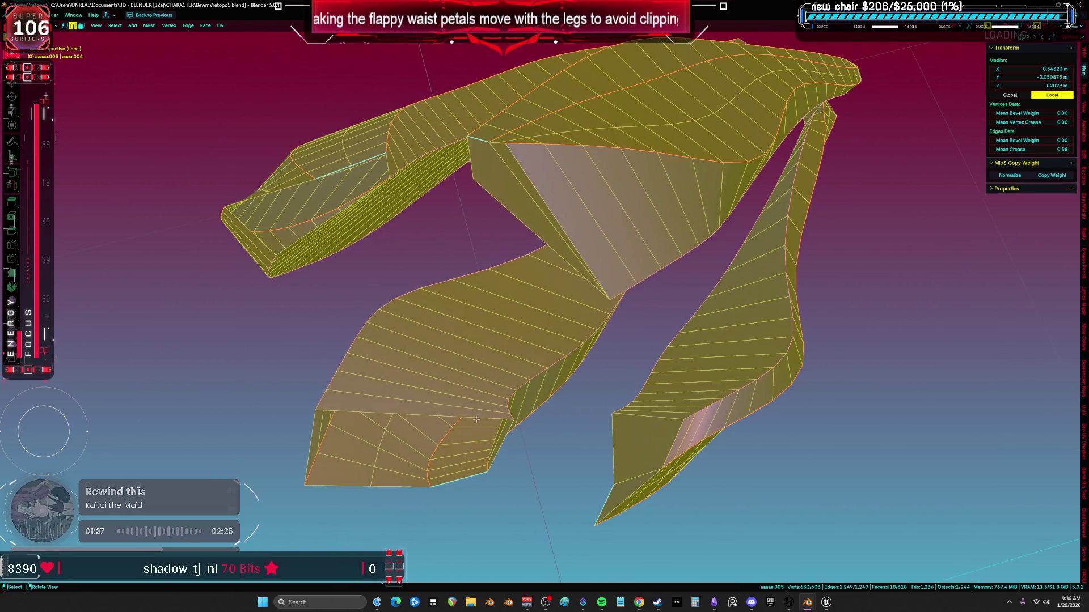
pyautogui.click(497, 430)
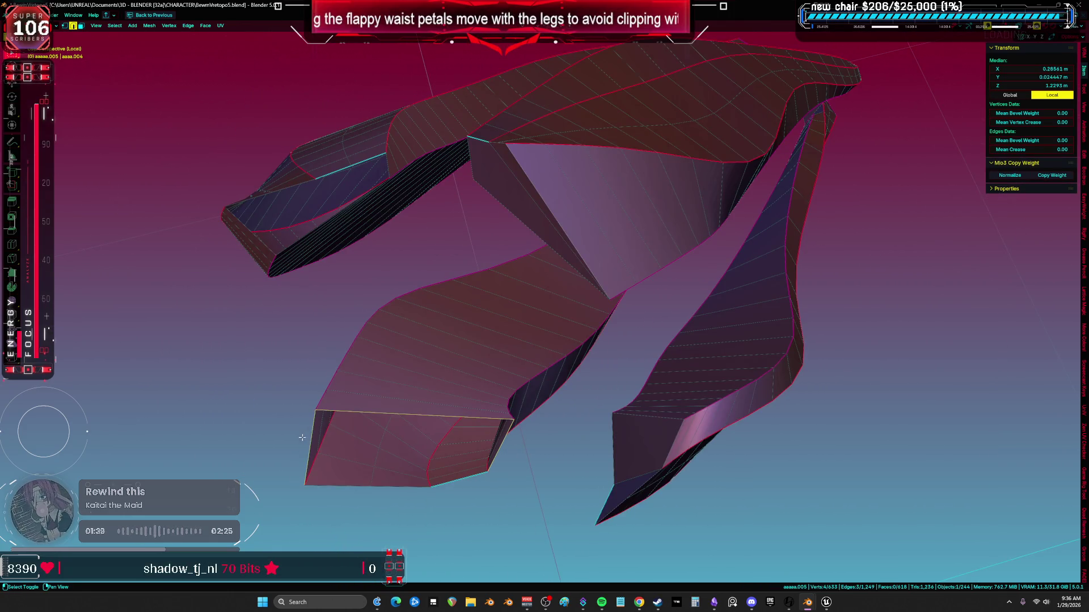
pyautogui.press('f')
pyautogui.click(415, 476)
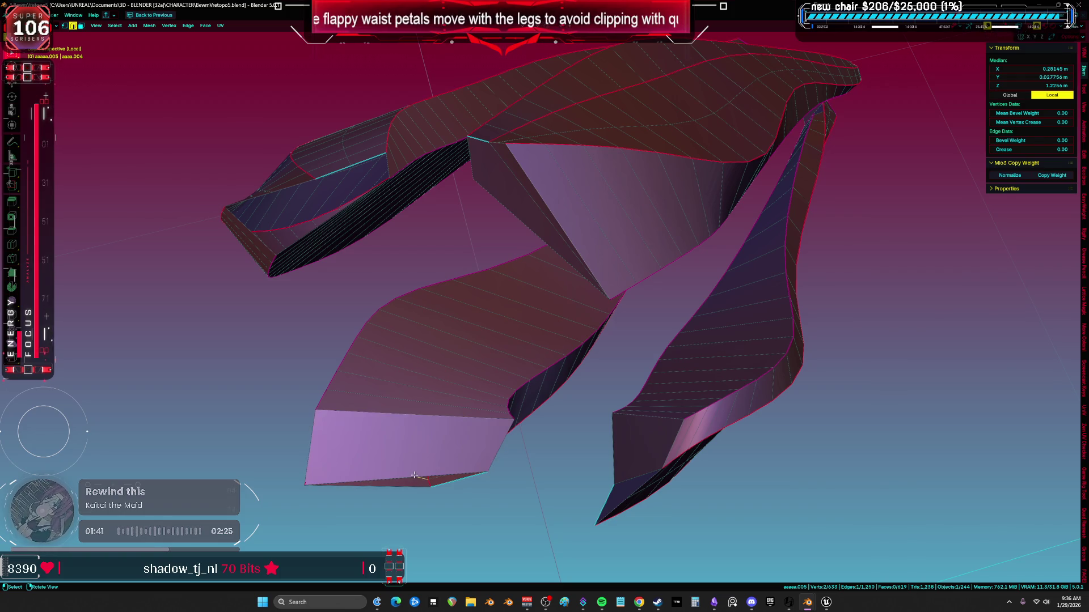
pyautogui.moveTo(406, 434)
pyautogui.mouseDown(button='middle')
pyautogui.moveTo(486, 418)
pyautogui.moveTo(520, 365)
pyautogui.moveTo(510, 301)
pyautogui.moveTo(567, 232)
pyautogui.moveTo(530, 251)
pyautogui.moveTo(509, 246)
pyautogui.moveTo(489, 197)
pyautogui.mouseUp(button='middle')
# Examine the left petal's open loops from several angles
pyautogui.click(535, 254)
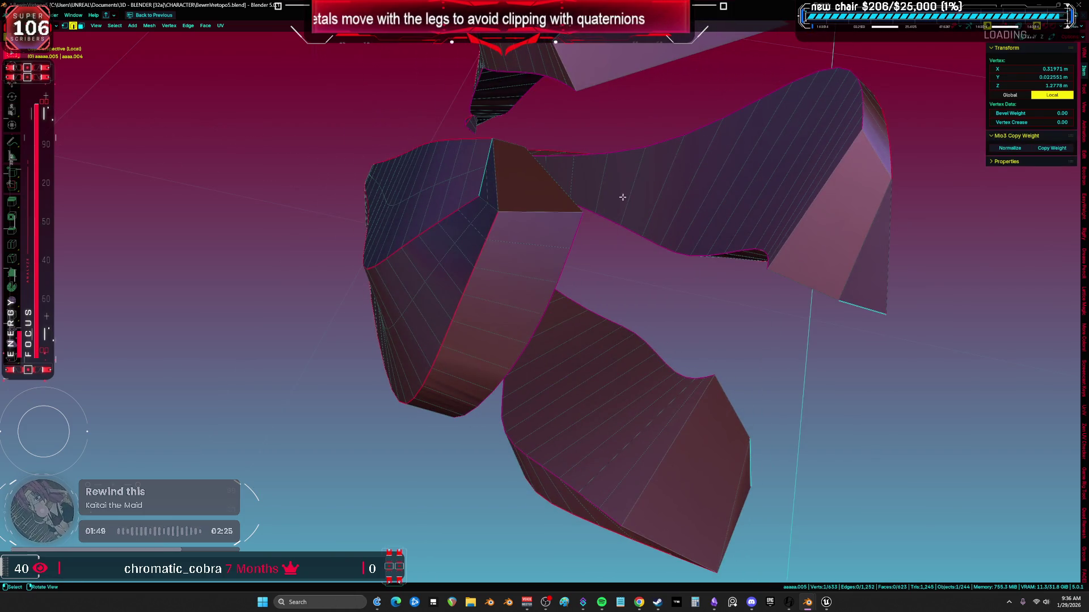
pyautogui.press('a')
pyautogui.moveTo(613, 196)
pyautogui.mouseDown(button='middle')
pyautogui.moveTo(664, 273)
pyautogui.moveTo(599, 332)
pyautogui.moveTo(698, 290)
pyautogui.moveTo(705, 306)
pyautogui.moveTo(754, 306)
pyautogui.moveTo(602, 348)
pyautogui.mouseUp(button='middle')
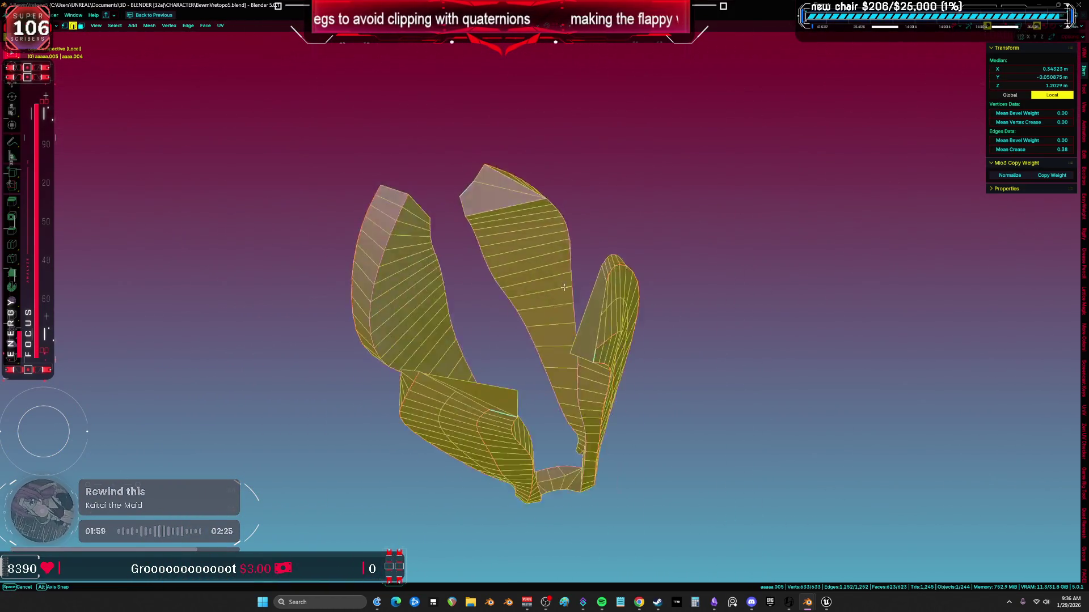
pyautogui.moveTo(542, 251)
pyautogui.mouseDown(button='middle')
pyautogui.moveTo(563, 238)
pyautogui.moveTo(598, 171)
pyautogui.moveTo(647, 252)
pyautogui.moveTo(584, 289)
pyautogui.mouseUp(button='middle')
pyautogui.moveTo(549, 342); pyautogui.dragTo(390, 252, button='middle')
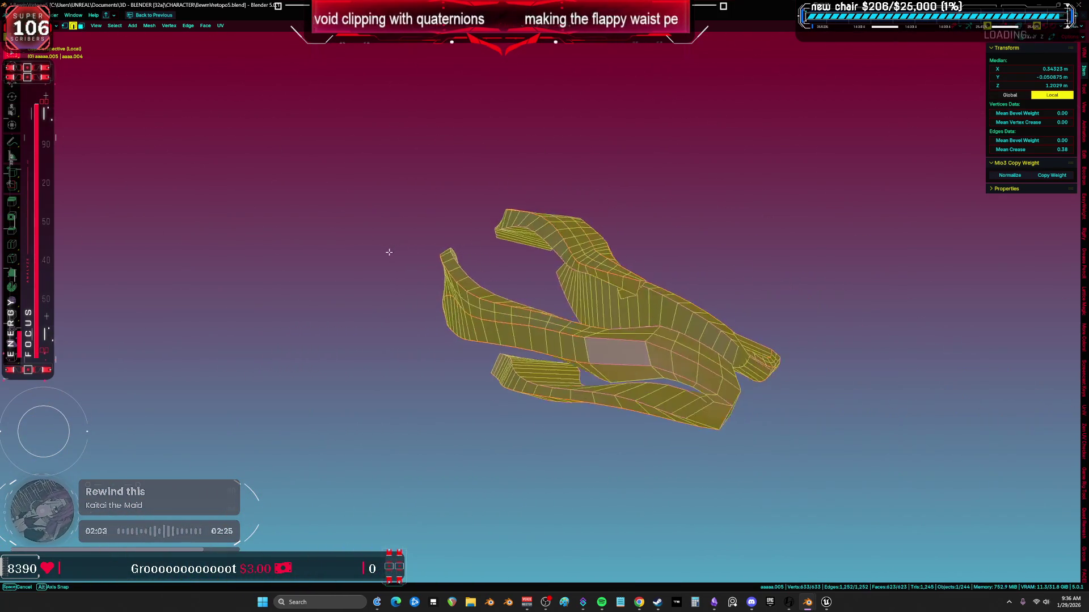
pyautogui.scroll(3, 508, 270)
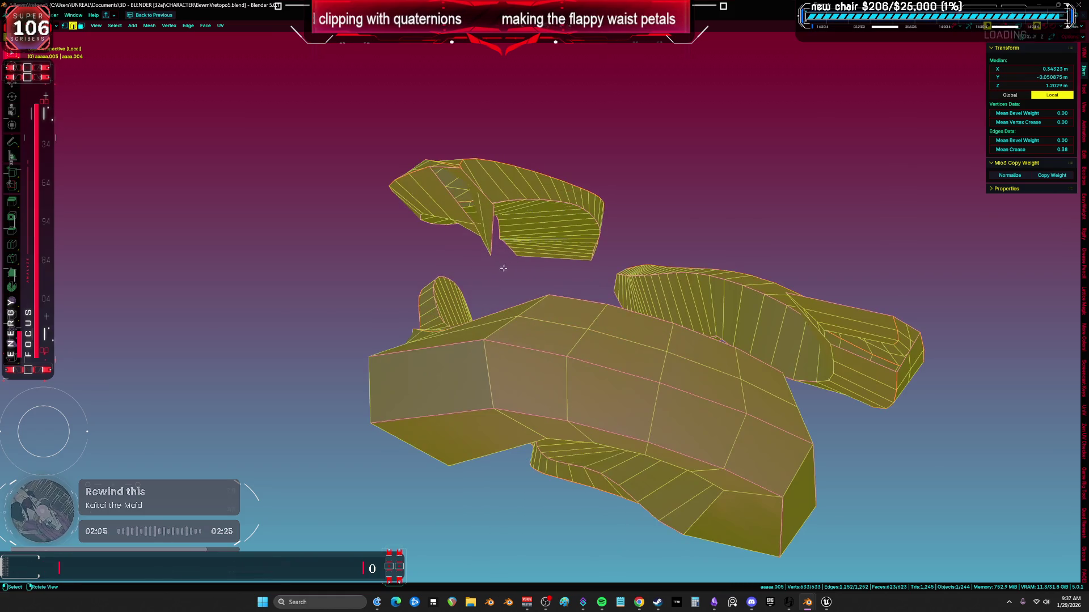
pyautogui.keyDown('alt'); pyautogui.click(457, 203); pyautogui.keyUp('alt')
pyautogui.moveTo(457, 203)
pyautogui.mouseDown(button='middle')
pyautogui.moveTo(474, 236)
pyautogui.moveTo(493, 233)
pyautogui.mouseUp(button='middle')
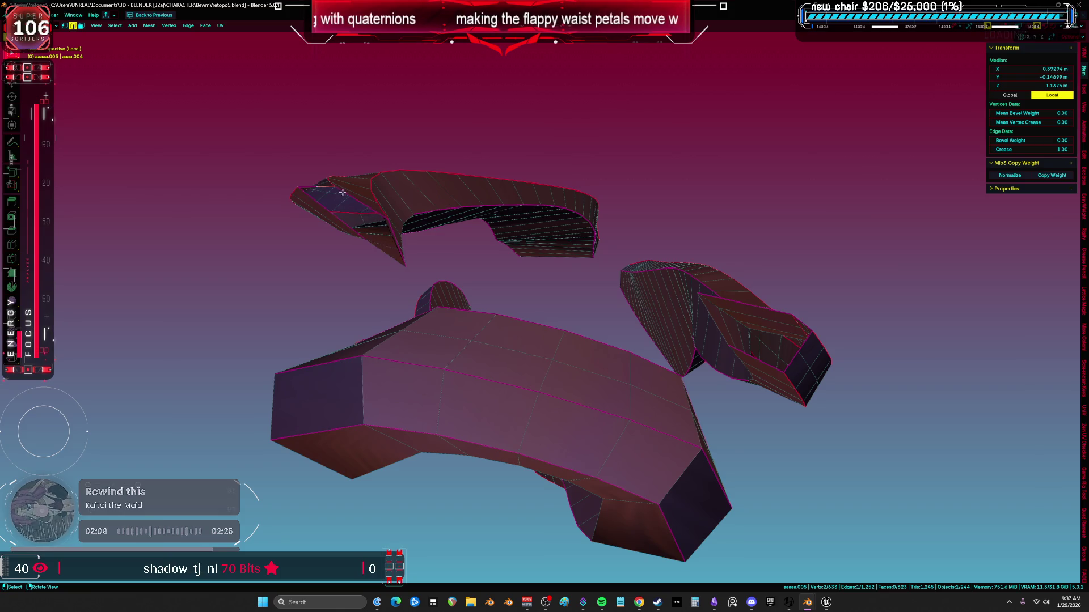
pyautogui.press('a')
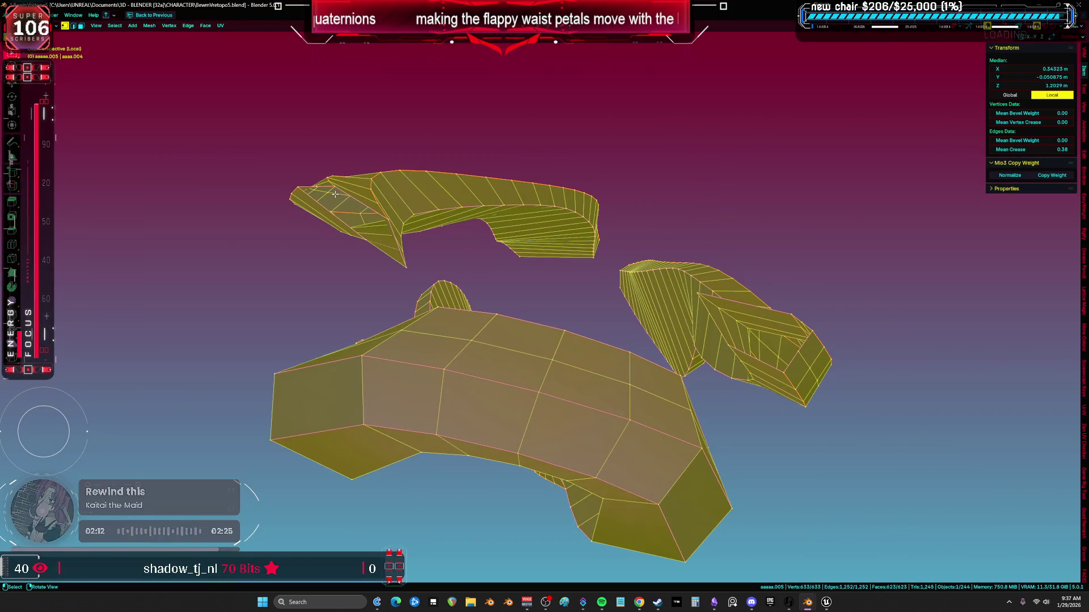
# Cap the open edge loop at the petal's end with a new face
pyautogui.click(322, 187)
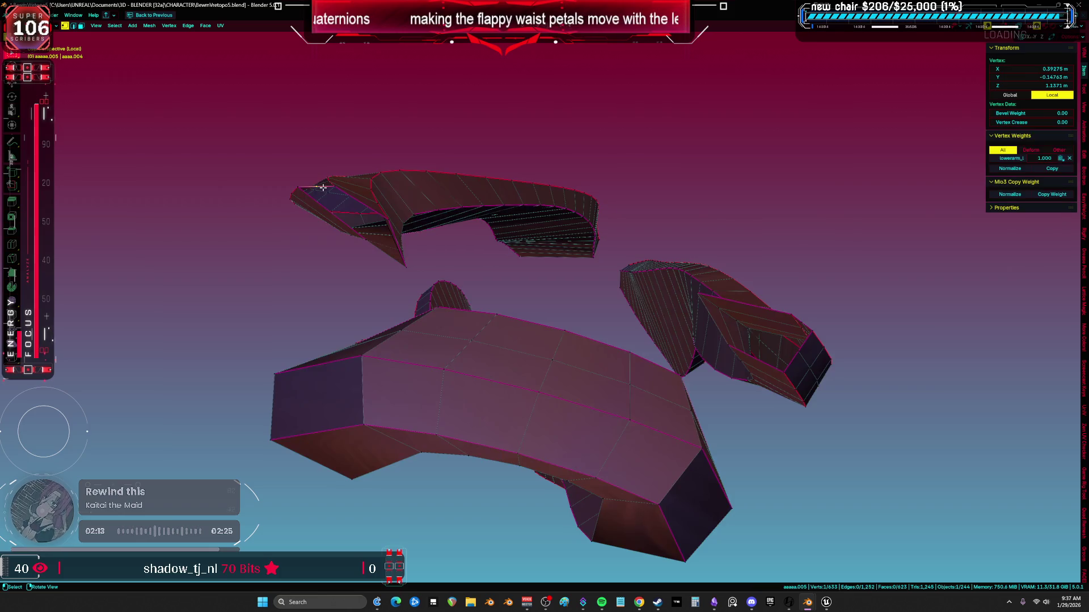
pyautogui.press('KP_Decimal')
pyautogui.moveTo(323, 184)
pyautogui.mouseDown(button='middle')
pyautogui.moveTo(557, 274)
pyautogui.moveTo(541, 339)
pyautogui.mouseUp(button='middle')
pyautogui.moveTo(686, 363)
pyautogui.mouseDown(button='middle')
pyautogui.moveTo(644, 353)
pyautogui.moveTo(671, 302)
pyautogui.mouseUp(button='middle')
pyautogui.keyDown('alt'); pyautogui.click(768, 281); pyautogui.keyUp('alt')
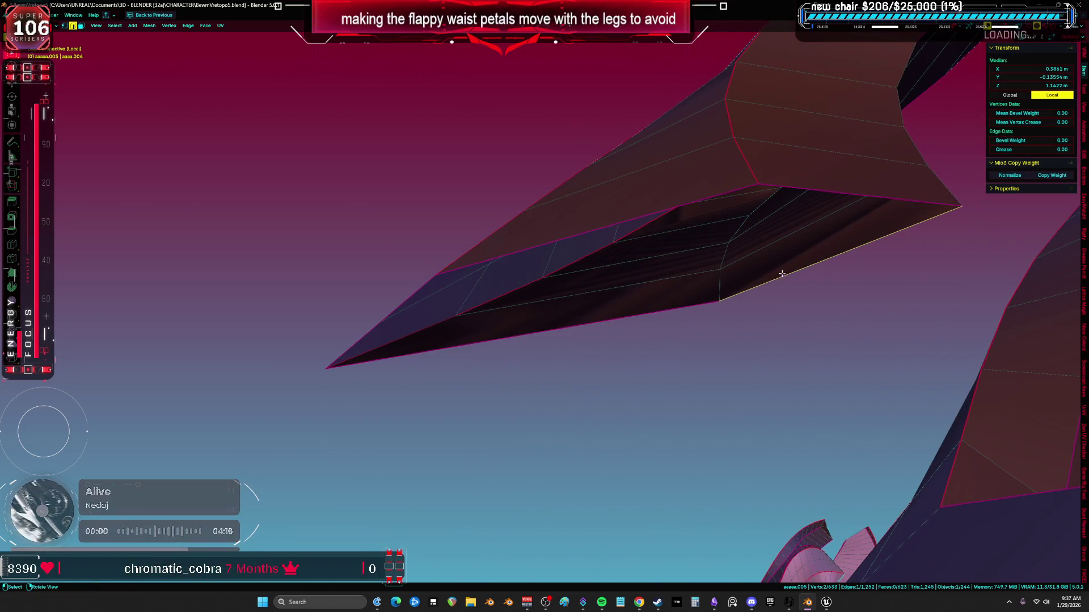
pyautogui.press('f')
pyautogui.moveTo(650, 234)
pyautogui.mouseDown(button='middle')
pyautogui.moveTo(542, 314)
pyautogui.moveTo(557, 309)
pyautogui.mouseUp(button='middle')
# Check the filled triangle and whole petal mesh, then leave Local View
pyautogui.press('a')
pyautogui.moveTo(486, 311)
pyautogui.mouseDown(button='middle')
pyautogui.moveTo(573, 344)
pyautogui.moveTo(644, 348)
pyautogui.mouseUp(button='middle')
pyautogui.click(599, 330)
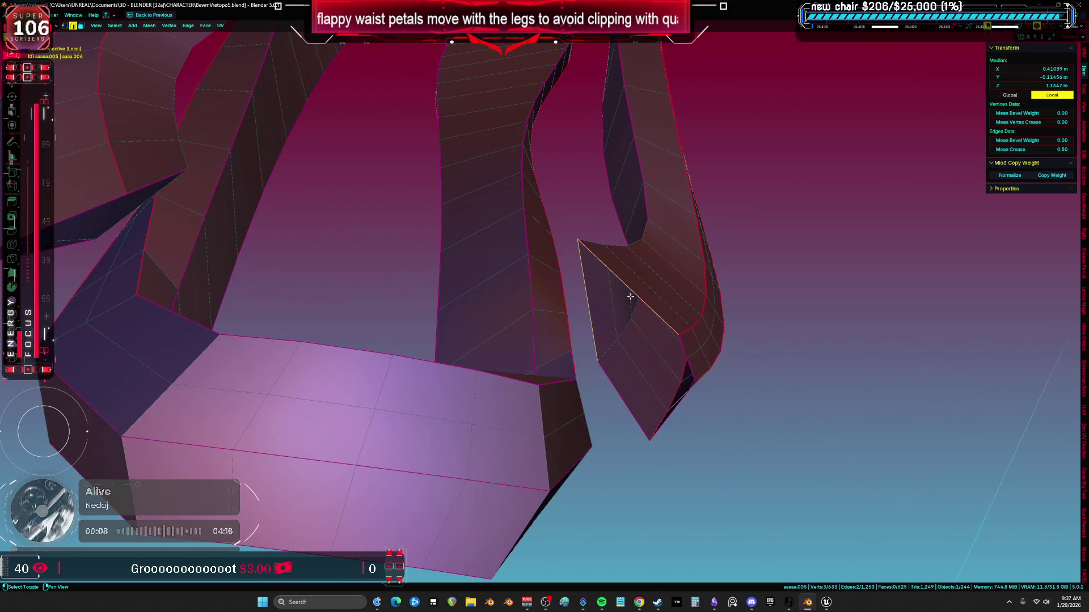
pyautogui.moveTo(633, 368)
pyautogui.mouseDown(button='middle')
pyautogui.moveTo(624, 340)
pyautogui.moveTo(608, 336)
pyautogui.mouseUp(button='middle')
pyautogui.click(608, 335)
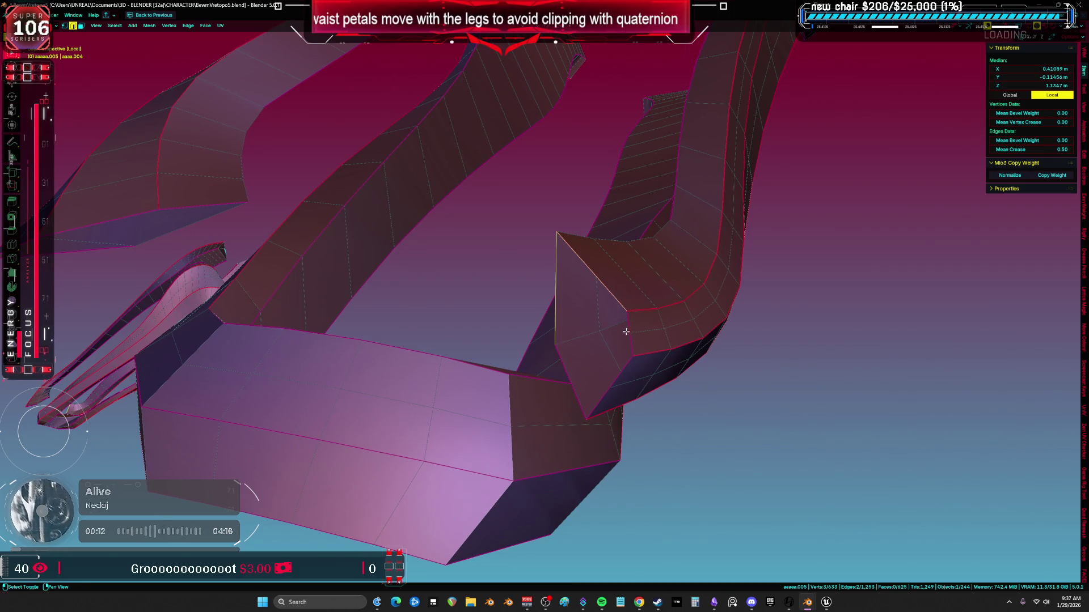
pyautogui.press('a')
pyautogui.scroll(-5, 608, 333)
pyautogui.moveTo(608, 333)
pyautogui.mouseDown(button='middle')
pyautogui.moveTo(639, 175)
pyautogui.moveTo(622, 165)
pyautogui.moveTo(585, 176)
pyautogui.mouseUp(button='middle')
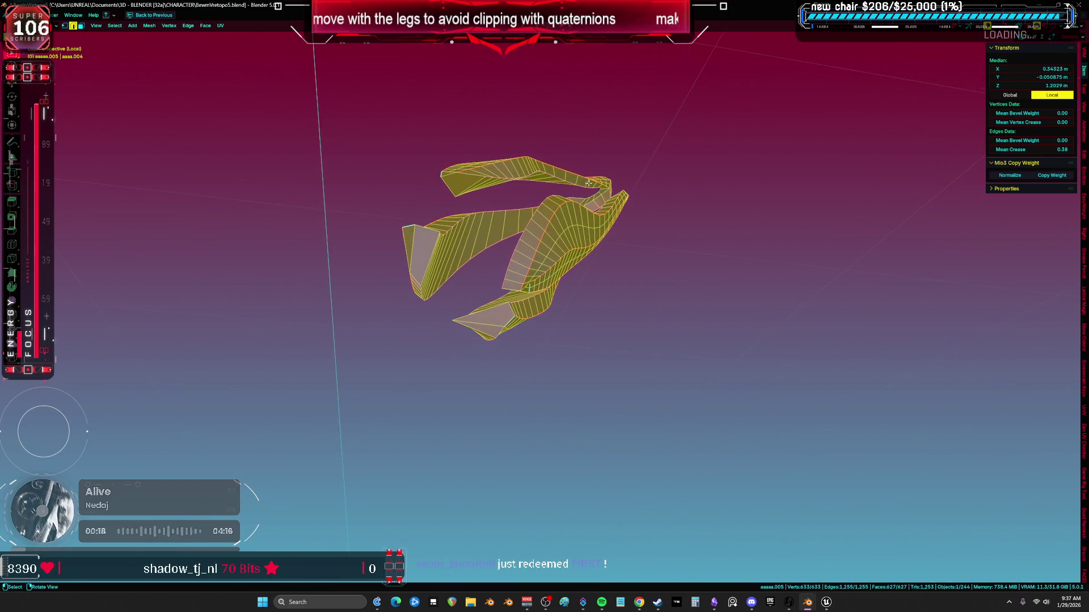
pyautogui.press('KP_Divide')
# Isolate the two waist petals in Edit Mode and select a strip of faces
pyautogui.press('Tab')
pyautogui.press('KP_Decimal')
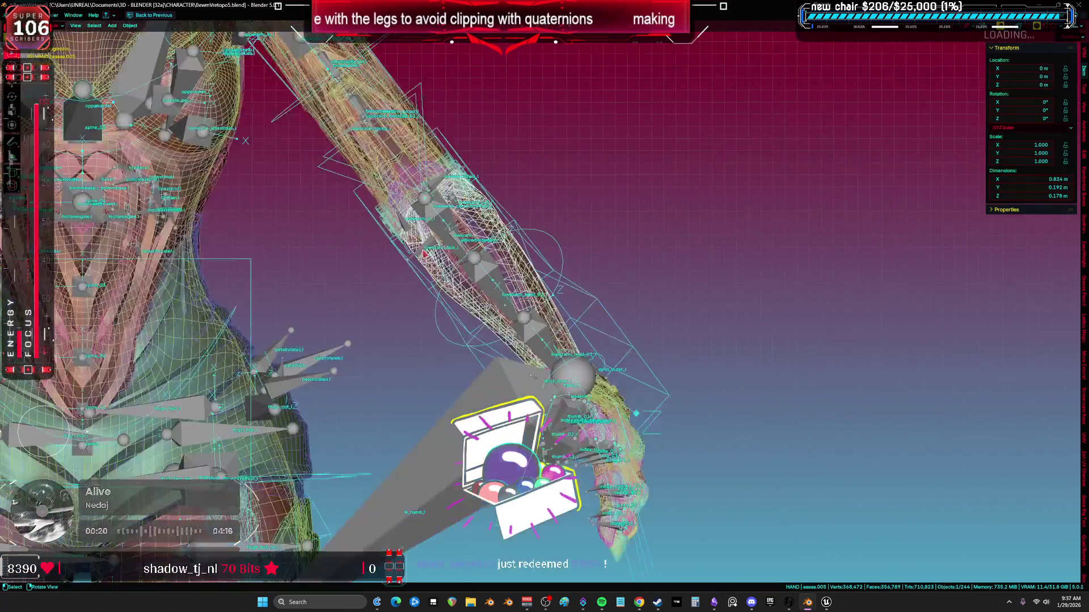
pyautogui.scroll(3, 510, 195)
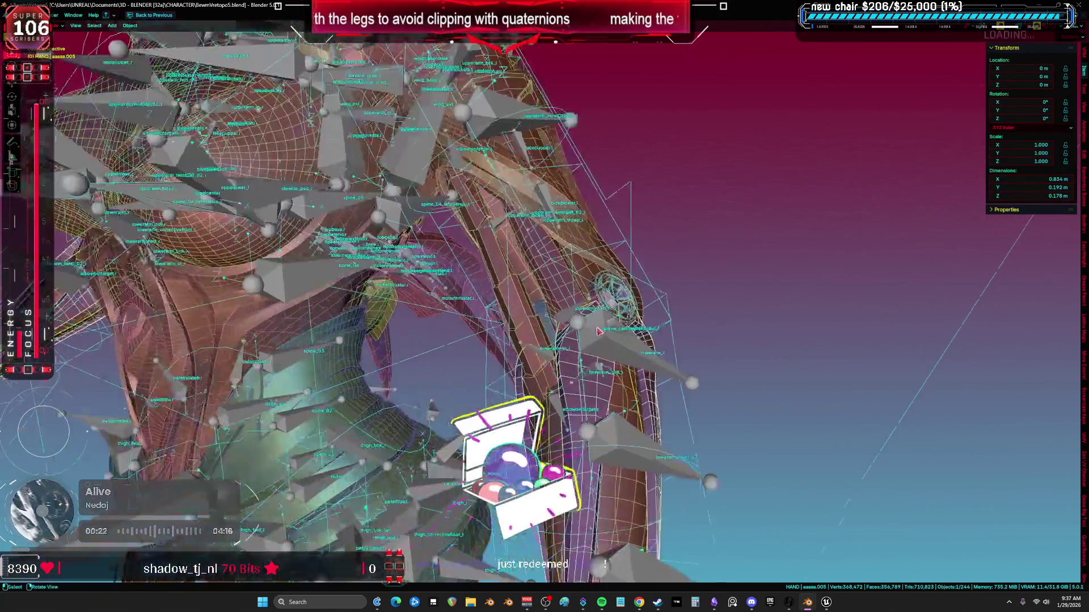
pyautogui.press('KP_Divide')
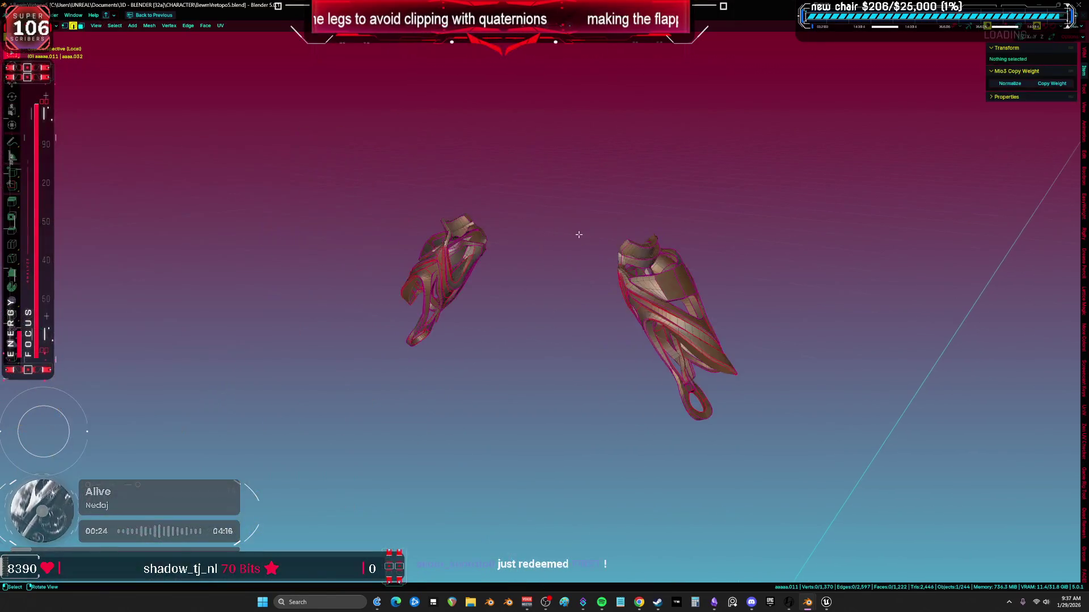
pyautogui.press('Tab')
pyautogui.moveTo(596, 298)
pyautogui.mouseDown(button='middle')
pyautogui.moveTo(477, 344)
pyautogui.moveTo(544, 289)
pyautogui.moveTo(541, 302)
pyautogui.moveTo(684, 381)
pyautogui.moveTo(652, 258)
pyautogui.moveTo(722, 235)
pyautogui.mouseUp(button='middle')
pyautogui.click(652, 258)
pyautogui.keyDown('ctrl'); pyautogui.click(470, 205); pyautogui.keyUp('ctrl')
pyautogui.moveTo(470, 206); pyautogui.dragTo(662, 260, button='middle')
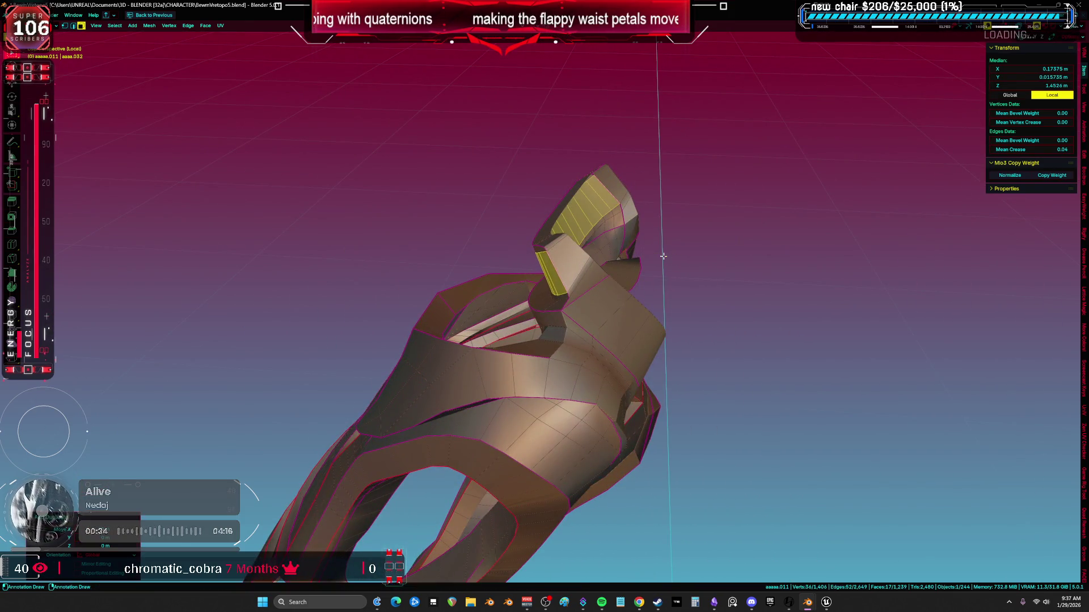
pyautogui.moveTo(697, 253)
pyautogui.mouseDown(button='middle')
pyautogui.moveTo(681, 304)
pyautogui.moveTo(698, 253)
pyautogui.moveTo(529, 250)
pyautogui.mouseUp(button='middle')
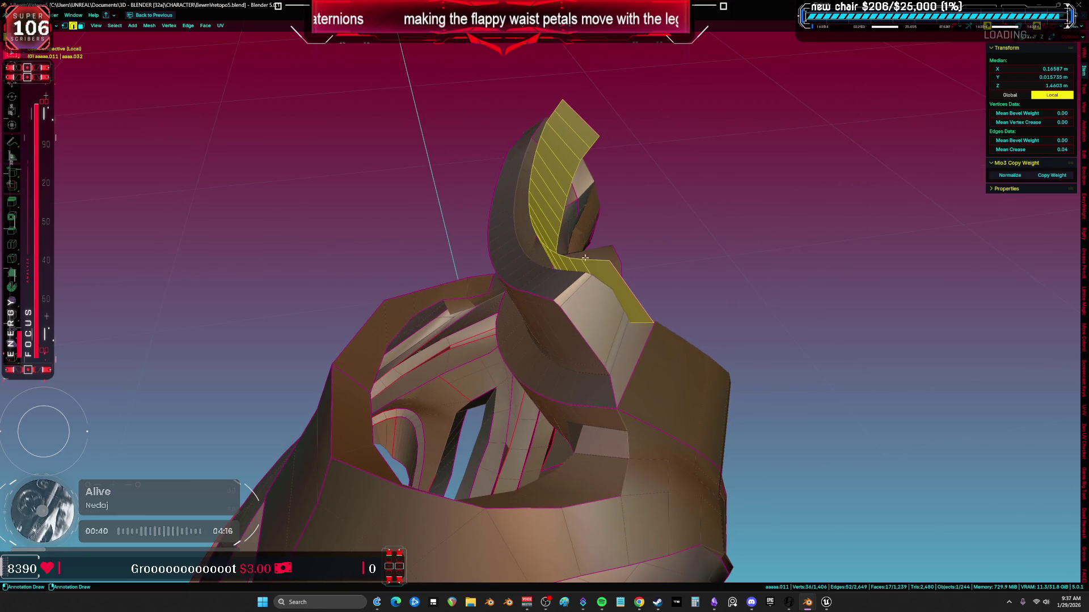
# Join two petal-edge vertices with J, then undo and pick a vertex path and edge loop
pyautogui.press('1')
pyautogui.click(609, 260)
pyautogui.keyDown('shift'); pyautogui.click(588, 266); pyautogui.keyUp('shift')
pyautogui.press('j')
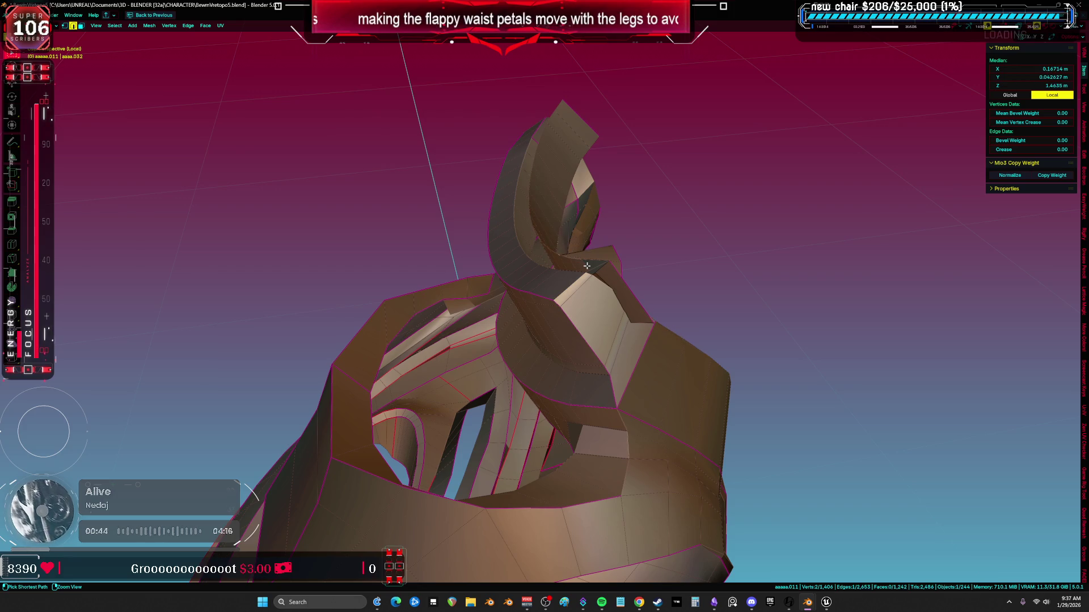
pyautogui.hotkey('ctrl', 'z')
pyautogui.moveTo(680, 290)
pyautogui.mouseDown(button='middle')
pyautogui.moveTo(484, 333)
pyautogui.moveTo(484, 315)
pyautogui.moveTo(462, 332)
pyautogui.moveTo(428, 275)
pyautogui.mouseUp(button='middle')
pyautogui.keyDown('ctrl'); pyautogui.click(519, 325); pyautogui.keyUp('ctrl')
pyautogui.scroll(2, 519, 325)
pyautogui.keyDown('alt'); pyautogui.click(471, 344); pyautogui.keyUp('alt')
# Grow a face selection along the petal band and scale the strip down
pyautogui.press('3')
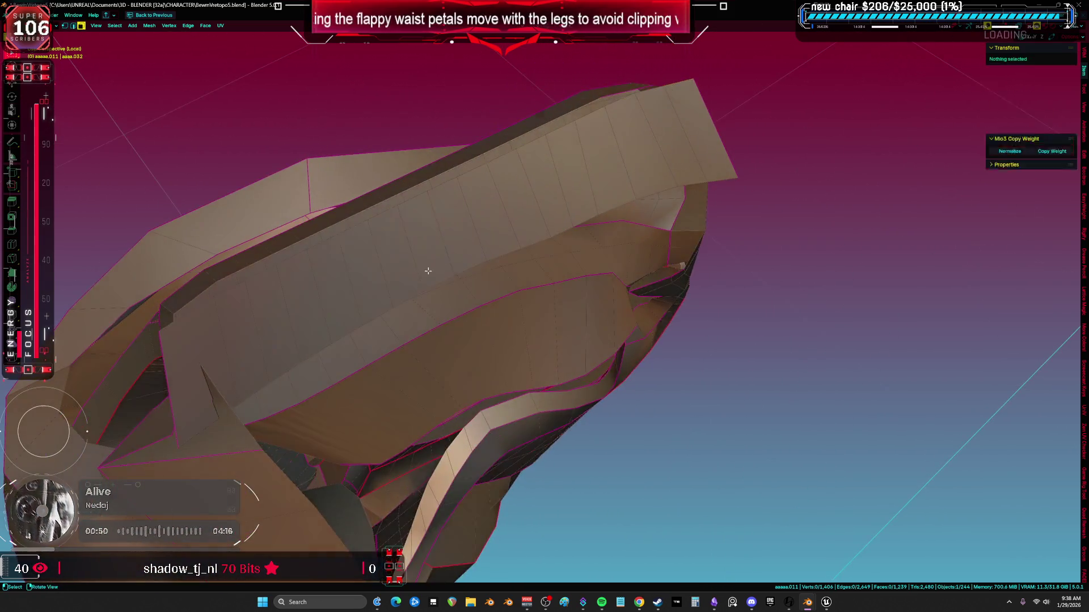
pyautogui.click(433, 262)
pyautogui.press('ctrl+KP_Add')
pyautogui.press('ctrl+KP_Add')
pyautogui.press('ctrl+KP_Add')
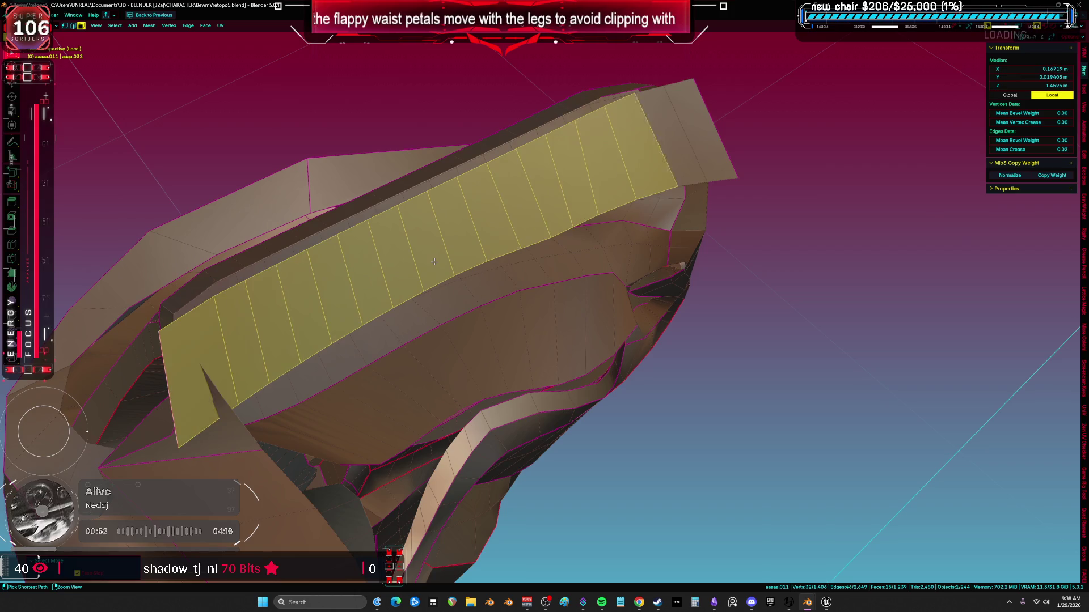
pyautogui.press('s')
pyautogui.click(838, 259)
pyautogui.moveTo(838, 260)
pyautogui.mouseDown(button='middle')
pyautogui.moveTo(756, 282)
pyautogui.moveTo(722, 262)
pyautogui.moveTo(443, 242)
pyautogui.moveTo(419, 228)
pyautogui.mouseUp(button='middle')
pyautogui.click(419, 228)
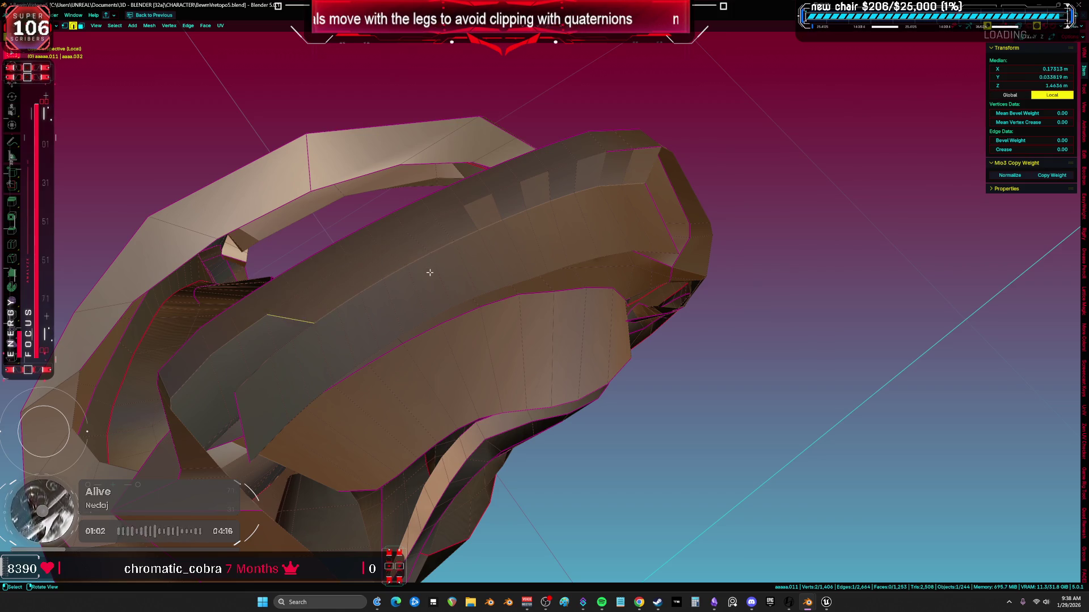
pyautogui.press('a')
pyautogui.moveTo(311, 374)
pyautogui.mouseDown(button='middle')
pyautogui.moveTo(442, 308)
pyautogui.moveTo(486, 237)
pyautogui.mouseUp(button='middle')
pyautogui.hotkey('alt', 'a')
# Select a vertex path on the petal band and try moving and scaling it
pyautogui.press('a')
pyautogui.moveTo(488, 196)
pyautogui.mouseDown(button='middle')
pyautogui.moveTo(692, 285)
pyautogui.moveTo(624, 317)
pyautogui.moveTo(607, 363)
pyautogui.moveTo(559, 360)
pyautogui.moveTo(712, 329)
pyautogui.moveTo(687, 326)
pyautogui.moveTo(788, 320)
pyautogui.moveTo(754, 358)
pyautogui.moveTo(772, 366)
pyautogui.moveTo(745, 350)
pyautogui.moveTo(656, 343)
pyautogui.moveTo(752, 313)
pyautogui.moveTo(733, 234)
pyautogui.mouseUp(button='middle')
pyautogui.hotkey('alt', 'a')
pyautogui.click(600, 379)
pyautogui.keyDown('ctrl'); pyautogui.click(583, 352); pyautogui.keyUp('ctrl')
pyautogui.press('g')
pyautogui.press('s')
pyautogui.press('a')
# Fill a gap in the petal's inner band with a new face
pyautogui.click(733, 234)
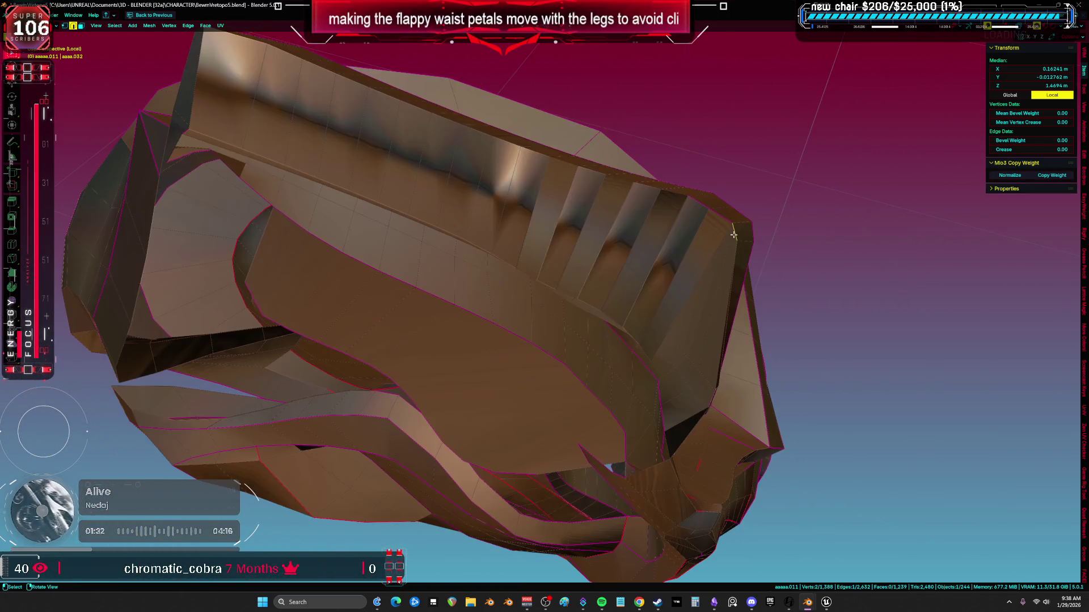
pyautogui.press('a')
pyautogui.moveTo(704, 321); pyautogui.dragTo(553, 184, button='middle')
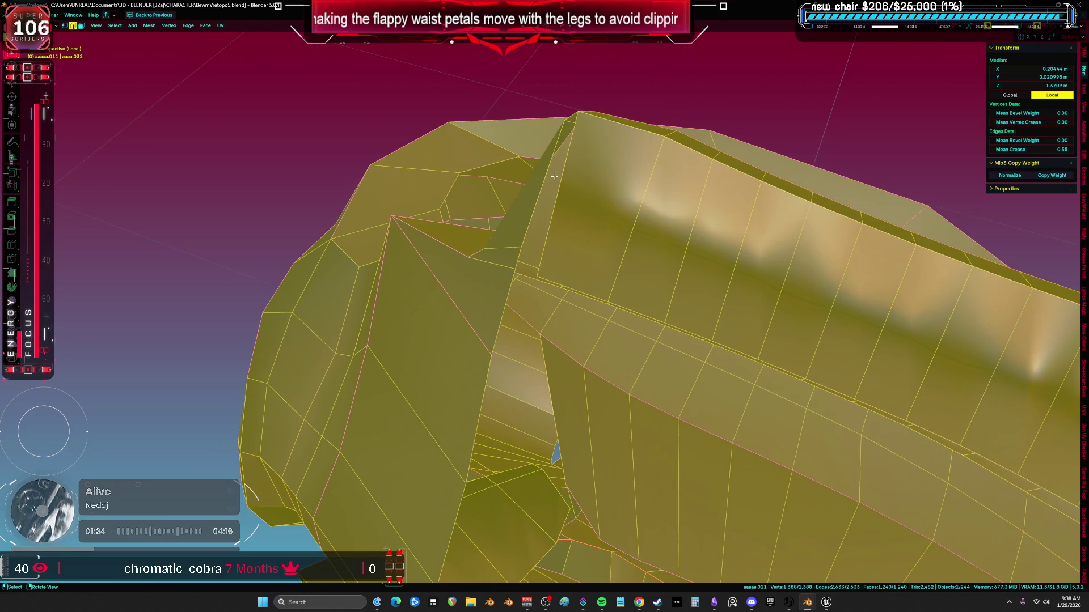
pyautogui.press('f')
pyautogui.moveTo(570, 116)
pyautogui.mouseDown(button='middle')
pyautogui.moveTo(592, 262)
pyautogui.moveTo(515, 215)
pyautogui.moveTo(555, 196)
pyautogui.moveTo(719, 344)
pyautogui.mouseUp(button='middle')
# Revisit the inner band, undo the last edit, and reframe the whole petal mesh
pyautogui.click(721, 426)
pyautogui.moveTo(721, 426); pyautogui.dragTo(772, 208, button='middle')
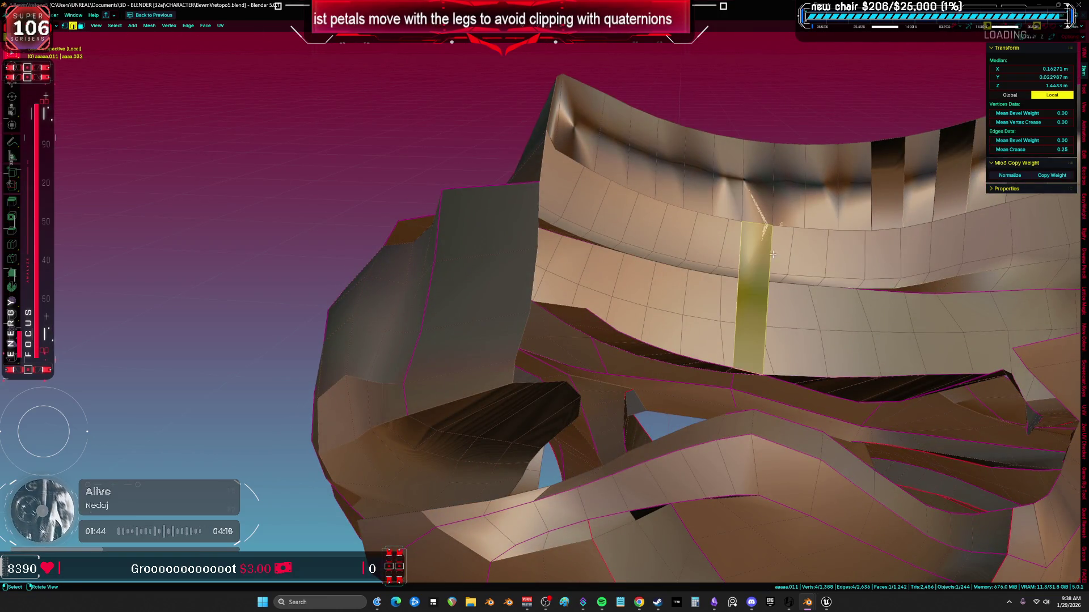
pyautogui.moveTo(787, 255); pyautogui.dragTo(763, 308, button='middle')
pyautogui.hotkey('ctrl', 'z')
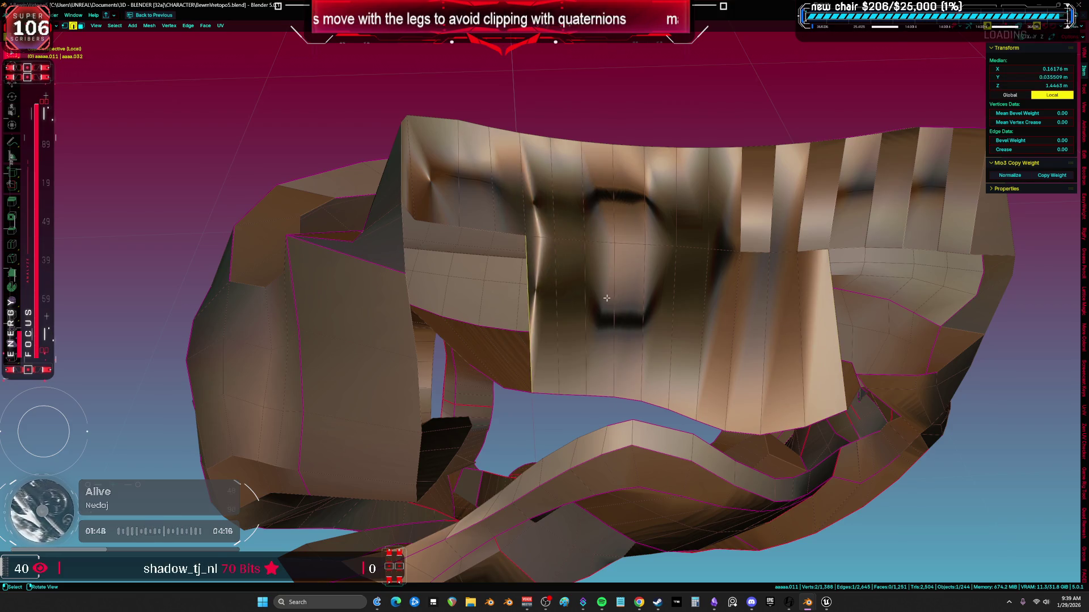
pyautogui.moveTo(539, 289)
pyautogui.mouseDown(button='middle')
pyautogui.moveTo(564, 311)
pyautogui.moveTo(576, 278)
pyautogui.mouseUp(button='middle')
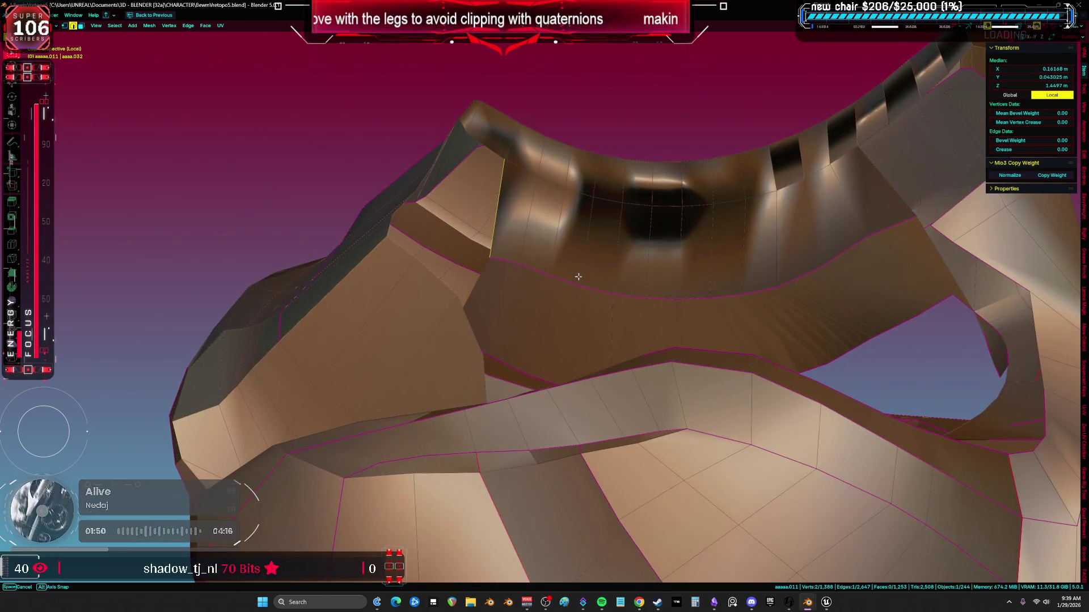
pyautogui.press('a')
pyautogui.press('KP_Decimal')
pyautogui.moveTo(579, 321)
pyautogui.mouseDown(button='middle')
pyautogui.moveTo(731, 343)
pyautogui.moveTo(785, 369)
pyautogui.moveTo(647, 346)
pyautogui.moveTo(535, 354)
pyautogui.moveTo(496, 255)
pyautogui.moveTo(640, 193)
pyautogui.moveTo(548, 305)
pyautogui.moveTo(561, 364)
pyautogui.moveTo(566, 335)
pyautogui.moveTo(512, 312)
pyautogui.moveTo(475, 345)
pyautogui.mouseUp(button='middle')
pyautogui.press('1')
pyautogui.hotkey('alt', 'a')
# Connect the two vertices where the pale faces meet with a new edge using J
pyautogui.press('2')
pyautogui.click(563, 314)
pyautogui.press('1')
pyautogui.click(483, 346)
pyautogui.scroll(2, 486, 345)
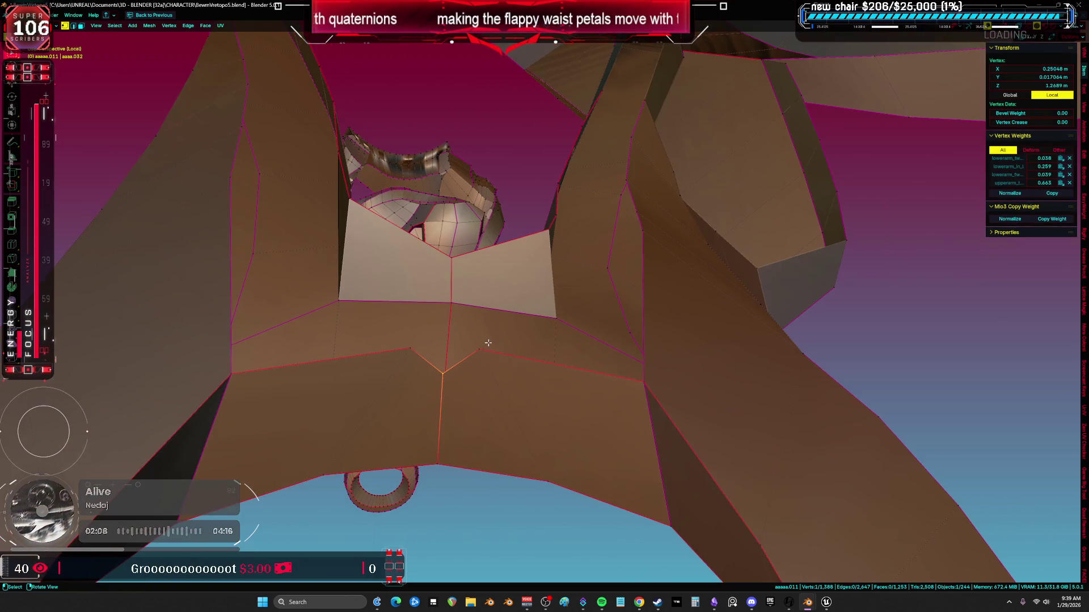
pyautogui.click(451, 306)
pyautogui.moveTo(451, 306); pyautogui.dragTo(696, 362, button='middle')
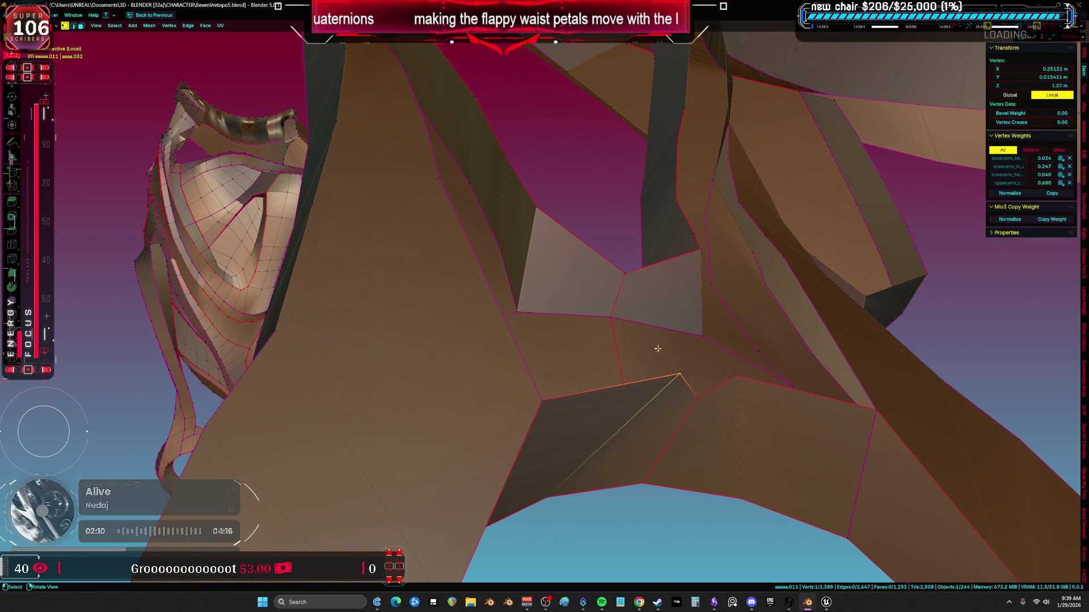
pyautogui.press('j')
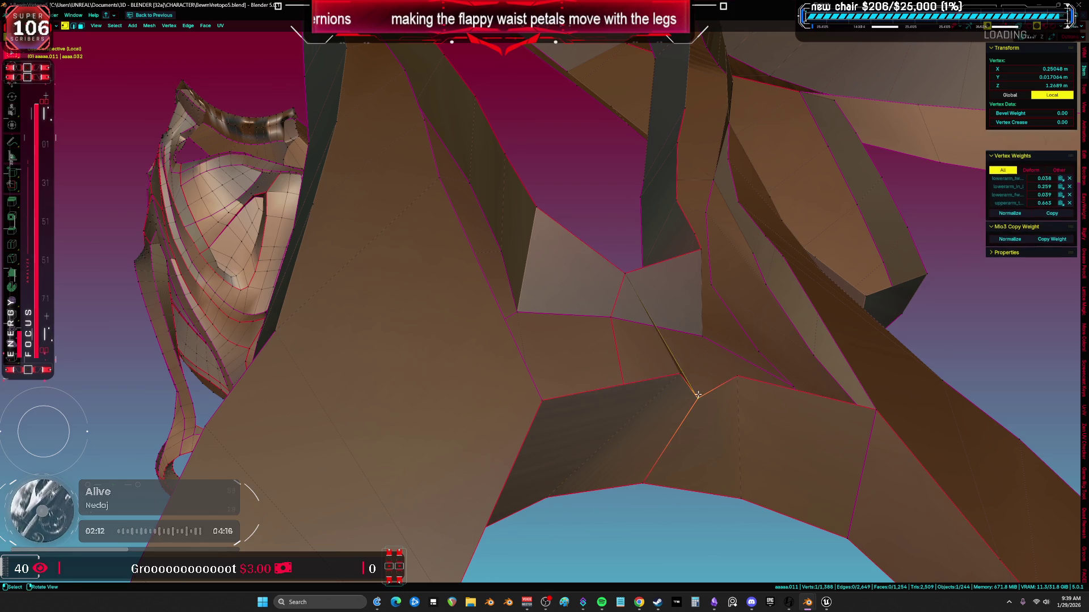
# Fill the gap between the two edges below the petals with a face
pyautogui.moveTo(741, 376); pyautogui.dragTo(712, 372, button='middle')
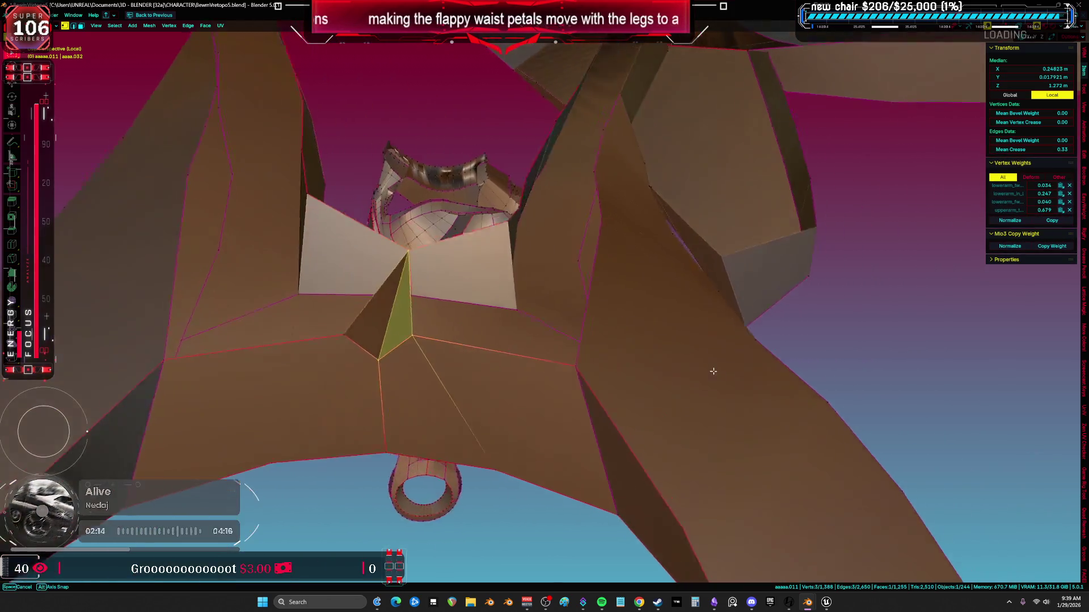
pyautogui.click(395, 301)
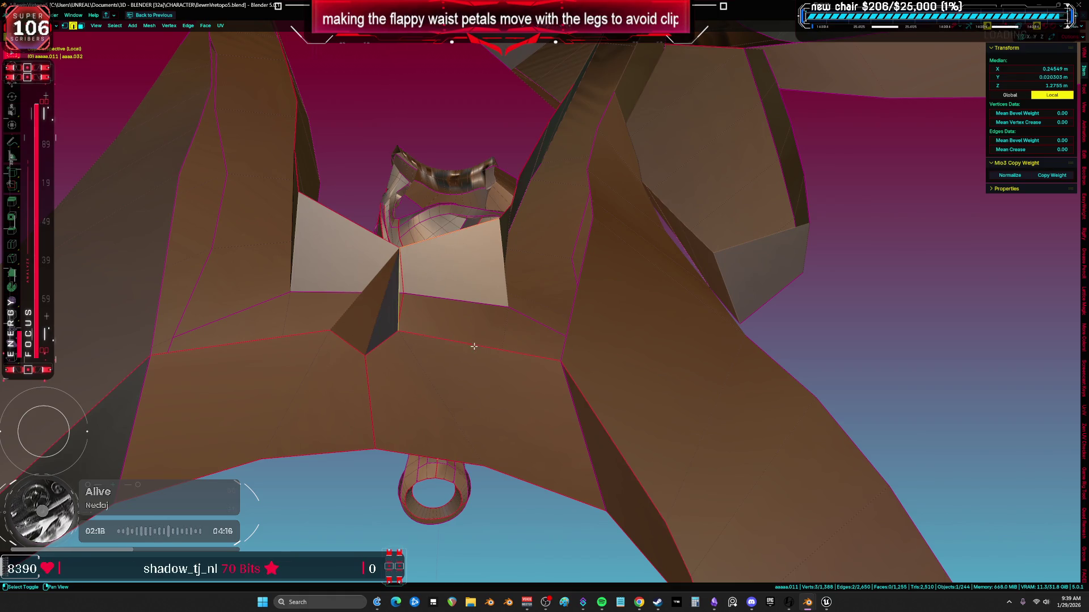
pyautogui.press('f')
pyautogui.press('a')
pyautogui.moveTo(406, 319); pyautogui.dragTo(501, 369, button='middle')
# Review the bridged area from several angles, then switch to Unreal Engine
pyautogui.click(501, 367)
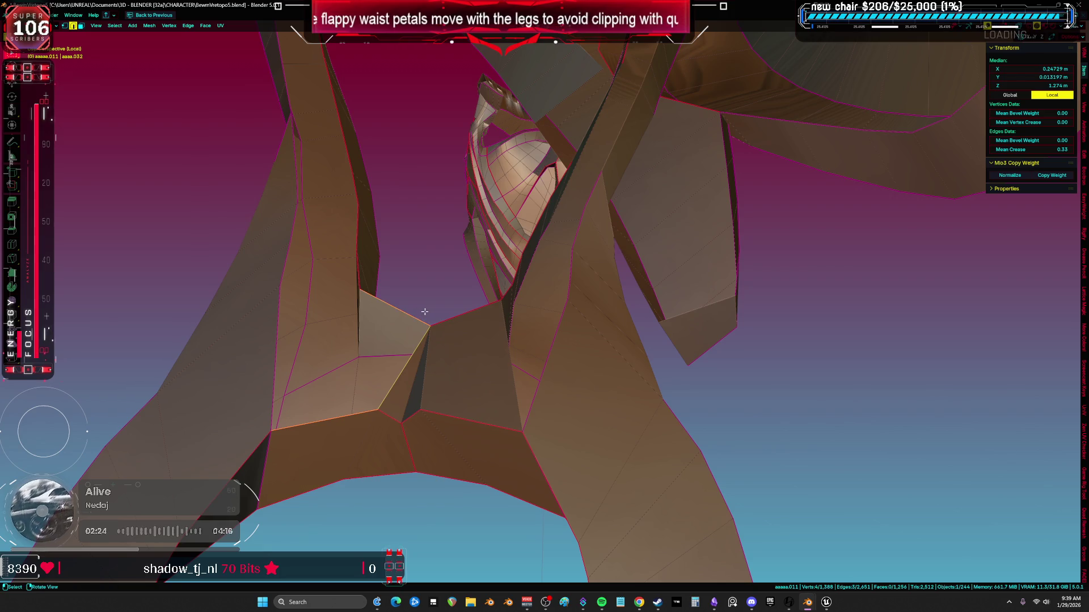
pyautogui.press('a')
pyautogui.moveTo(424, 311)
pyautogui.mouseDown(button='middle')
pyautogui.moveTo(478, 293)
pyautogui.moveTo(499, 316)
pyautogui.moveTo(487, 326)
pyautogui.moveTo(405, 255)
pyautogui.moveTo(590, 301)
pyautogui.moveTo(692, 348)
pyautogui.mouseUp(button='middle')
pyautogui.click(406, 254)
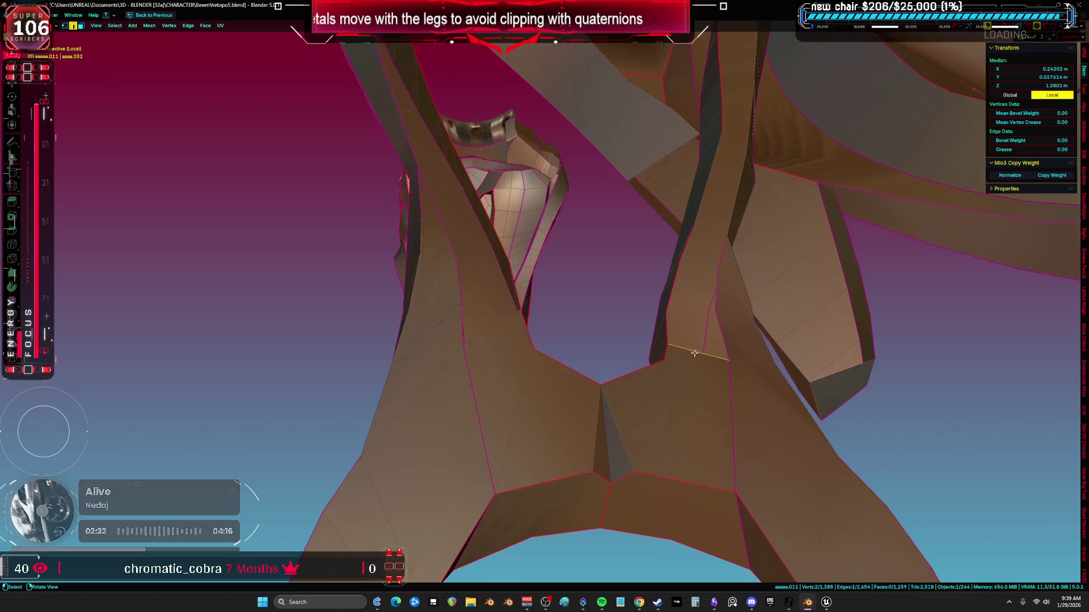
pyautogui.press('a')
pyautogui.moveTo(500, 320); pyautogui.dragTo(488, 319, button='middle')
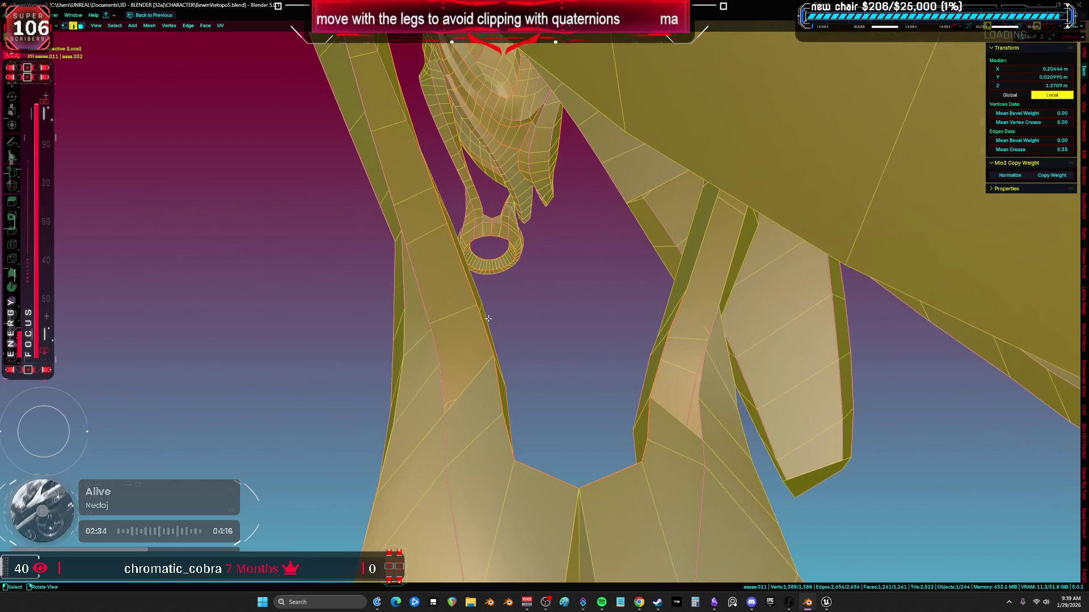
pyautogui.click(484, 365)
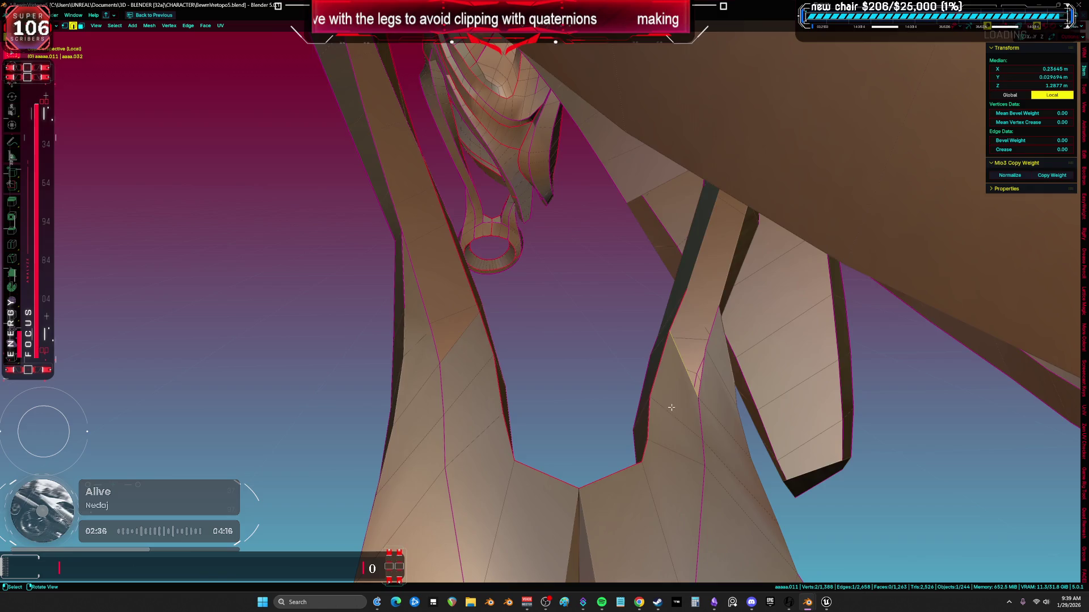
pyautogui.press('a')
pyautogui.moveTo(671, 407); pyautogui.dragTo(705, 360, button='middle')
pyautogui.click(704, 361)
pyautogui.press('a')
pyautogui.click(484, 363)
pyautogui.press('a')
pyautogui.moveTo(488, 280)
pyautogui.mouseDown(button='middle')
pyautogui.moveTo(478, 271)
pyautogui.moveTo(652, 272)
pyautogui.moveTo(678, 243)
pyautogui.moveTo(665, 282)
pyautogui.mouseUp(button='middle')
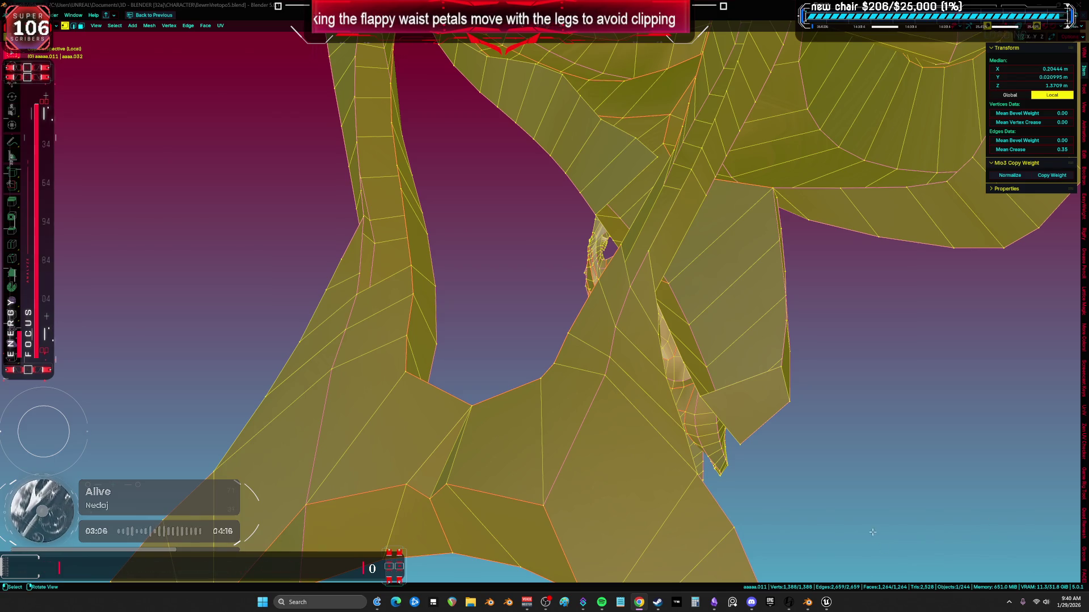
pyautogui.click(827, 602)
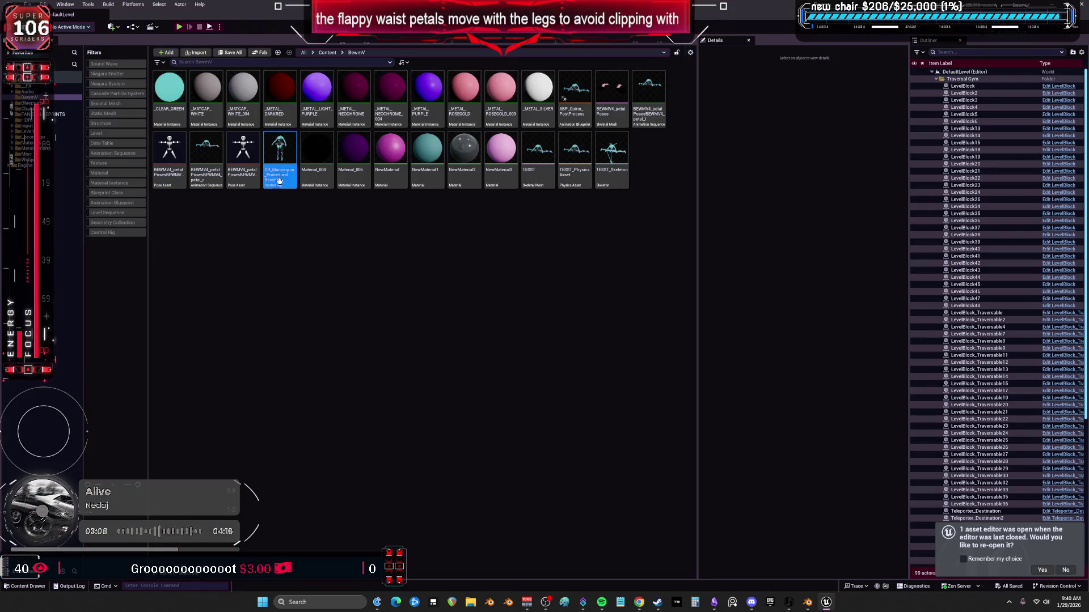
# Open the TESST skeletal mesh in Unreal and orbit the preview to a frontal view of both legs
pyautogui.doubleClick(538, 144)
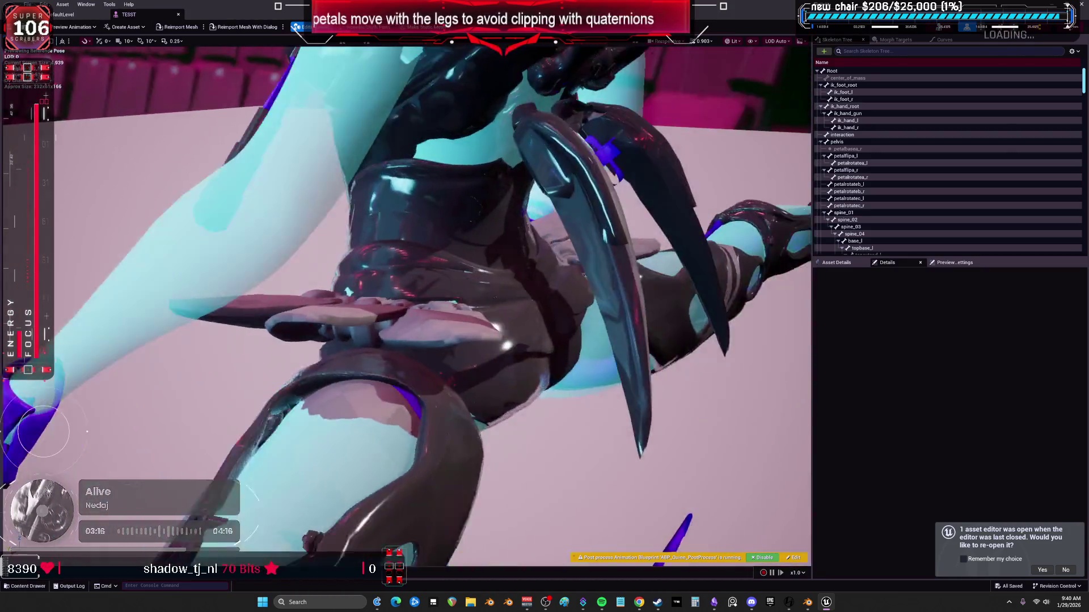
pyautogui.moveTo(450, 397); pyautogui.dragTo(451, 397)
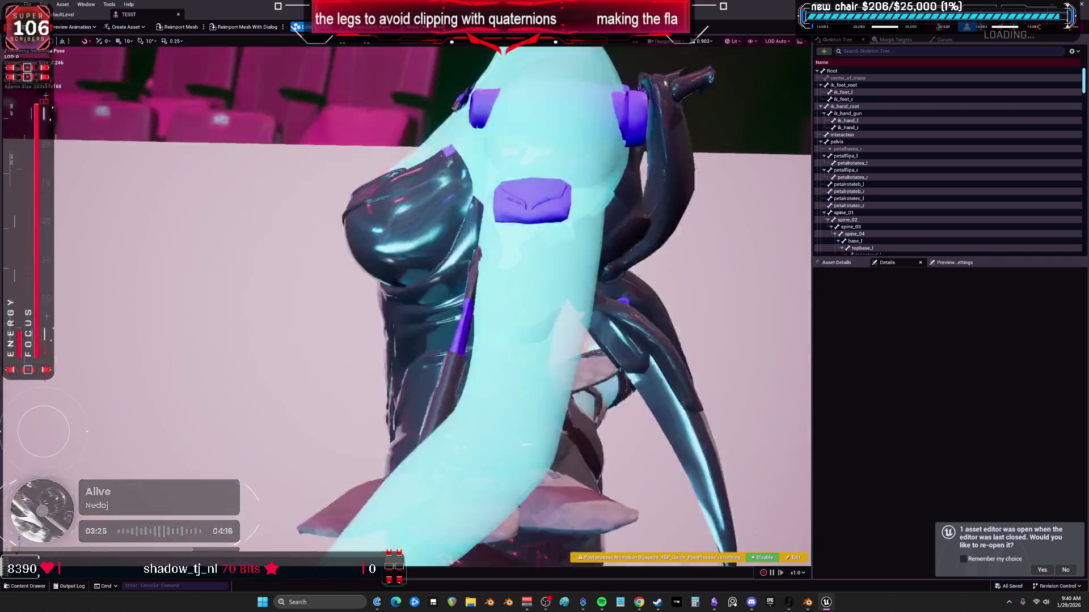
pyautogui.moveTo(534, 420); pyautogui.dragTo(534, 420, button='right')
pyautogui.moveTo(426, 419); pyautogui.dragTo(426, 419, button='right')
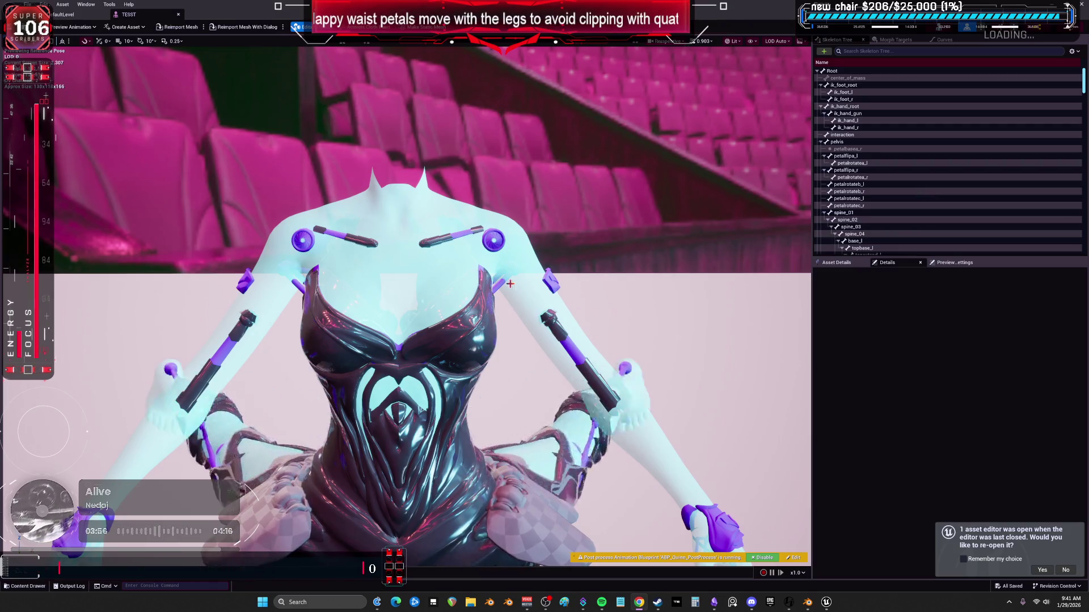
pyautogui.scroll(3, 590, 249)
# Select the character in the preview, check the View Mode and Show menus, then return to Blender
pyautogui.click(350, 313)
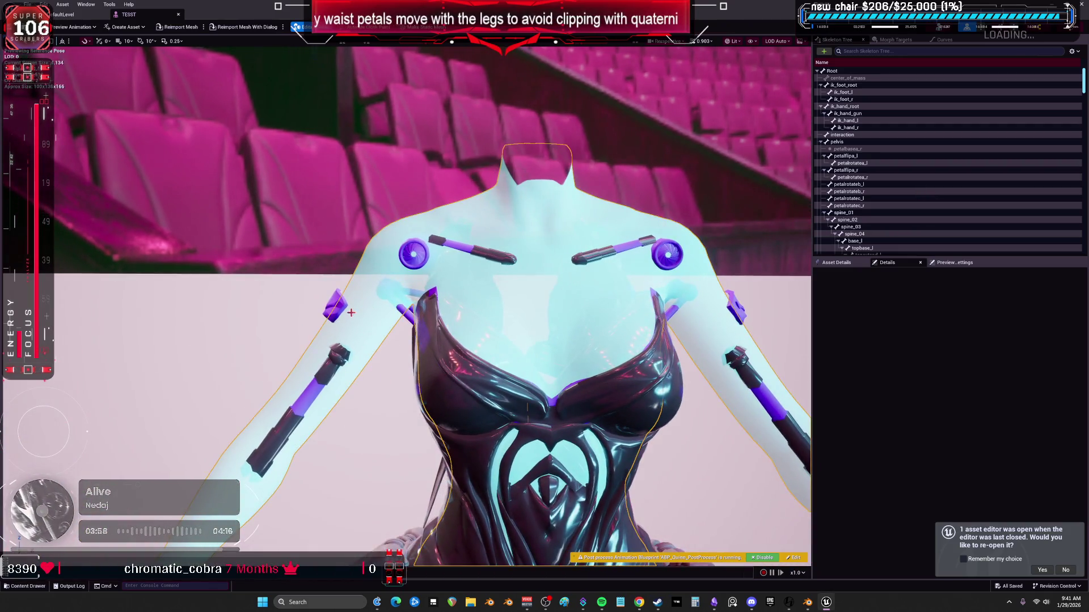
pyautogui.click(733, 42)
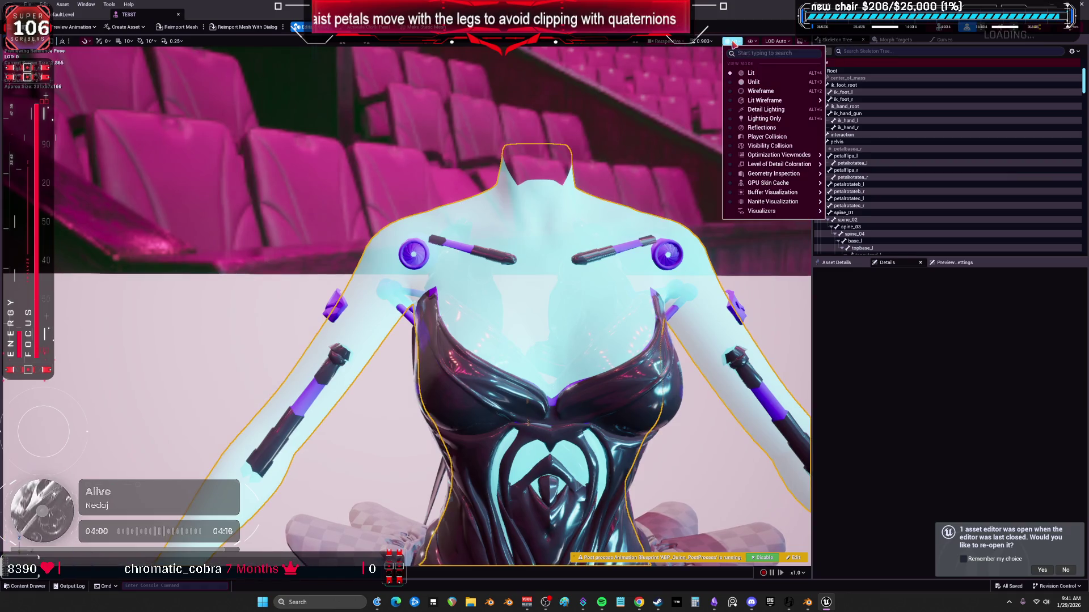
pyautogui.click(753, 43)
pyautogui.click(753, 44)
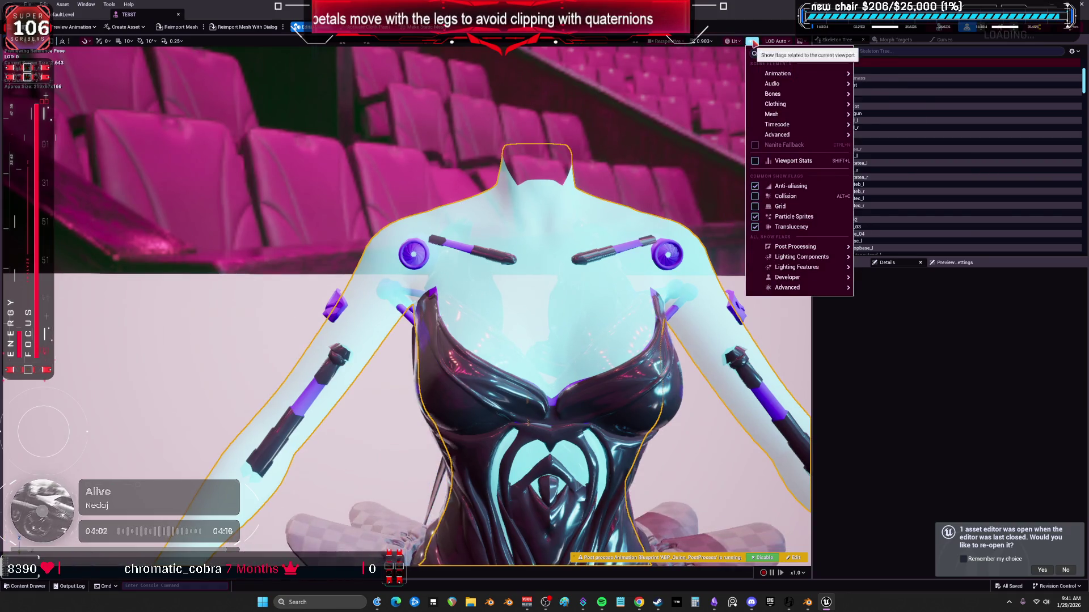
pyautogui.moveTo(807, 602)
pyautogui.click(768, 544)
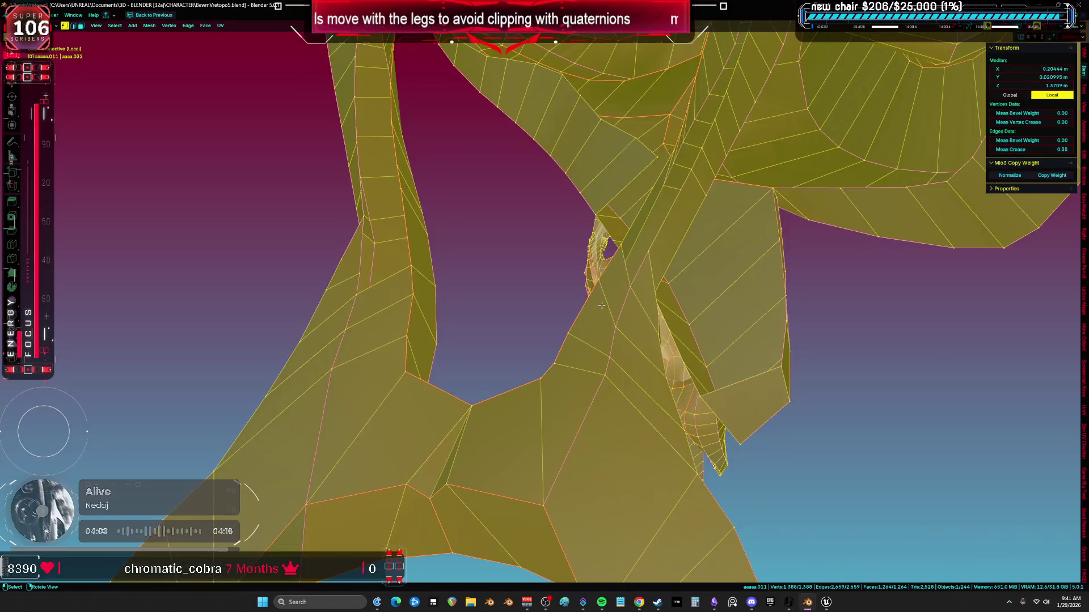
pyautogui.moveTo(614, 309); pyautogui.dragTo(558, 273, button='middle')
pyautogui.hotkey('ctrl', 'Tab')
pyautogui.click(336, 214)
pyautogui.moveTo(340, 215)
pyautogui.mouseDown(button='middle')
pyautogui.moveTo(495, 335)
pyautogui.moveTo(714, 455)
pyautogui.moveTo(720, 397)
pyautogui.mouseUp(button='middle')
pyautogui.click(724, 380)
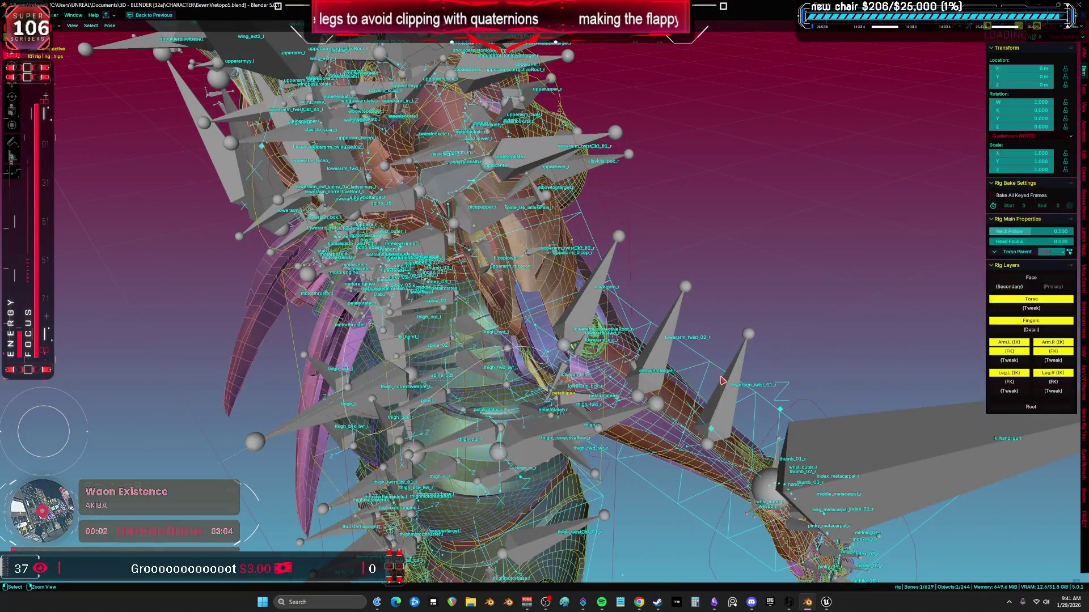
pyautogui.scroll(10, 714, 380)
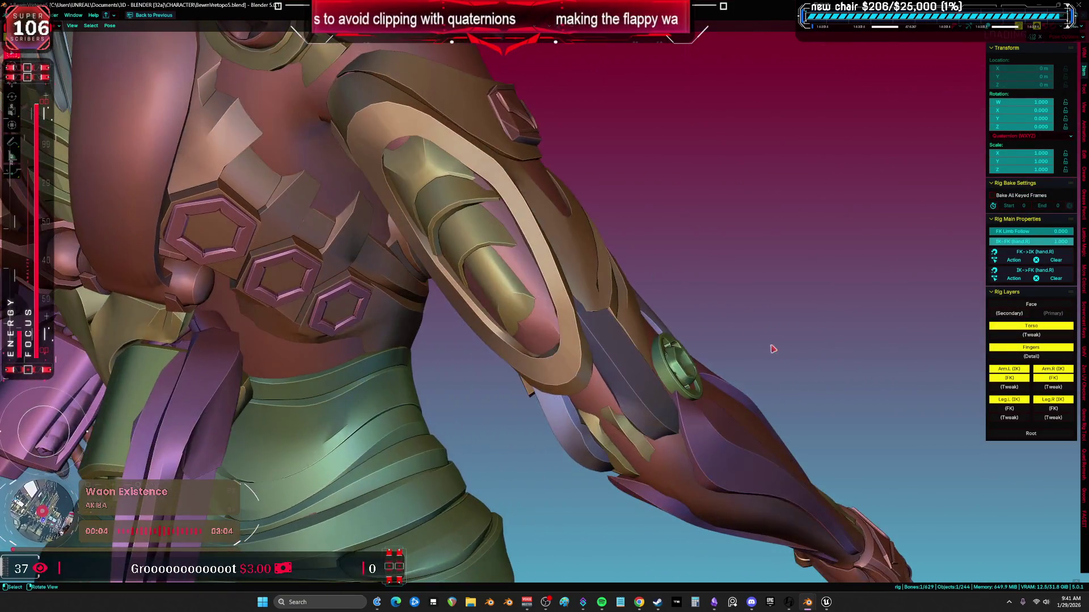
pyautogui.press('r')
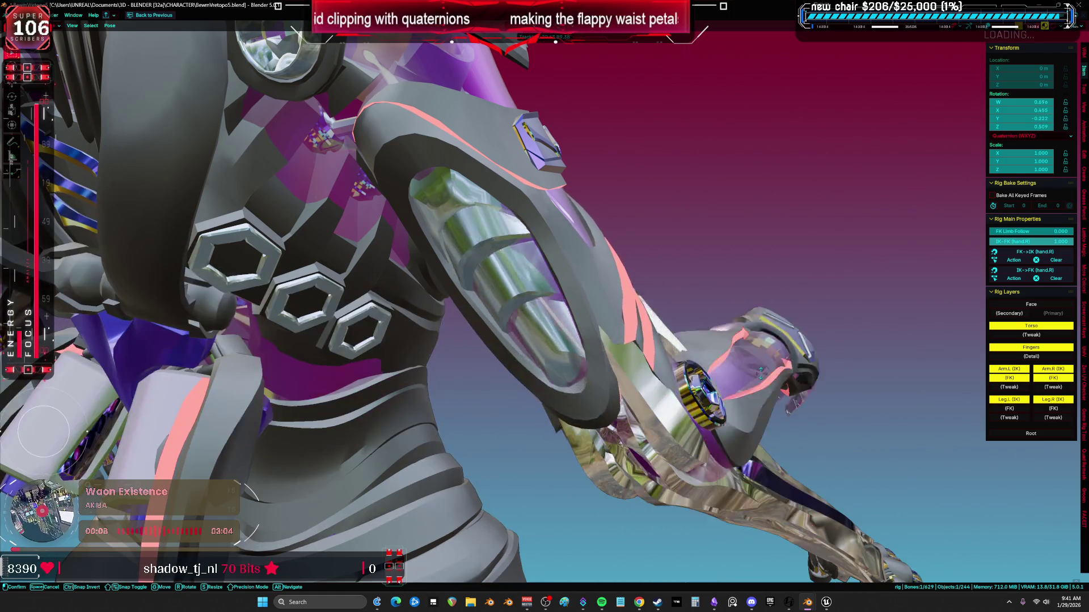
pyautogui.press('Escape')
pyautogui.keyDown('shift'); pyautogui.moveTo(766, 367); pyautogui.dragTo(546, 312, button='middle'); pyautogui.keyUp('shift')
pyautogui.hotkey('shift', 'alt', 'z')
pyautogui.moveTo(512, 365)
pyautogui.mouseDown(button='middle')
pyautogui.moveTo(617, 417)
pyautogui.moveTo(663, 397)
pyautogui.mouseUp(button='middle')
pyautogui.hotkey('shift', 'alt', 'z')
pyautogui.press('r')
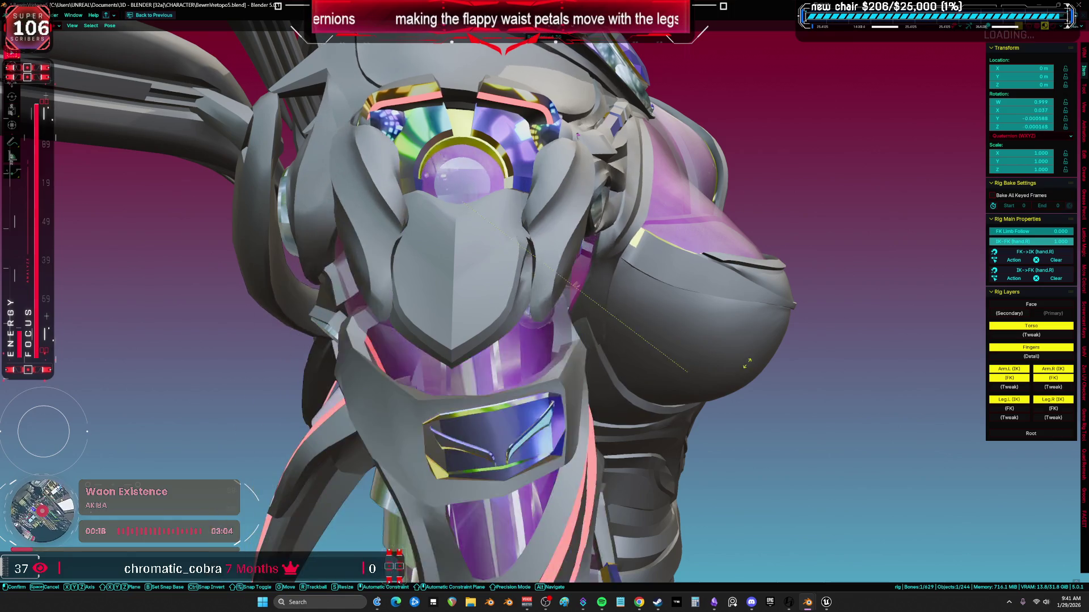
pyautogui.press('Escape')
pyautogui.press('r')
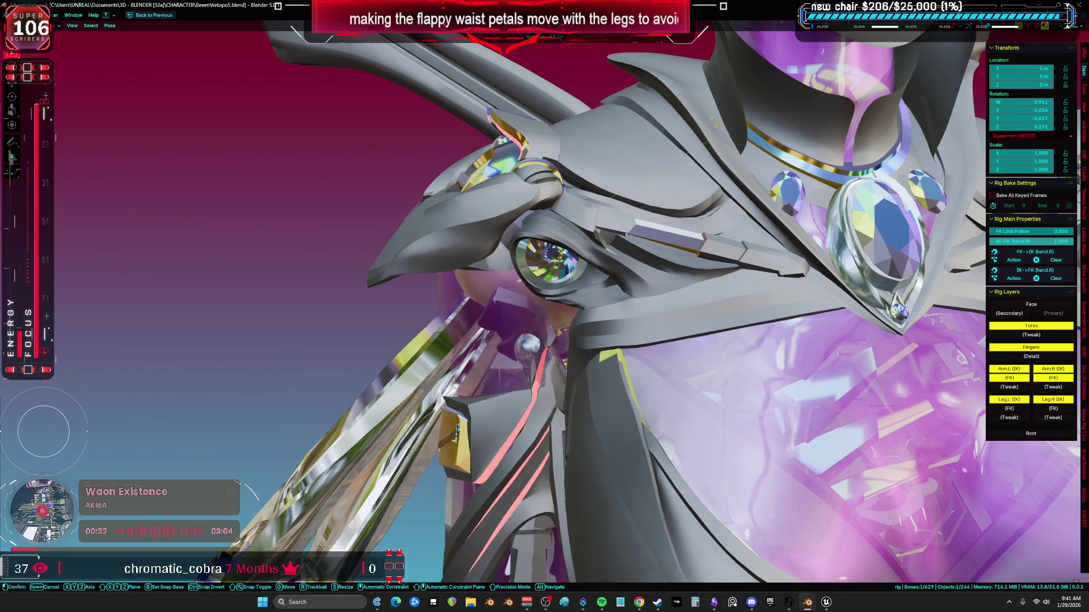
pyautogui.press('Escape')
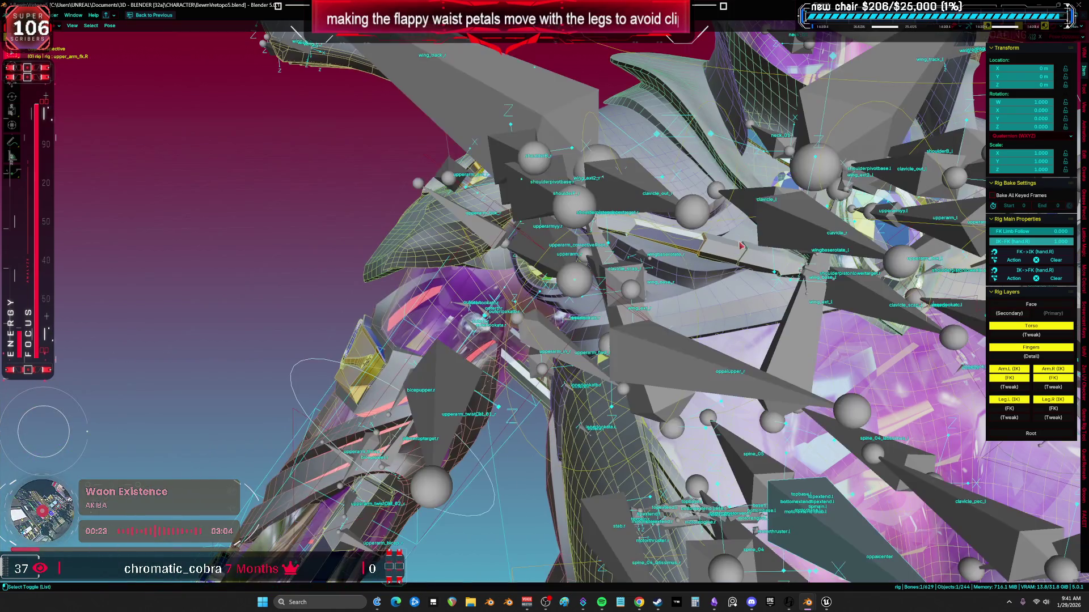
pyautogui.press('r')
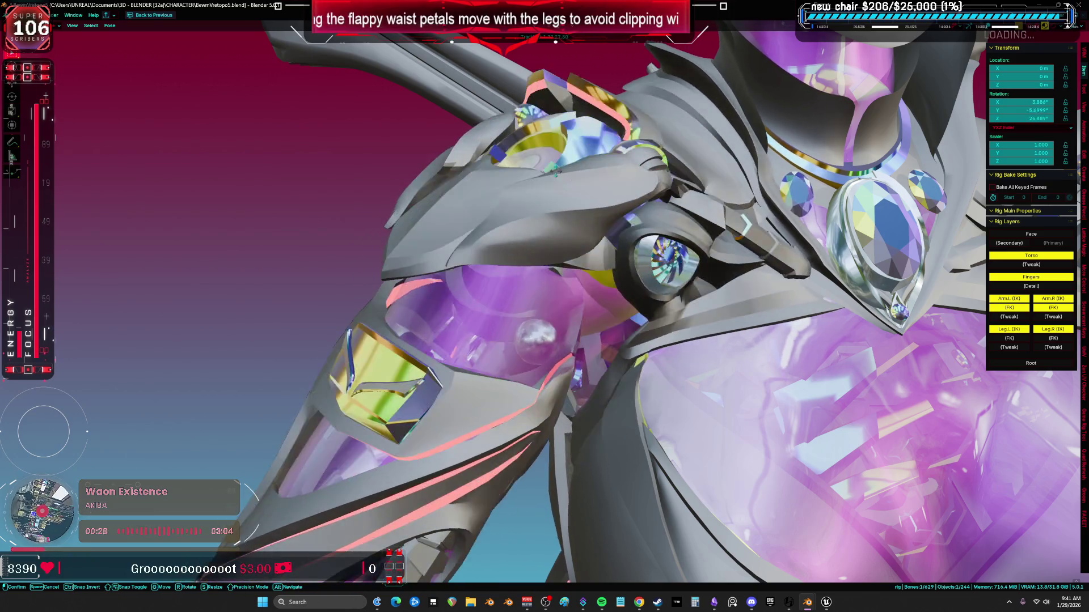
pyautogui.press('Escape')
pyautogui.moveTo(544, 166)
pyautogui.mouseDown(button='middle')
pyautogui.moveTo(750, 260)
pyautogui.moveTo(548, 191)
pyautogui.moveTo(462, 147)
pyautogui.mouseUp(button='middle')
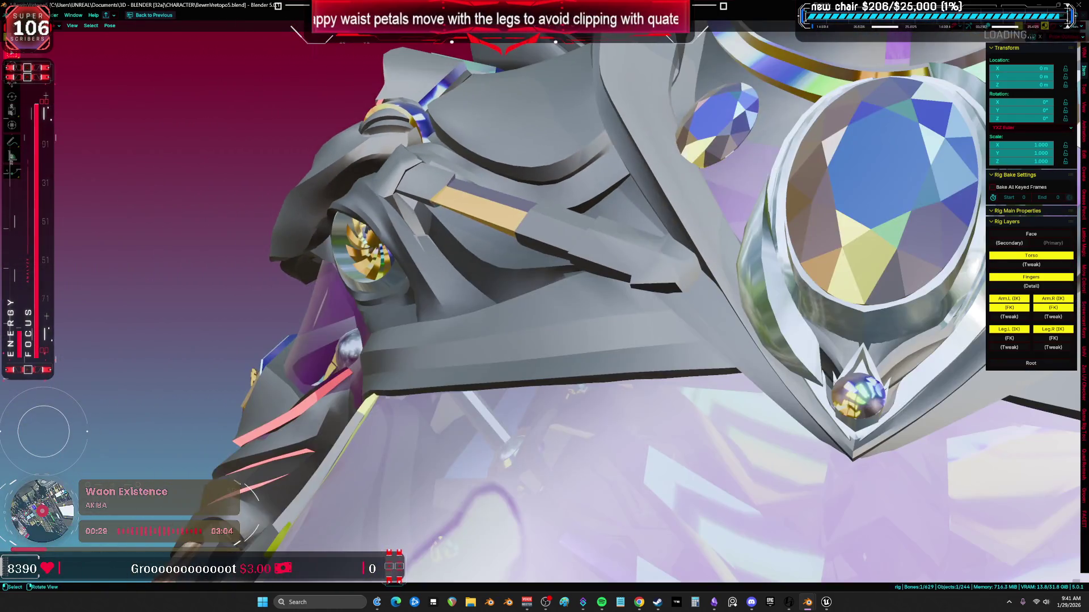
pyautogui.press('r')
pyautogui.press('z')
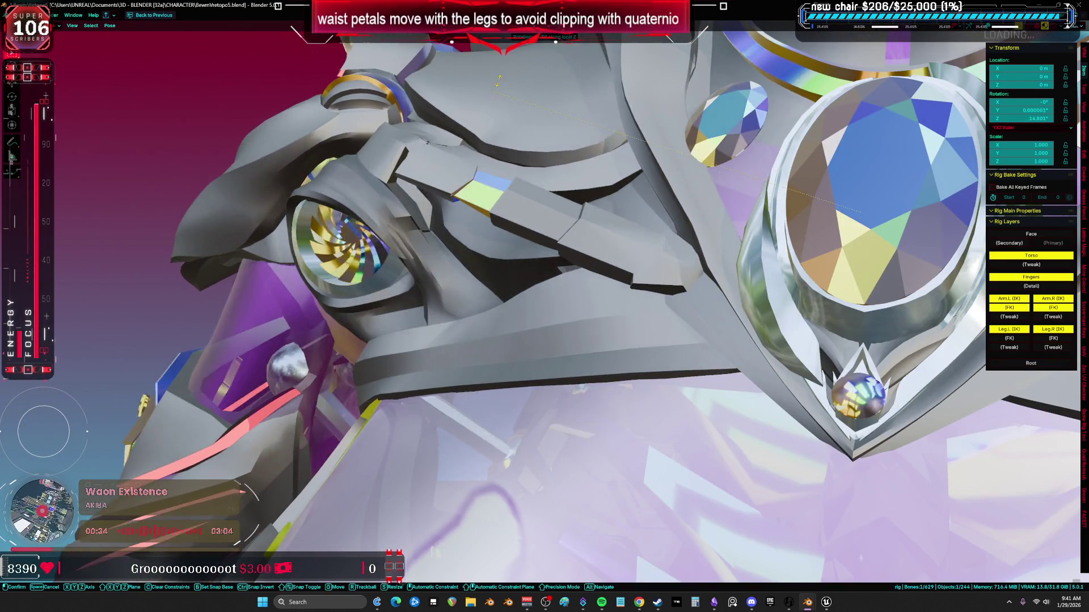
pyautogui.press('Escape')
pyautogui.scroll(-10, 703, 314)
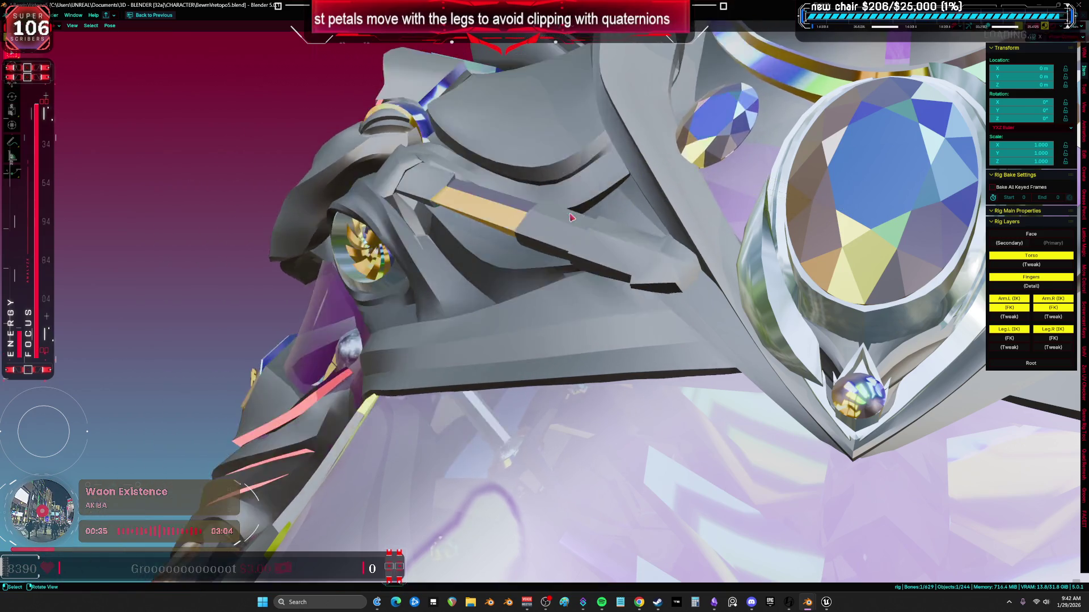
pyautogui.keyDown('shift'); pyautogui.scroll(-8, 703, 314); pyautogui.keyUp('shift')
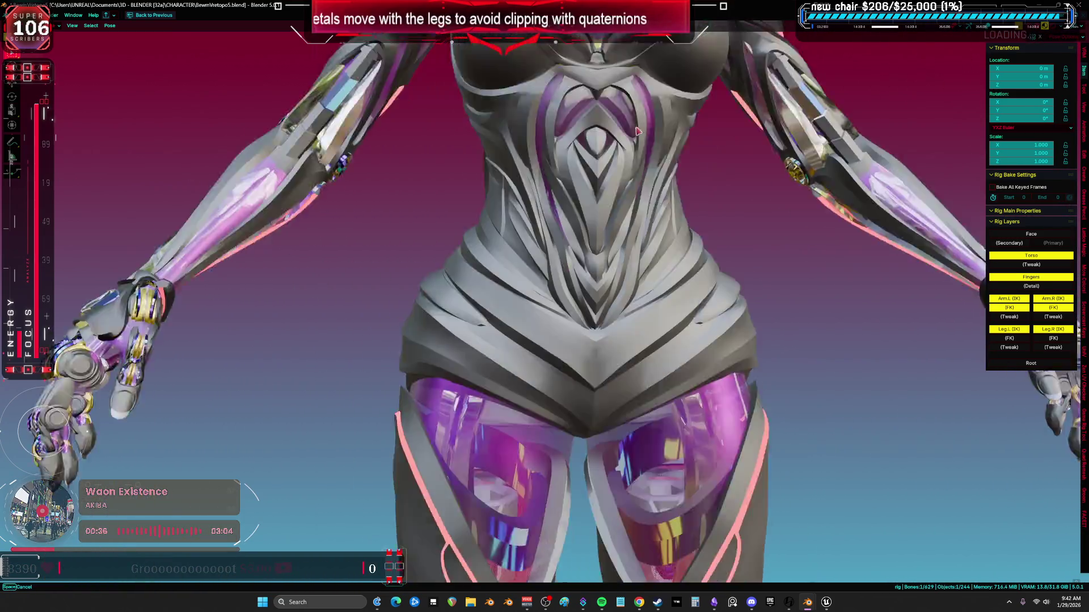
# Select the foot.L bone and give it a test rotation
pyautogui.moveTo(703, 313)
pyautogui.mouseDown(button='middle')
pyautogui.moveTo(572, 335)
pyautogui.moveTo(581, 189)
pyautogui.mouseUp(button='middle')
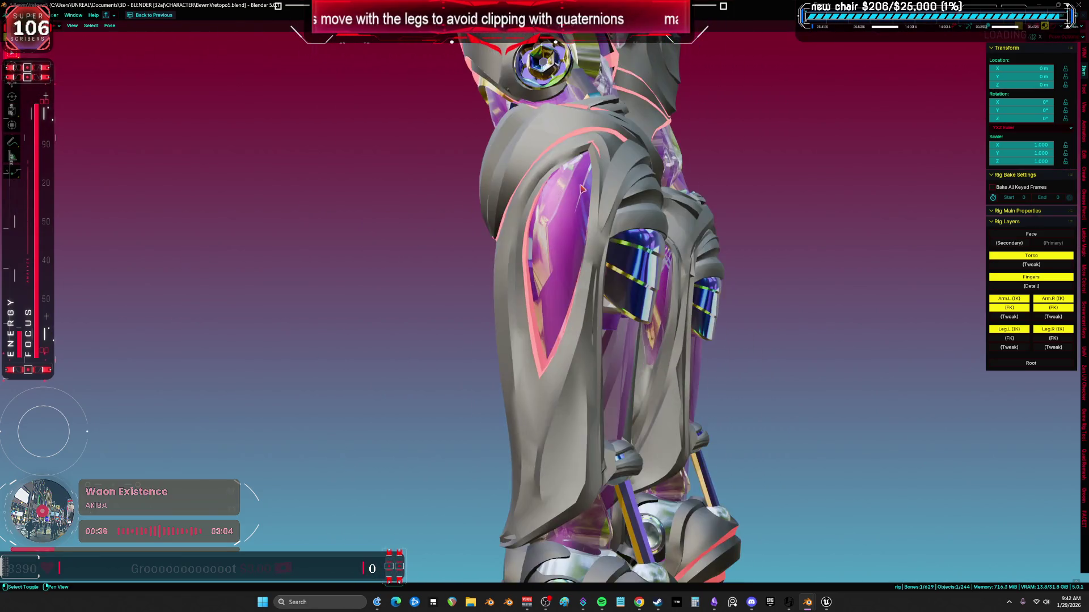
pyautogui.keyDown('shift'); pyautogui.scroll(-6, 661, 345); pyautogui.keyUp('shift')
pyautogui.hotkey('shift', 'alt', 'z')
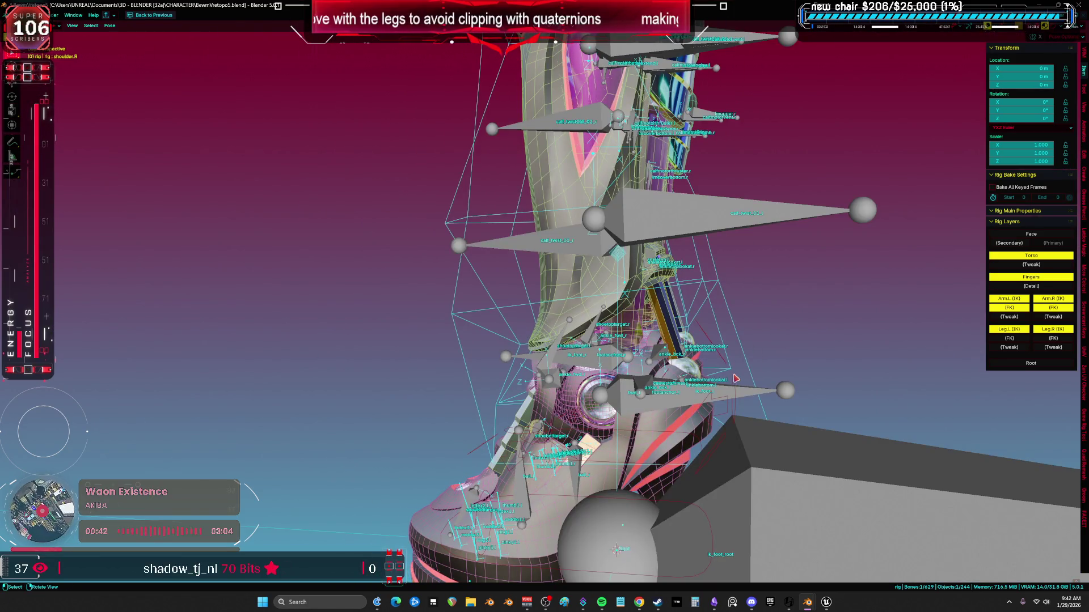
pyautogui.click(735, 378)
pyautogui.hotkey('shift', 'alt', 'z')
pyautogui.moveTo(736, 378); pyautogui.dragTo(771, 306, button='middle')
pyautogui.press('r')
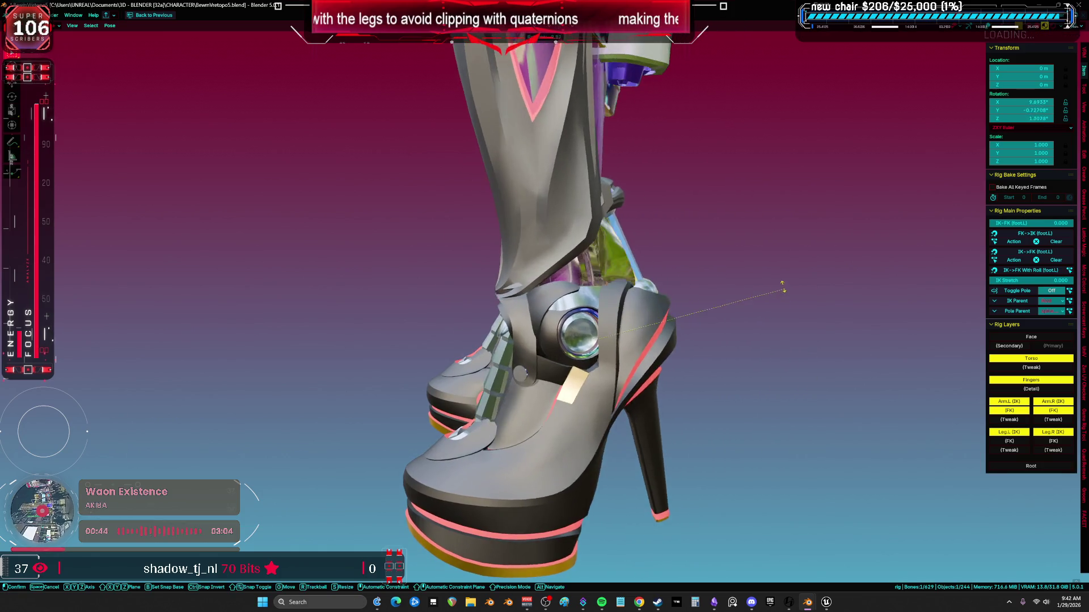
pyautogui.click(766, 248)
# Rotate foot.L again, constrained to local X, and view both boots
pyautogui.moveTo(770, 250)
pyautogui.mouseDown(button='middle')
pyautogui.moveTo(725, 272)
pyautogui.moveTo(653, 227)
pyautogui.mouseUp(button='middle')
pyautogui.press('r')
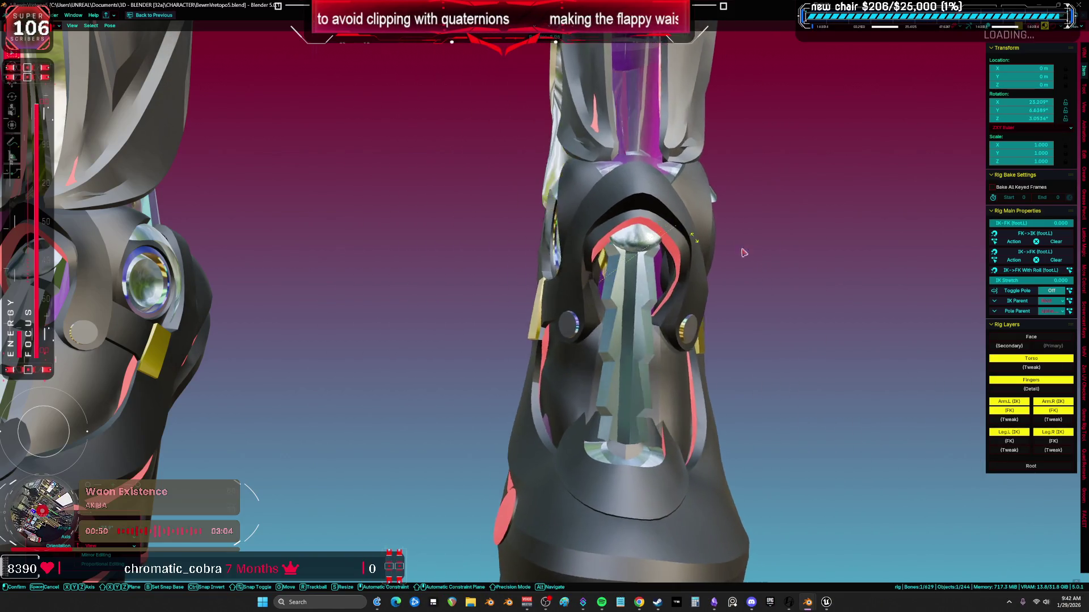
pyautogui.press('x')
pyautogui.press('x')
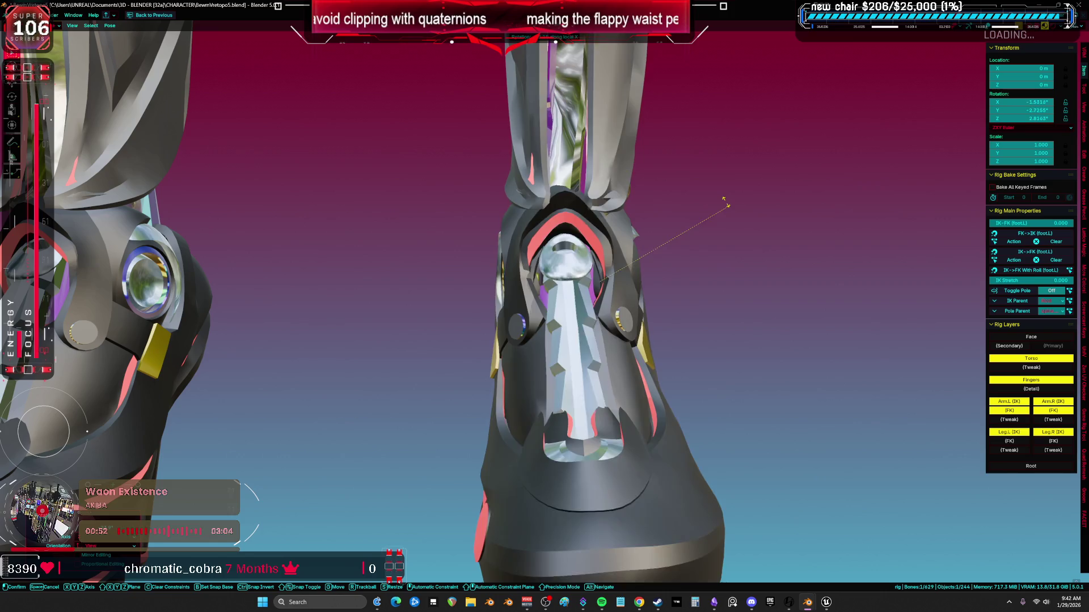
pyautogui.moveTo(753, 258)
pyautogui.keyDown('alt'); pyautogui.mouseDown(button='middle')
pyautogui.moveTo(731, 261)
pyautogui.moveTo(731, 324)
pyautogui.moveTo(688, 345)
pyautogui.moveTo(675, 309)
pyautogui.moveTo(720, 287)
pyautogui.moveTo(773, 290)
pyautogui.moveTo(761, 252)
pyautogui.moveTo(696, 226)
pyautogui.mouseUp(button='middle'); pyautogui.keyUp('alt')
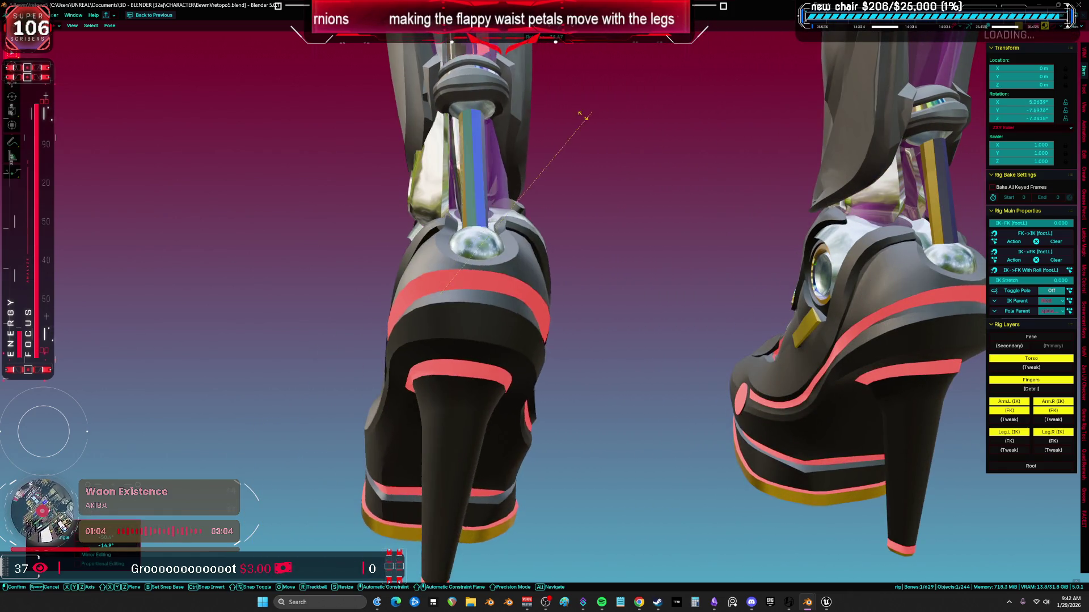
pyautogui.moveTo(587, 136)
pyautogui.mouseDown(button='middle')
pyautogui.moveTo(573, 174)
pyautogui.moveTo(634, 152)
pyautogui.mouseUp(button='middle')
pyautogui.scroll(4, 634, 152)
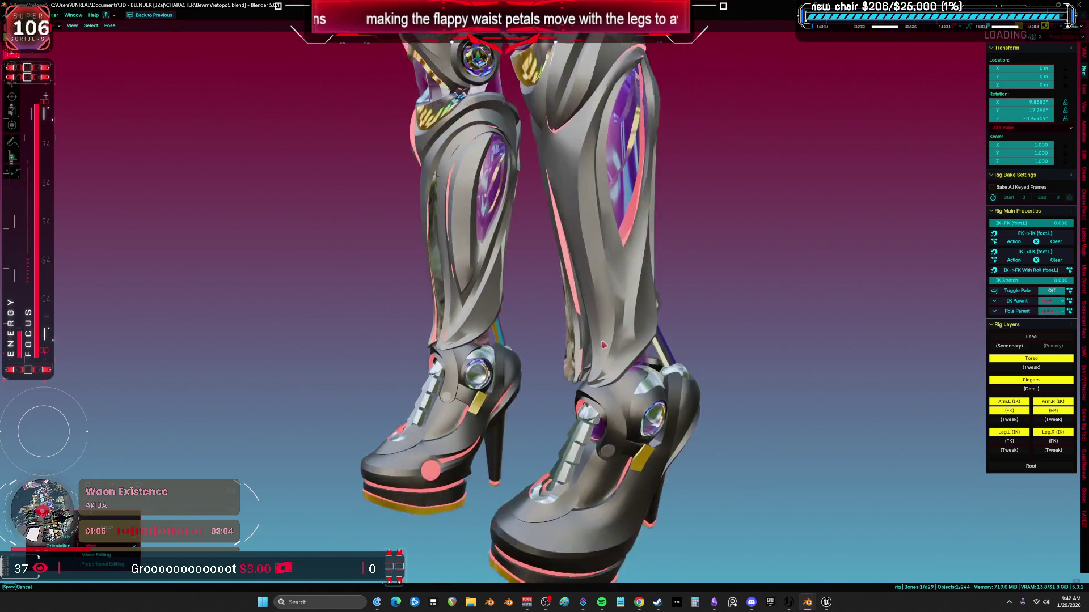
# Unhide all bones and clear user transforms to return the legs to rest pose
pyautogui.hotkey('alt', 'h')
pyautogui.rightClick(596, 258)
pyautogui.click(596, 259)
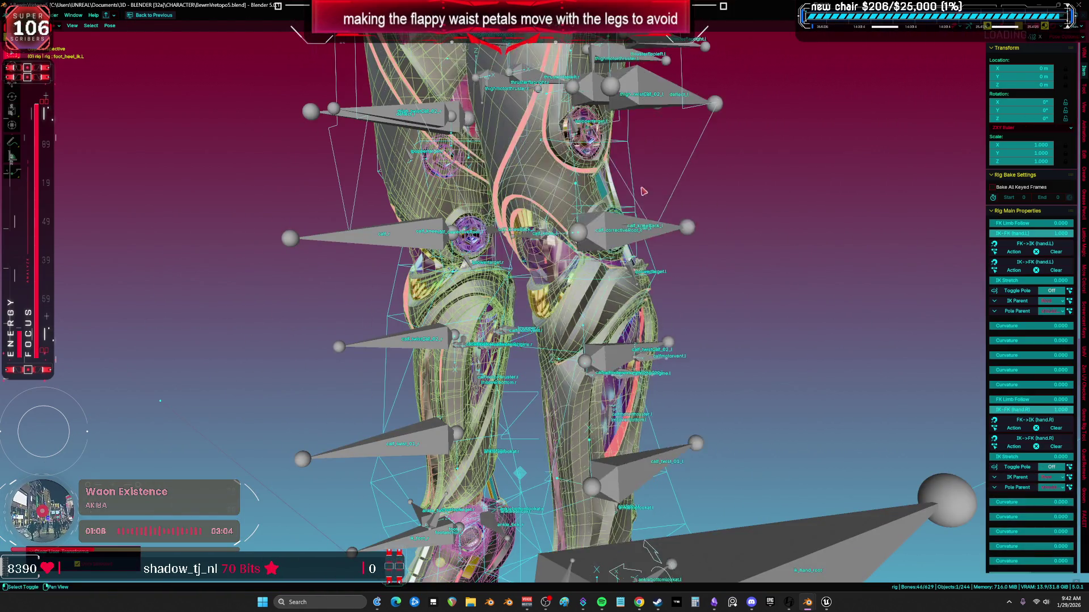
pyautogui.scroll(3, 623, 340)
pyautogui.moveTo(656, 360); pyautogui.dragTo(756, 389, button='middle')
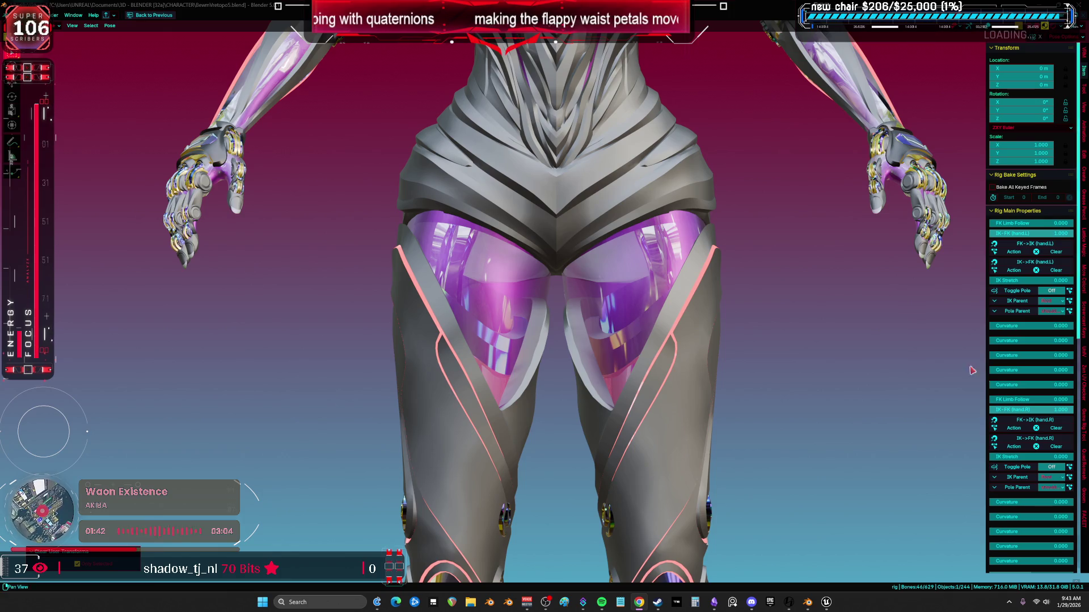
pyautogui.keyDown('shift'); pyautogui.moveTo(722, 334); pyautogui.dragTo(778, 487, button='middle'); pyautogui.keyUp('shift')
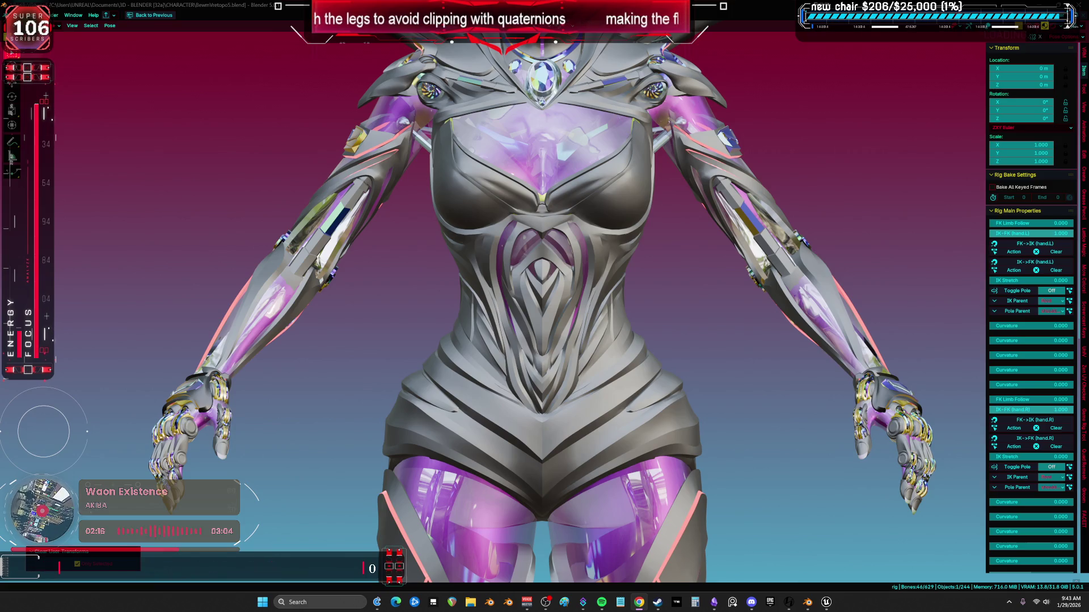
pyautogui.moveTo(623, 155)
pyautogui.keyDown('shift'); pyautogui.mouseDown(button='middle')
pyautogui.moveTo(624, 318)
pyautogui.moveTo(590, 326)
pyautogui.moveTo(525, 293)
pyautogui.moveTo(570, 261)
pyautogui.mouseUp(button='middle'); pyautogui.keyUp('shift')
pyautogui.press('KP_1')
pyautogui.hotkey('shift', 'alt', 'z')
pyautogui.hotkey('ctrl', 'Tab')
pyautogui.hotkey('ctrl', 'Tab')
pyautogui.click(554, 271)
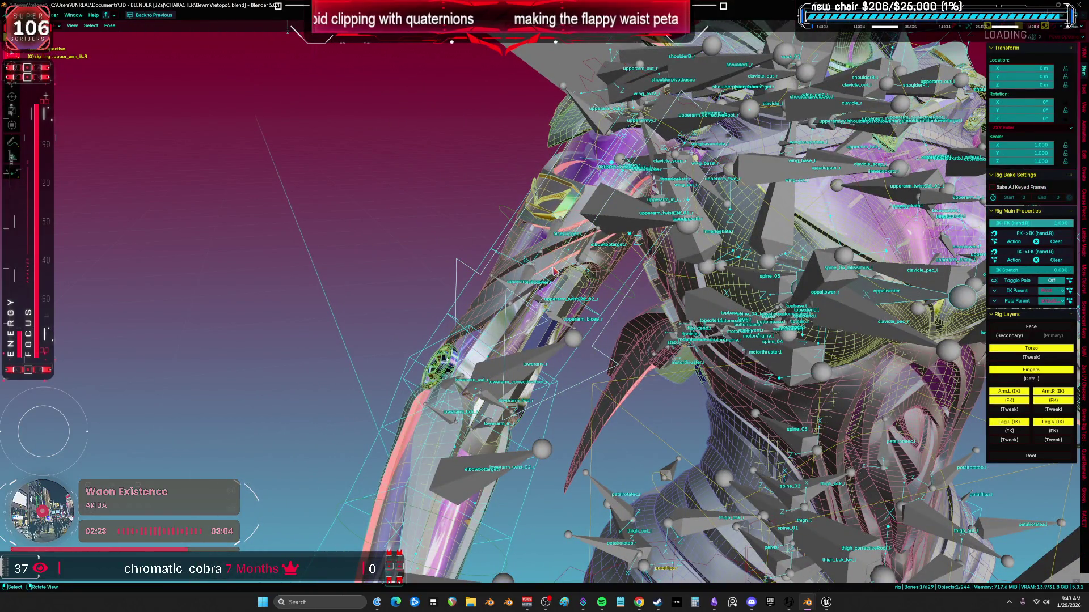
# Put aaaaa.011 in Edit Mode, hide its Mirror modifier in the viewport, and frame it
pyautogui.moveTo(489, 417); pyautogui.dragTo(523, 334, button='middle')
pyautogui.moveTo(480, 375); pyautogui.dragTo(539, 253, button='middle')
pyautogui.click(527, 248)
pyautogui.press('Tab')
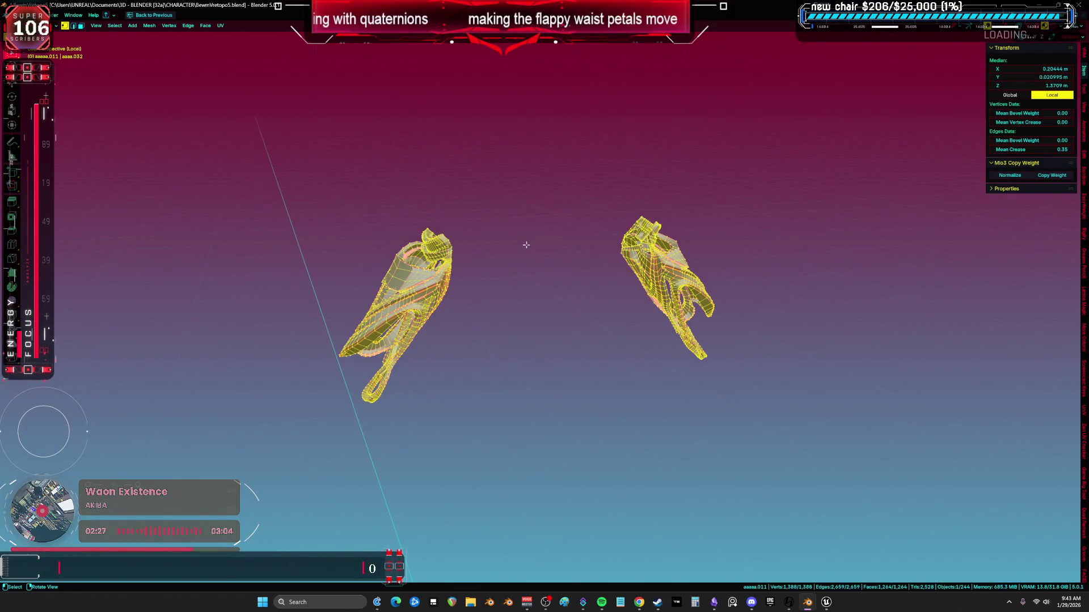
pyautogui.hotkey('ctrl', 'space')
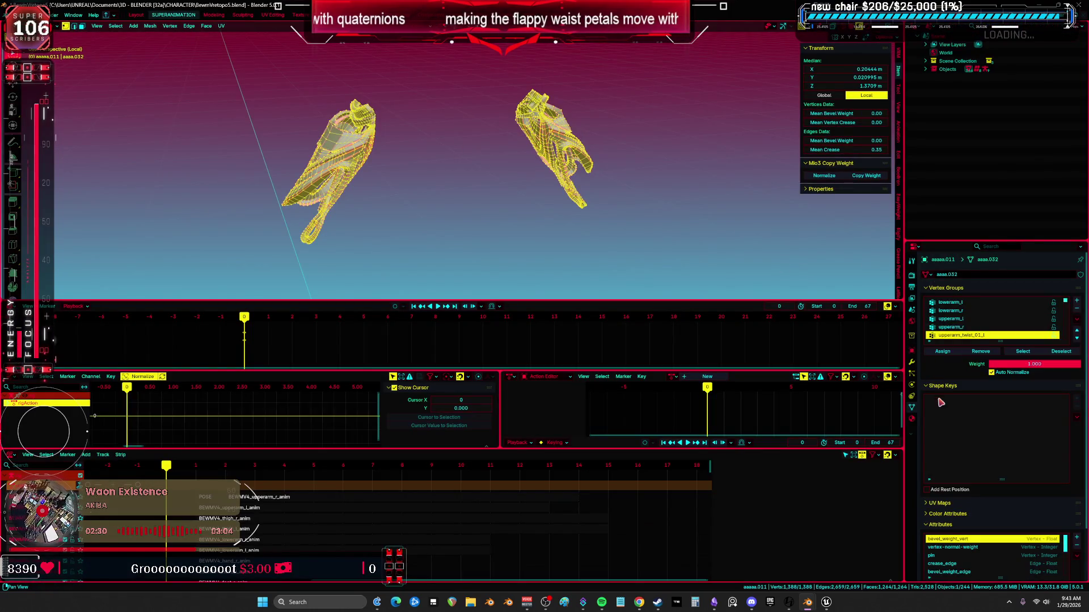
pyautogui.click(912, 363)
pyautogui.click(1050, 308)
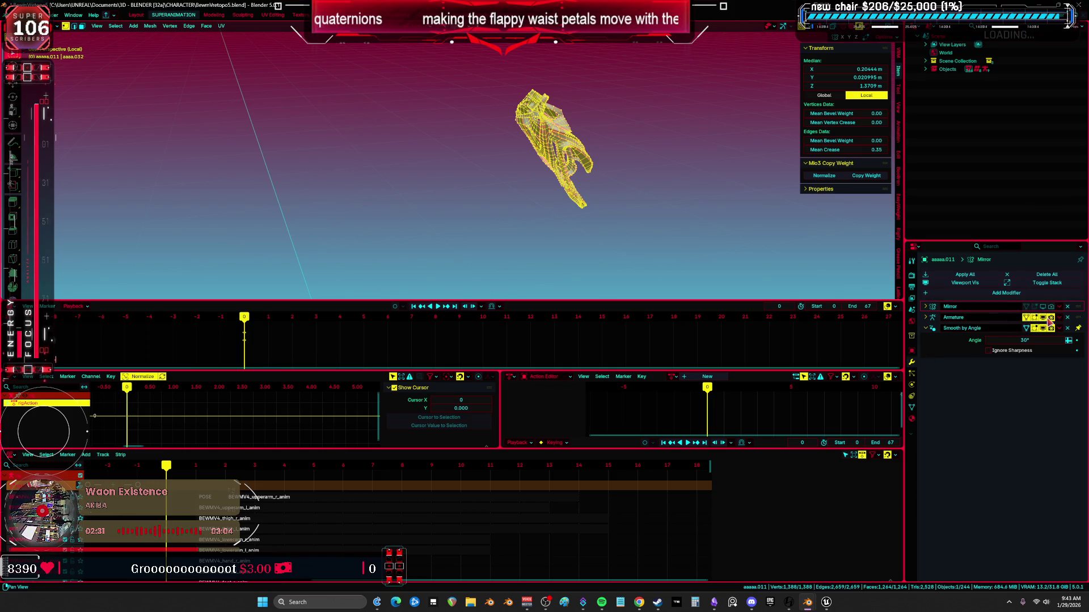
pyautogui.hotkey('ctrl', 'alt', 'space')
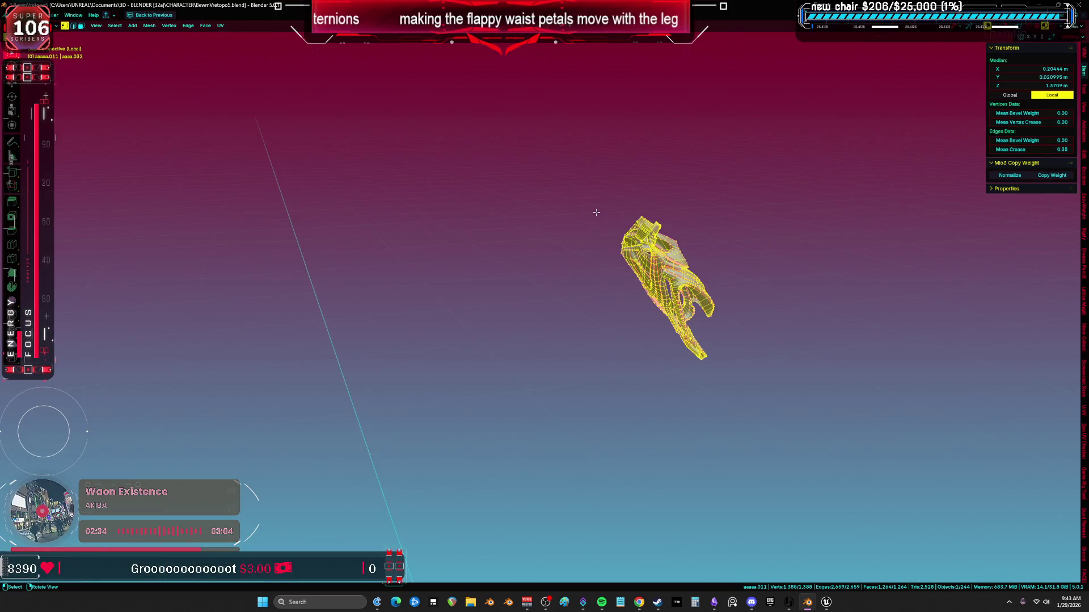
pyautogui.press('KP_Decimal')
pyautogui.moveTo(596, 212)
pyautogui.mouseDown(button='middle')
pyautogui.moveTo(605, 239)
pyautogui.moveTo(541, 215)
pyautogui.mouseUp(button='middle')
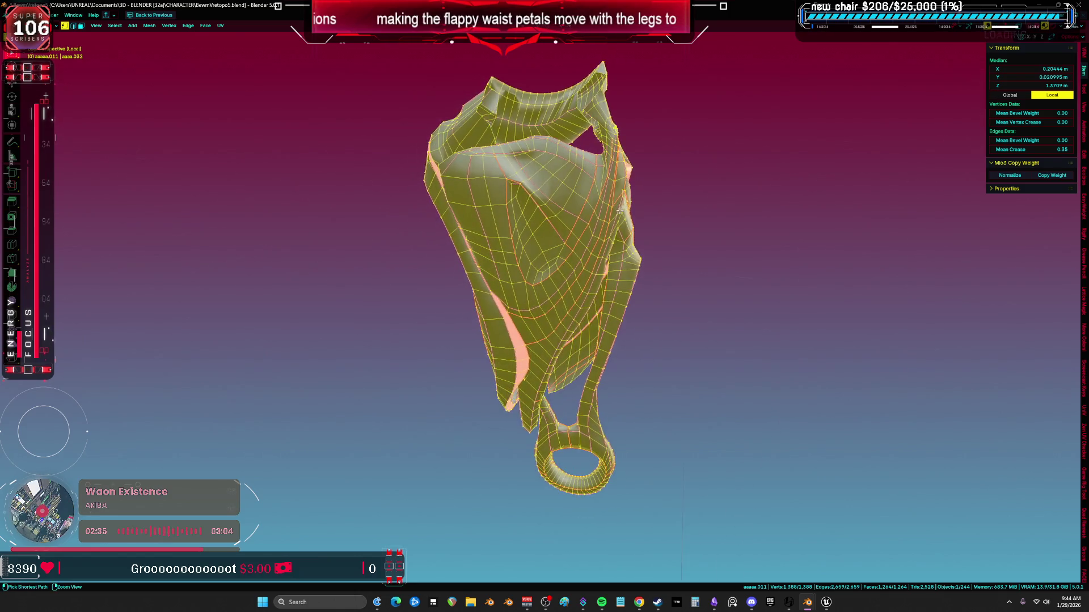
pyautogui.hotkey('ctrl', 'alt', 'space')
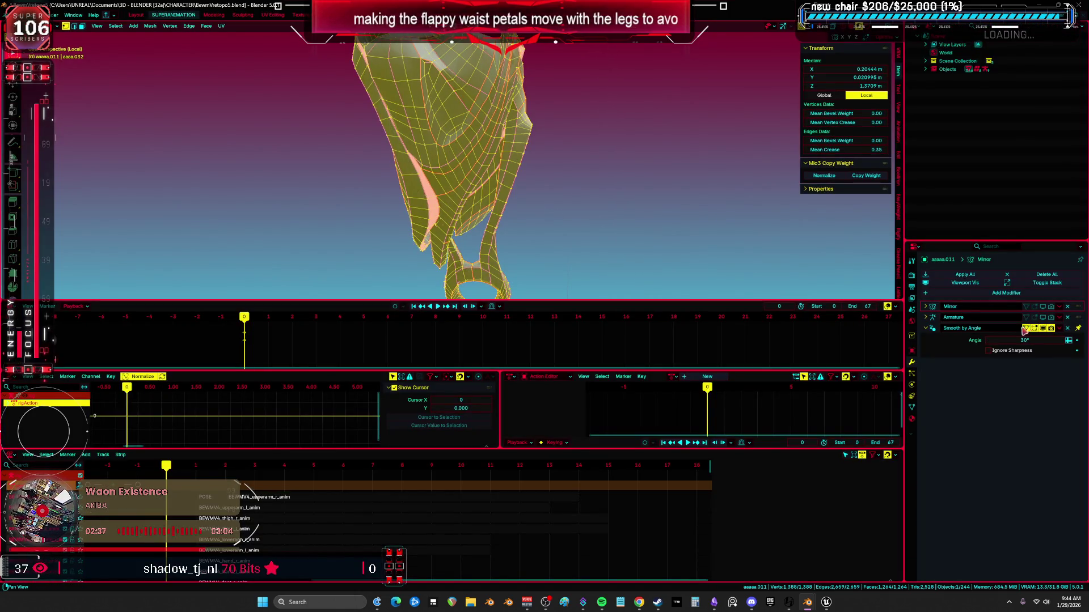
pyautogui.hotkey('ctrl', 'alt', 'space')
pyautogui.moveTo(510, 284)
pyautogui.mouseDown(button='middle')
pyautogui.moveTo(491, 309)
pyautogui.moveTo(522, 303)
pyautogui.moveTo(517, 272)
pyautogui.moveTo(499, 268)
pyautogui.moveTo(531, 307)
pyautogui.mouseUp(button='middle')
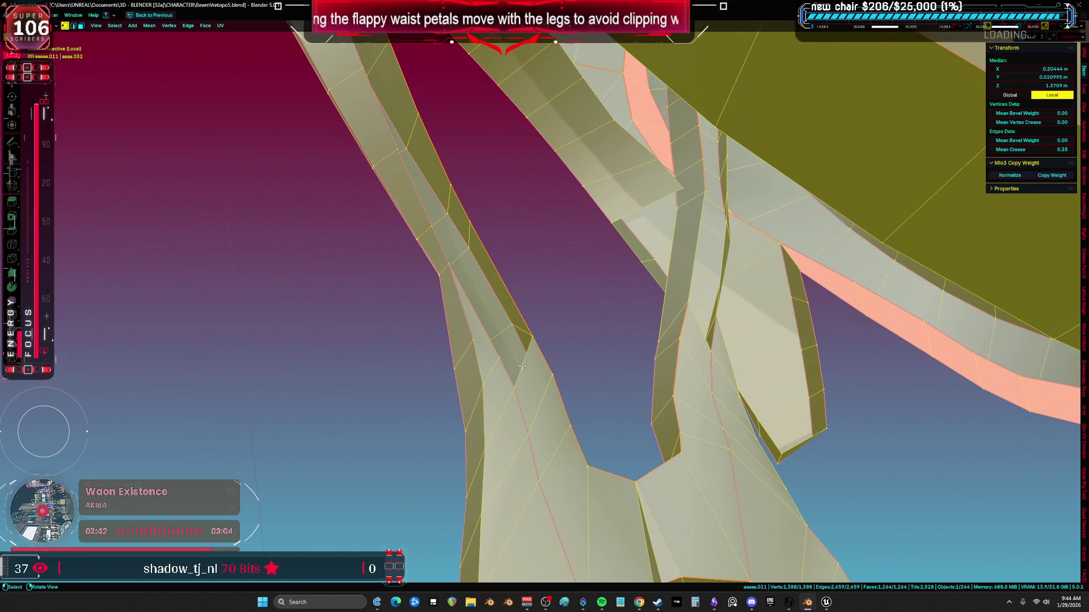
# Select a single edge and move it with G so two vertices merge away
pyautogui.press('2')
pyautogui.click(522, 366)
pyautogui.moveTo(521, 366)
pyautogui.mouseDown(button='middle')
pyautogui.moveTo(527, 340)
pyautogui.moveTo(534, 356)
pyautogui.mouseUp(button='middle')
pyautogui.moveTo(463, 279); pyautogui.dragTo(616, 234, button='middle')
pyautogui.press('a')
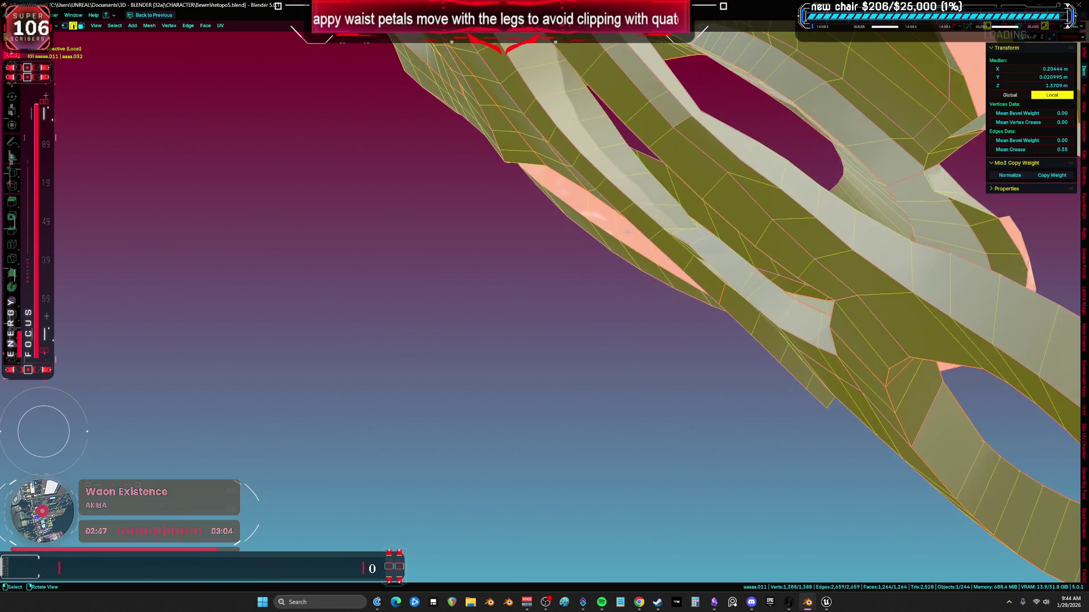
pyautogui.click(752, 152)
pyautogui.moveTo(752, 152)
pyautogui.mouseDown(button='middle')
pyautogui.moveTo(713, 162)
pyautogui.moveTo(724, 199)
pyautogui.moveTo(754, 204)
pyautogui.moveTo(717, 229)
pyautogui.moveTo(588, 236)
pyautogui.moveTo(805, 230)
pyautogui.moveTo(763, 207)
pyautogui.moveTo(721, 226)
pyautogui.moveTo(638, 315)
pyautogui.mouseUp(button='middle')
pyautogui.press('g')
pyautogui.press('Escape')
pyautogui.press('a')
# Cut a new edge from a single vertex using J (vertex connect)
pyautogui.press('1')
pyautogui.click(638, 315)
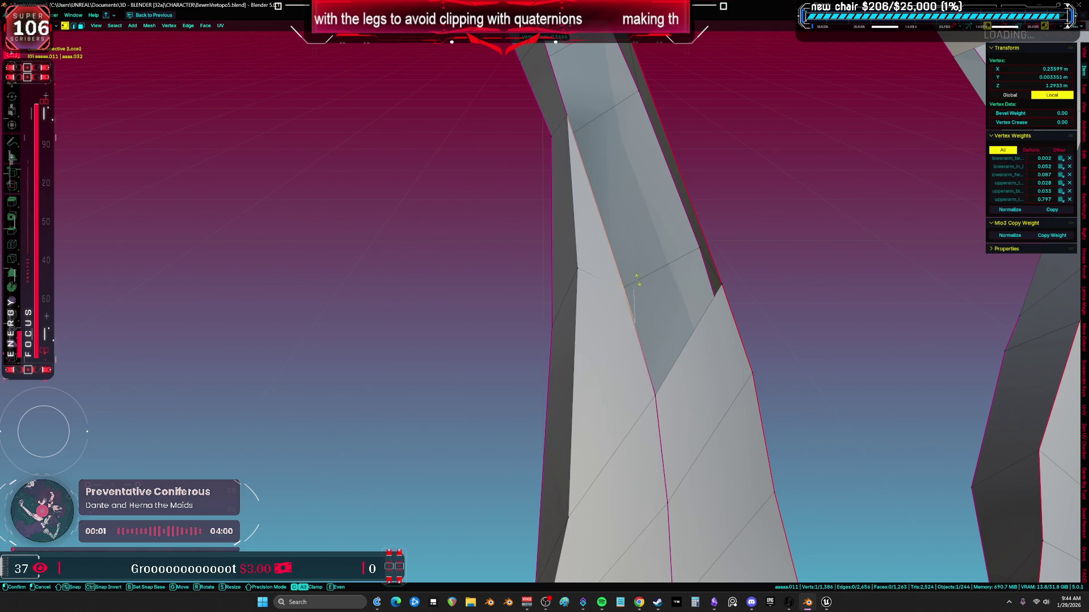
pyautogui.click(633, 245)
pyautogui.keyDown('shift'); pyautogui.click(652, 113); pyautogui.keyUp('shift')
pyautogui.press('j')
pyautogui.moveTo(657, 182)
pyautogui.mouseDown(button='middle')
pyautogui.moveTo(686, 315)
pyautogui.moveTo(632, 243)
pyautogui.moveTo(680, 291)
pyautogui.moveTo(734, 219)
pyautogui.moveTo(675, 272)
pyautogui.moveTo(713, 236)
pyautogui.mouseUp(button='middle')
pyautogui.hotkey('alt', 'a')
# Select and inspect face loops on the petal
pyautogui.keyDown('alt'); pyautogui.click(675, 271); pyautogui.keyUp('alt')
pyautogui.moveTo(575, 312); pyautogui.dragTo(633, 307, button='middle')
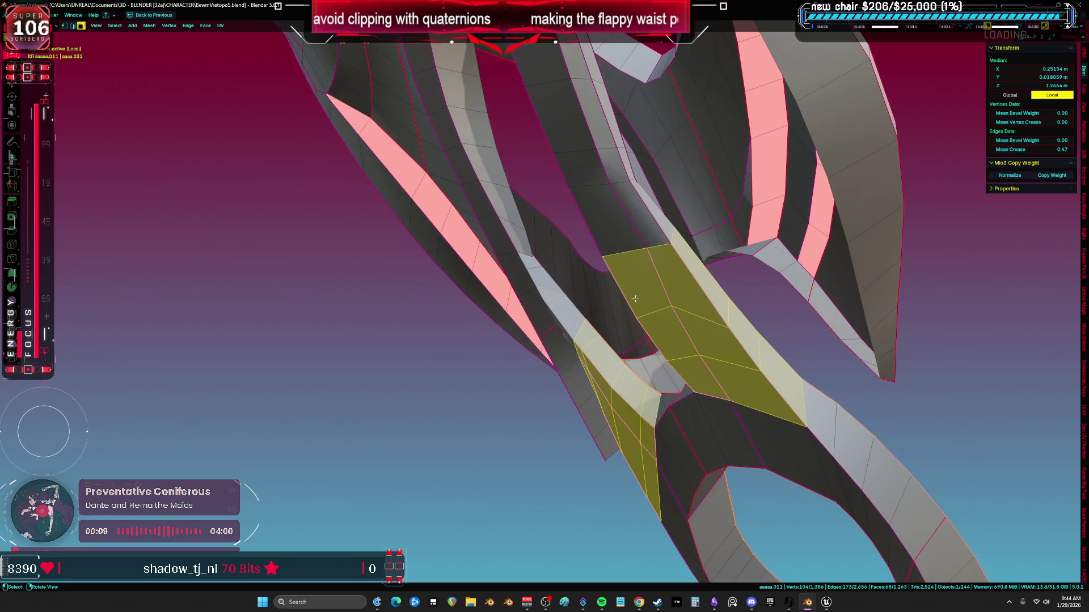
pyautogui.moveTo(639, 233)
pyautogui.mouseDown(button='middle')
pyautogui.moveTo(780, 367)
pyautogui.moveTo(665, 414)
pyautogui.mouseUp(button='middle')
pyautogui.hotkey('alt', 'a')
pyautogui.keyDown('alt'); pyautogui.click(750, 373); pyautogui.keyUp('alt')
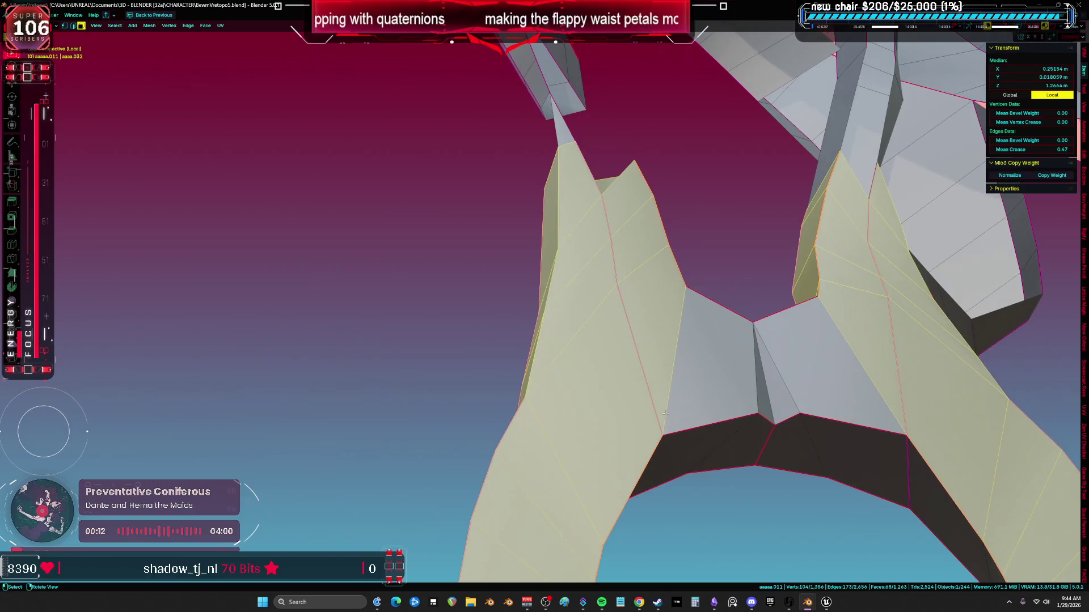
# Select two neighbouring stray faces and delete them
pyautogui.click(643, 335)
pyautogui.hotkey('alt', 'a')
pyautogui.moveTo(606, 366); pyautogui.dragTo(652, 382, button='middle')
pyautogui.click(663, 397)
pyautogui.keyDown('shift'); pyautogui.click(615, 397); pyautogui.keyUp('shift')
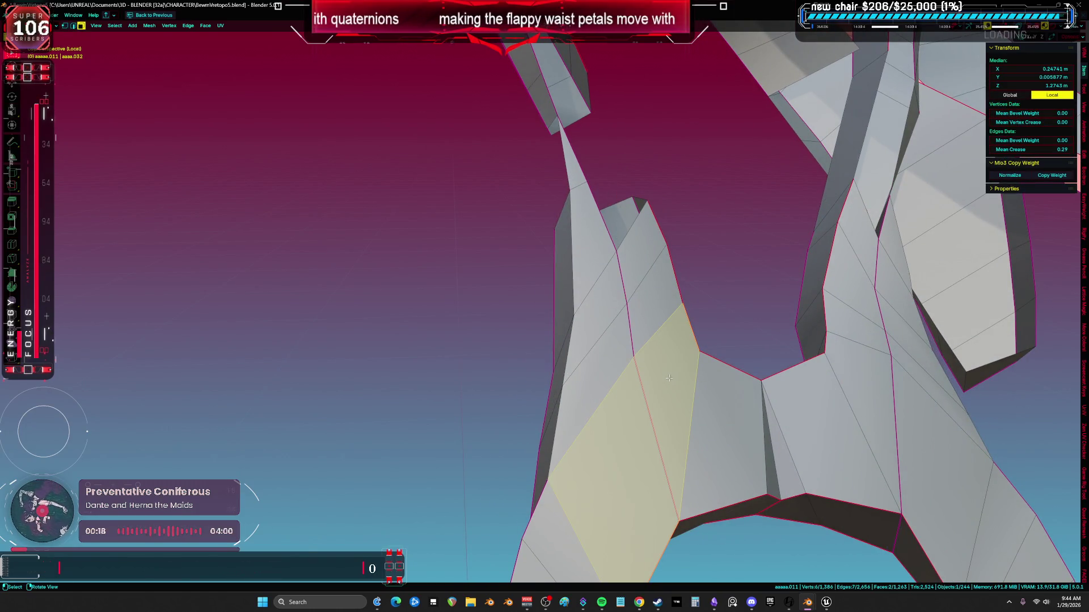
pyautogui.press('x')
pyautogui.click(653, 401)
pyautogui.press('a')
pyautogui.moveTo(653, 401); pyautogui.dragTo(695, 350, button='middle')
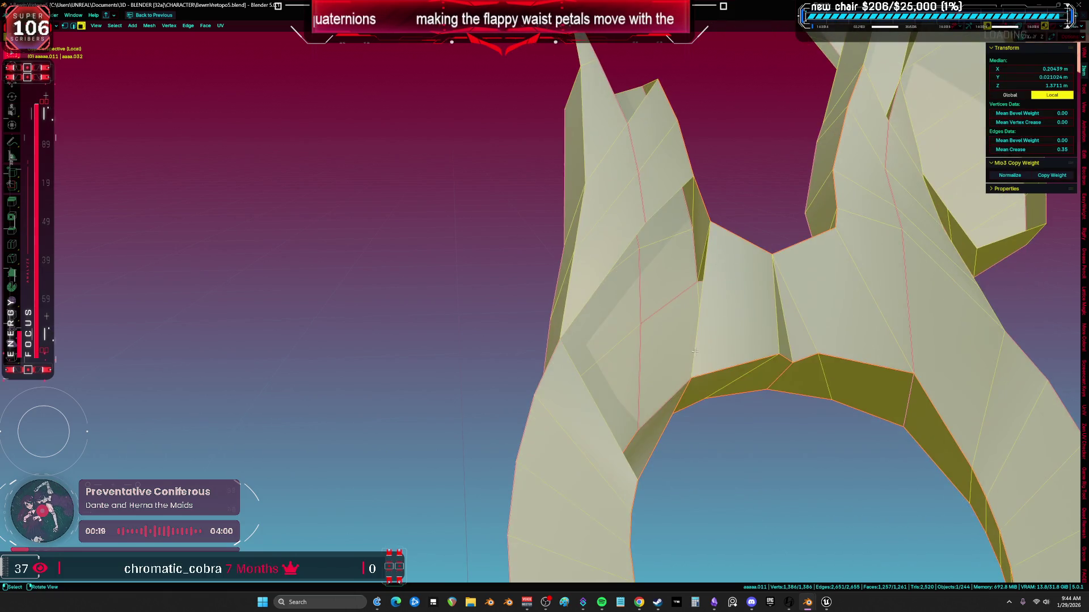
# Delete the four-face strip on the left petal and one more stray face
pyautogui.click(635, 211)
pyautogui.keyDown('ctrl'); pyautogui.click(669, 181); pyautogui.keyUp('ctrl')
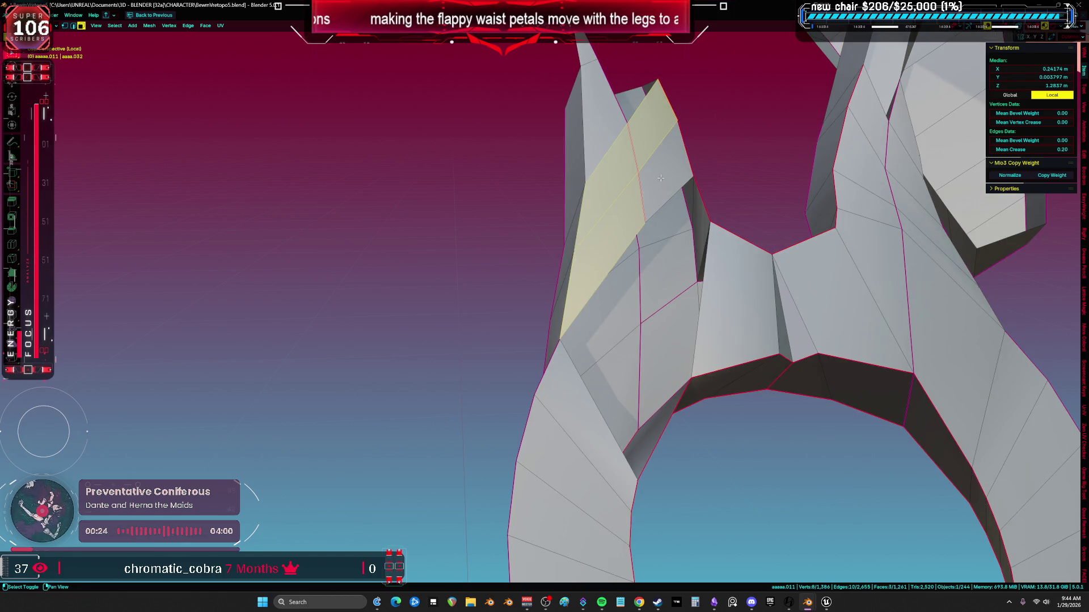
pyautogui.press('x')
pyautogui.click(665, 178)
pyautogui.keyDown('alt'); pyautogui.click(666, 179); pyautogui.keyUp('alt')
pyautogui.moveTo(667, 178)
pyautogui.mouseDown(button='middle')
pyautogui.moveTo(612, 176)
pyautogui.moveTo(590, 214)
pyautogui.mouseUp(button='middle')
pyautogui.press('x')
pyautogui.click(590, 214)
# Undo the last change and select a single face on the petal band
pyautogui.moveTo(592, 149)
pyautogui.mouseDown(button='middle')
pyautogui.moveTo(629, 110)
pyautogui.moveTo(623, 314)
pyautogui.moveTo(582, 334)
pyautogui.moveTo(647, 378)
pyautogui.moveTo(464, 300)
pyautogui.mouseUp(button='middle')
pyautogui.press('a')
pyautogui.hotkey('ctrl', 'z')
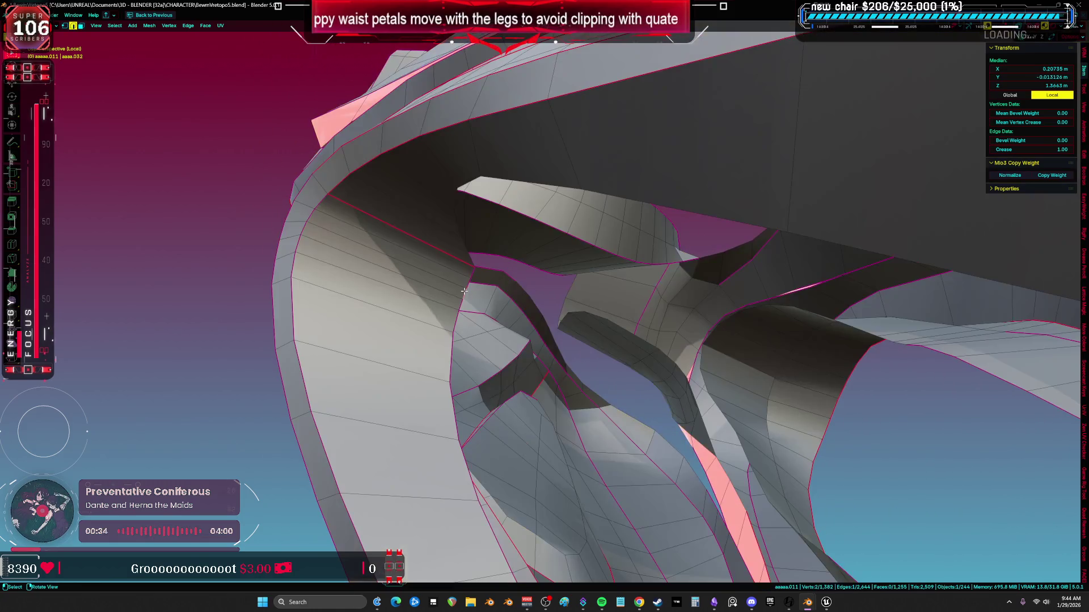
pyautogui.press('Return')
pyautogui.moveTo(397, 317)
pyautogui.mouseDown(button='middle')
pyautogui.moveTo(394, 301)
pyautogui.moveTo(618, 266)
pyautogui.moveTo(648, 221)
pyautogui.moveTo(310, 127)
pyautogui.mouseUp(button='middle')
pyautogui.press('a')
pyautogui.click(648, 221)
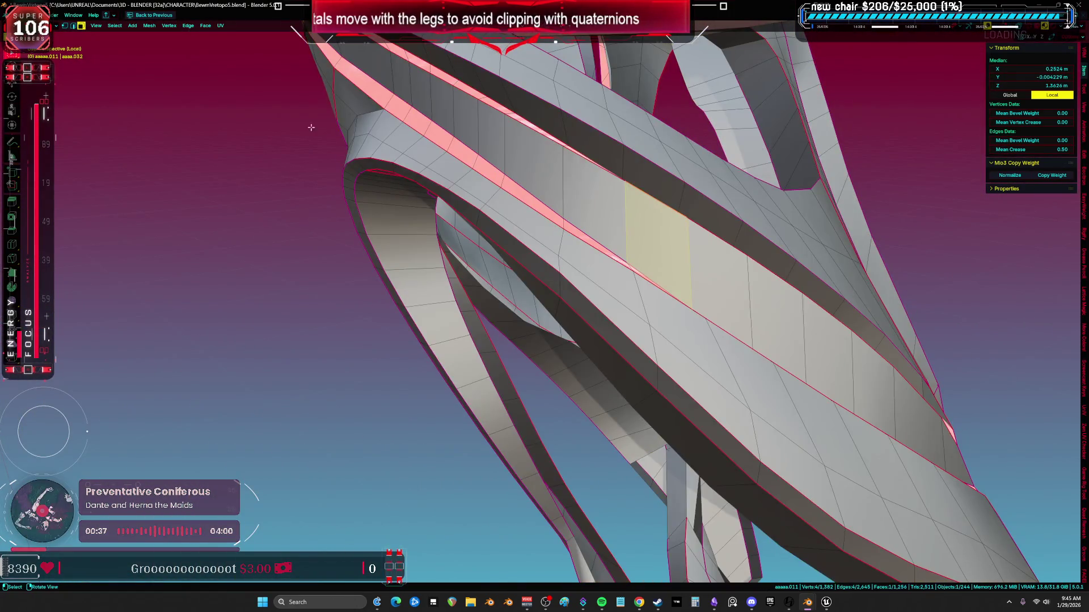
# Select faces with matching side counts via Select Similar > Polygon Sides, then narrow the selection
pyautogui.click(151, 27)
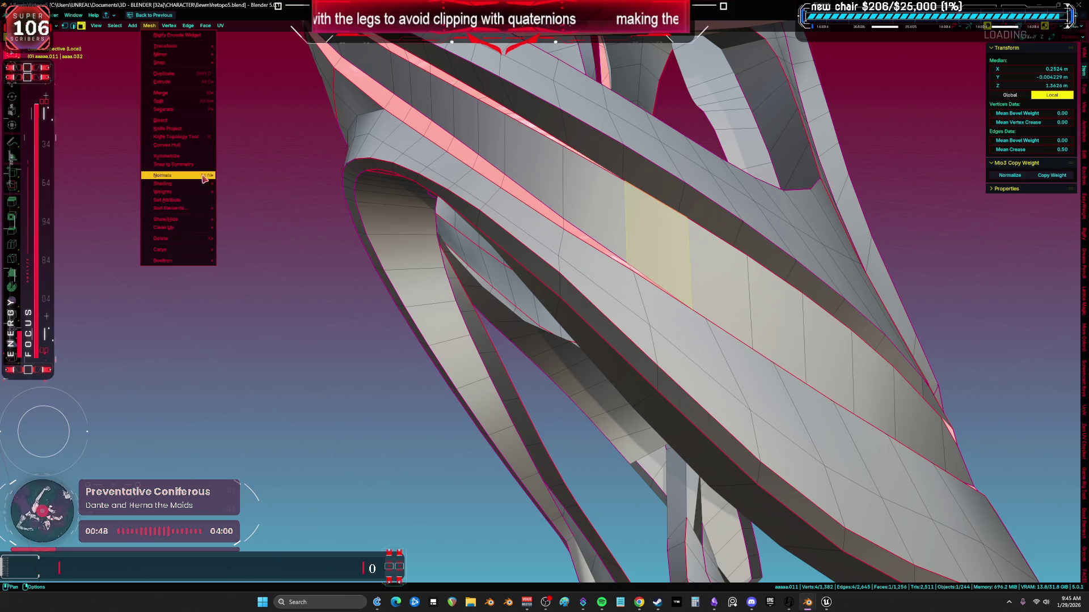
pyautogui.moveTo(190, 212)
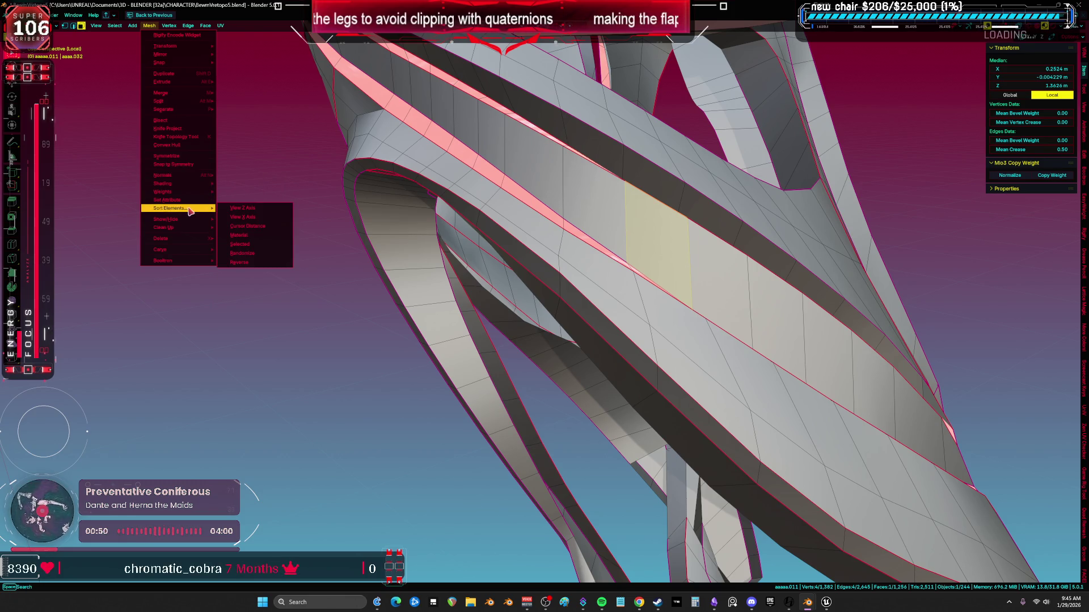
pyautogui.moveTo(114, 28)
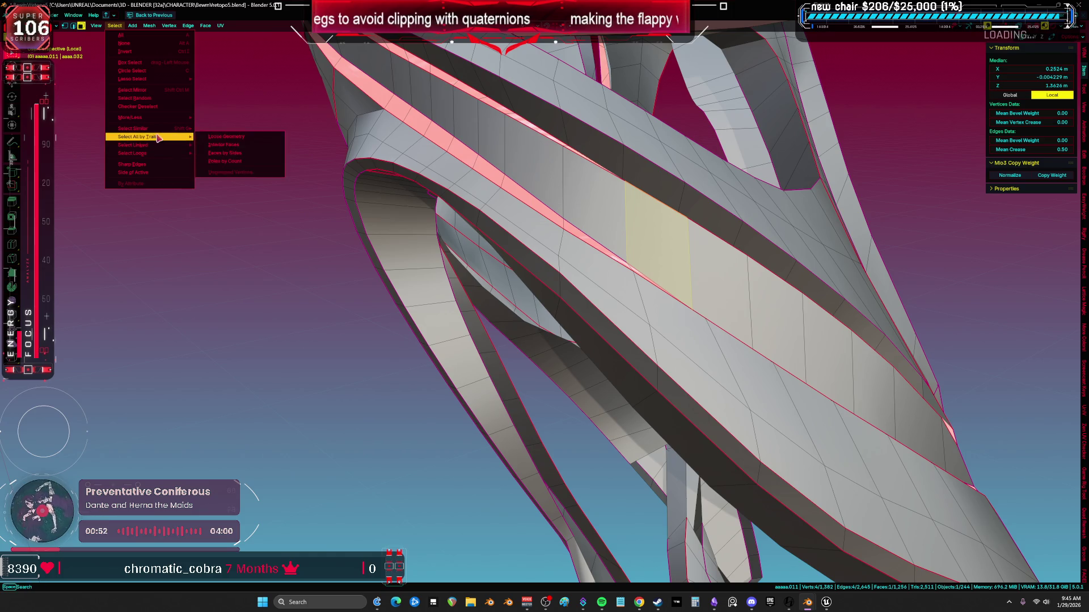
pyautogui.moveTo(187, 132)
pyautogui.click(246, 148)
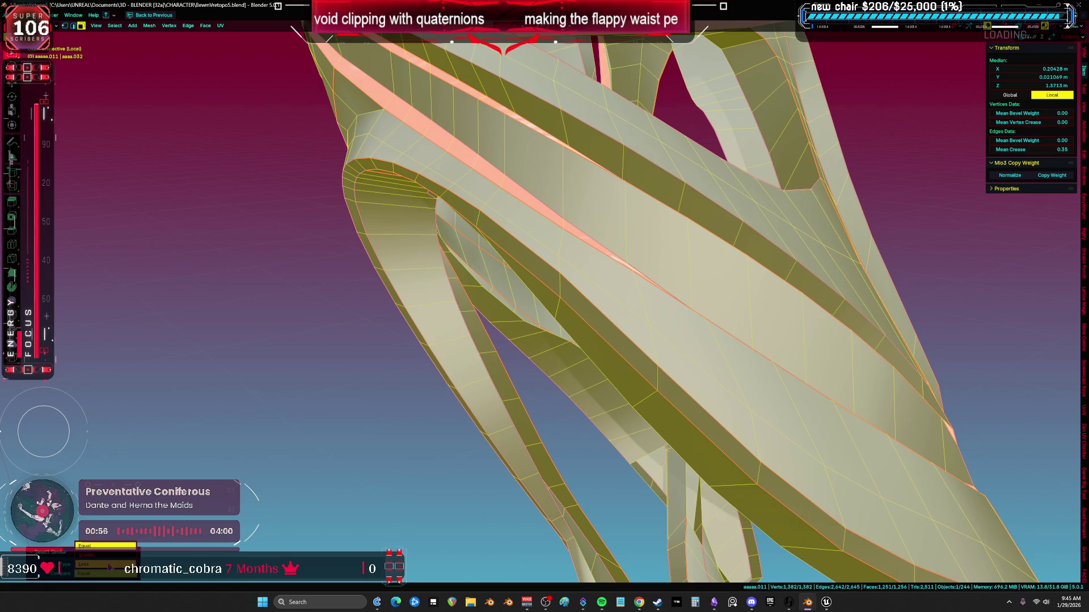
pyautogui.click(107, 557)
# Frame the mesh and toggle see-through and solid shading to find and select the thin sliver face
pyautogui.press('KP_Decimal')
pyautogui.hotkey('shift', 'z')
pyautogui.press('g')
pyautogui.moveTo(669, 239)
pyautogui.mouseDown(button='middle')
pyautogui.moveTo(470, 315)
pyautogui.moveTo(318, 291)
pyautogui.mouseUp(button='middle')
pyautogui.scroll(5, 318, 291)
pyautogui.press('z')
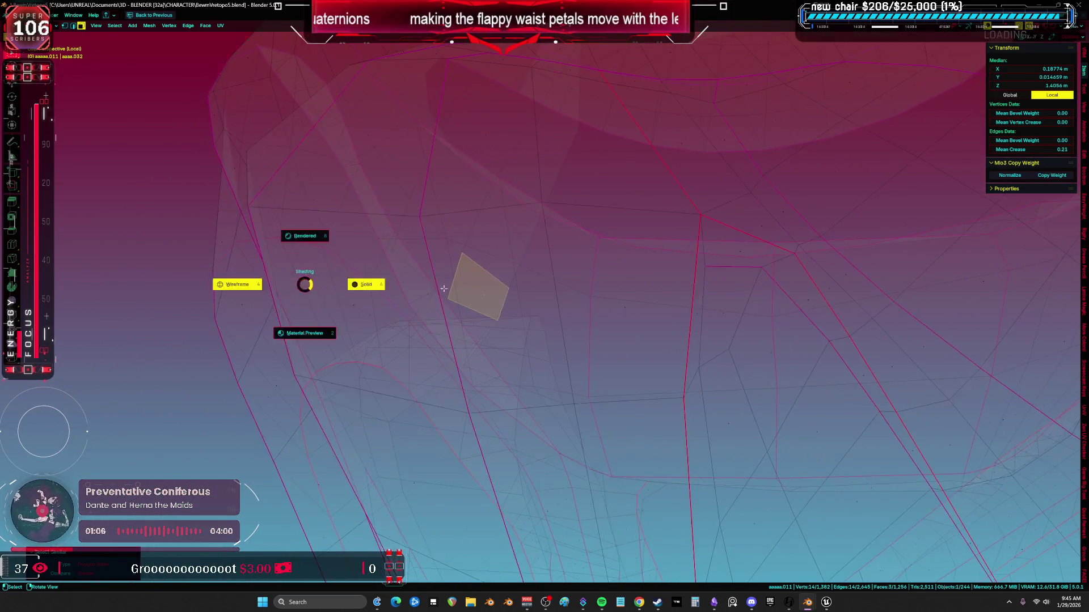
pyautogui.click(460, 292)
pyautogui.scroll(-5, 460, 292)
pyautogui.hotkey('alt', 'z')
pyautogui.moveTo(461, 291)
pyautogui.keyDown('shift'); pyautogui.mouseDown(button='middle')
pyautogui.moveTo(612, 299)
pyautogui.moveTo(468, 304)
pyautogui.mouseUp(button='middle'); pyautogui.keyUp('shift')
pyautogui.scroll(4, 508, 294)
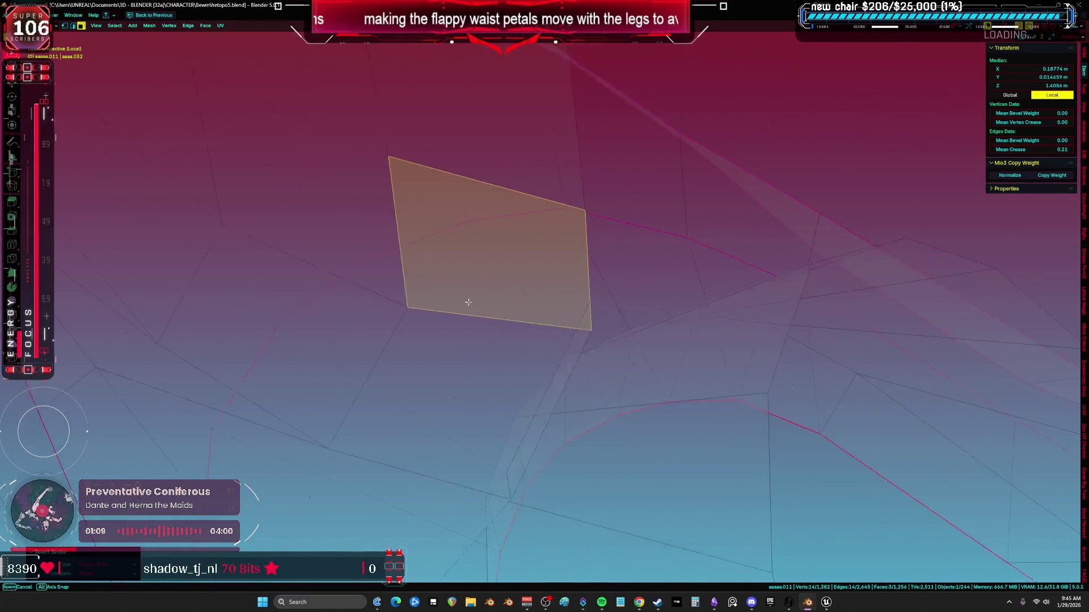
pyautogui.scroll(3, 467, 289)
pyautogui.hotkey('alt', 'z')
pyautogui.click(375, 347)
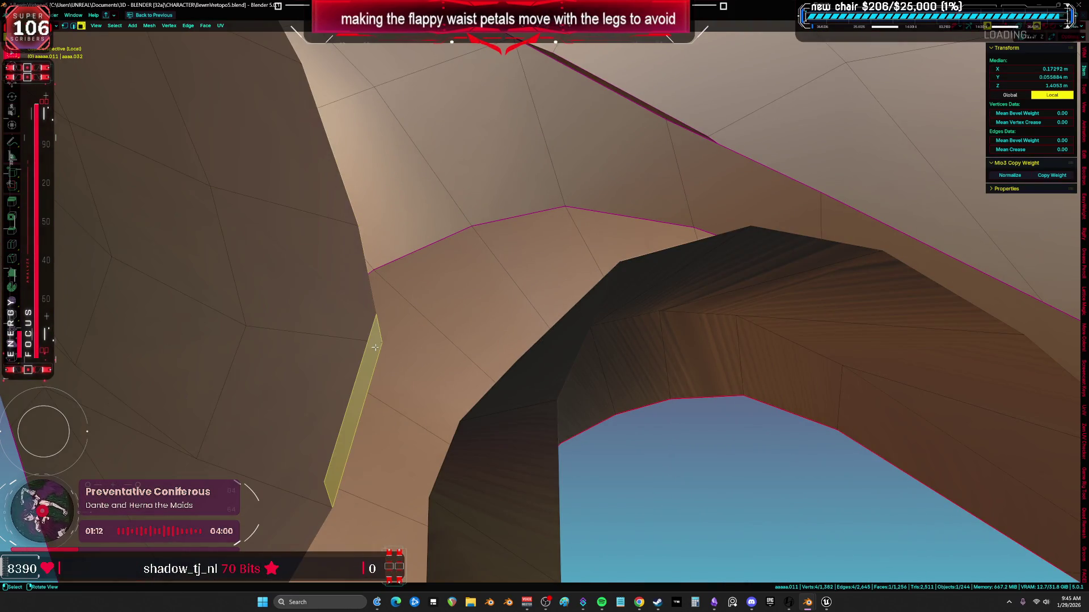
pyautogui.moveTo(382, 327); pyautogui.dragTo(377, 315, button='middle')
# Vertex-slide a rim vertex on the upper band to X 0.172 m
pyautogui.press('1')
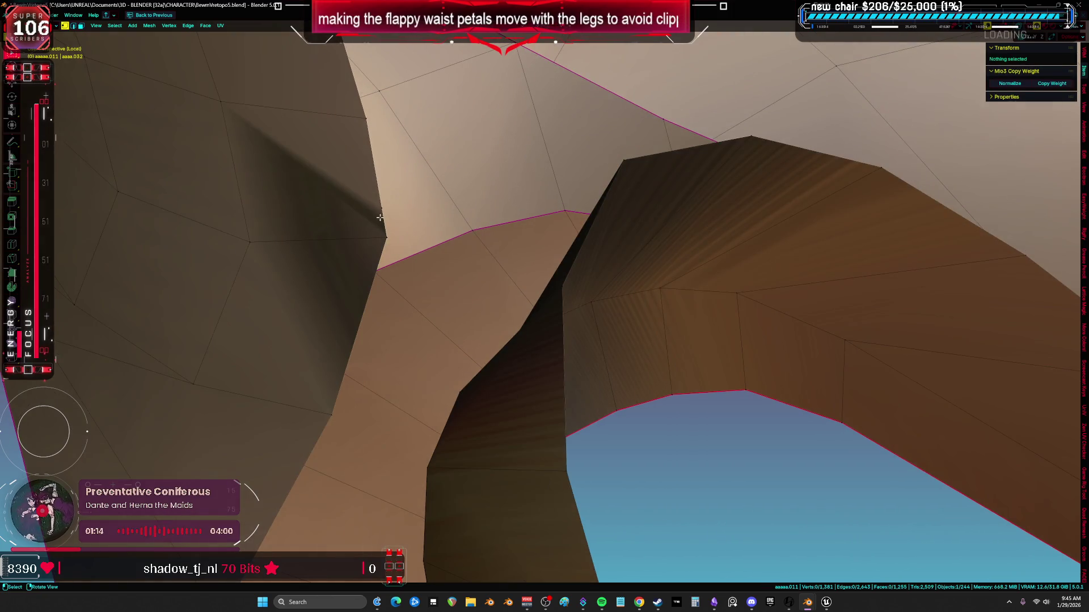
pyautogui.click(377, 223)
pyautogui.press('a')
pyautogui.scroll(-5, 444, 212)
pyautogui.moveTo(443, 212)
pyautogui.mouseDown(button='middle')
pyautogui.moveTo(489, 287)
pyautogui.moveTo(583, 248)
pyautogui.moveTo(749, 294)
pyautogui.moveTo(720, 295)
pyautogui.mouseUp(button='middle')
pyautogui.scroll(6, 720, 295)
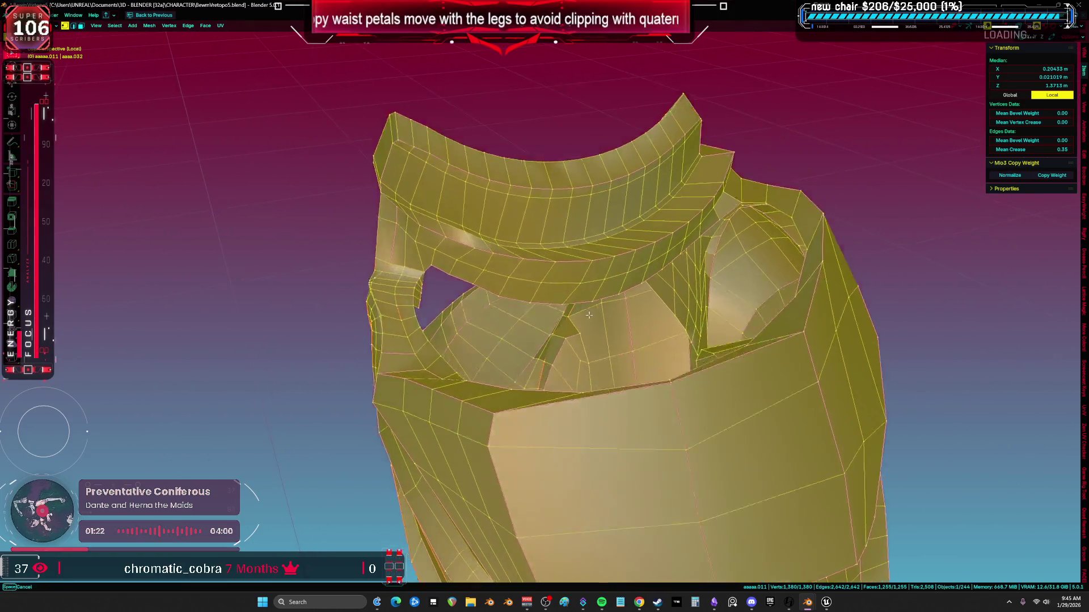
pyautogui.click(433, 257)
pyautogui.press('g')
pyautogui.press('g')
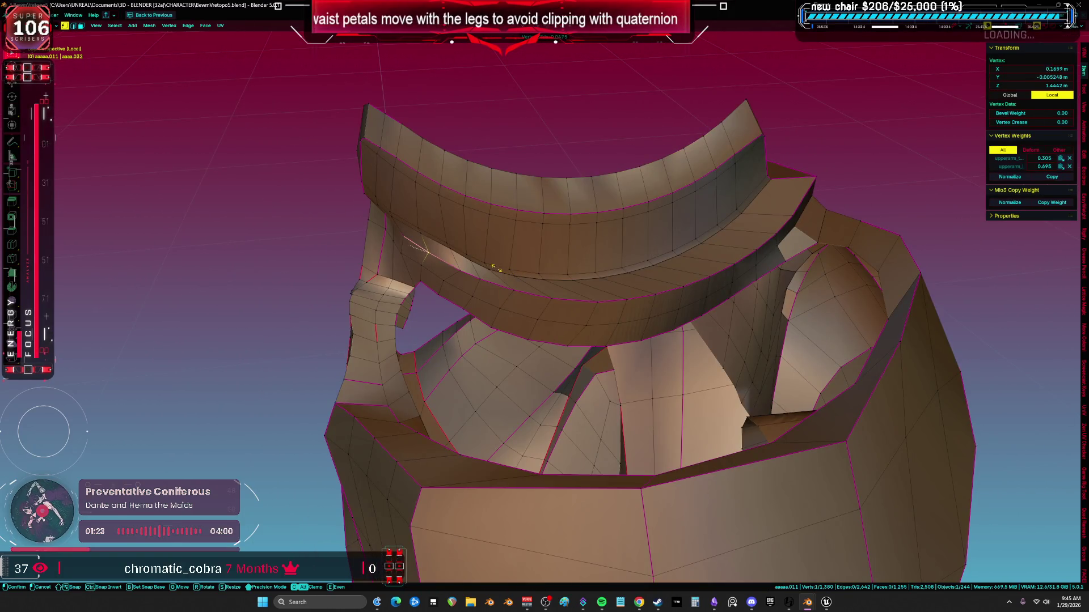
pyautogui.click(478, 276)
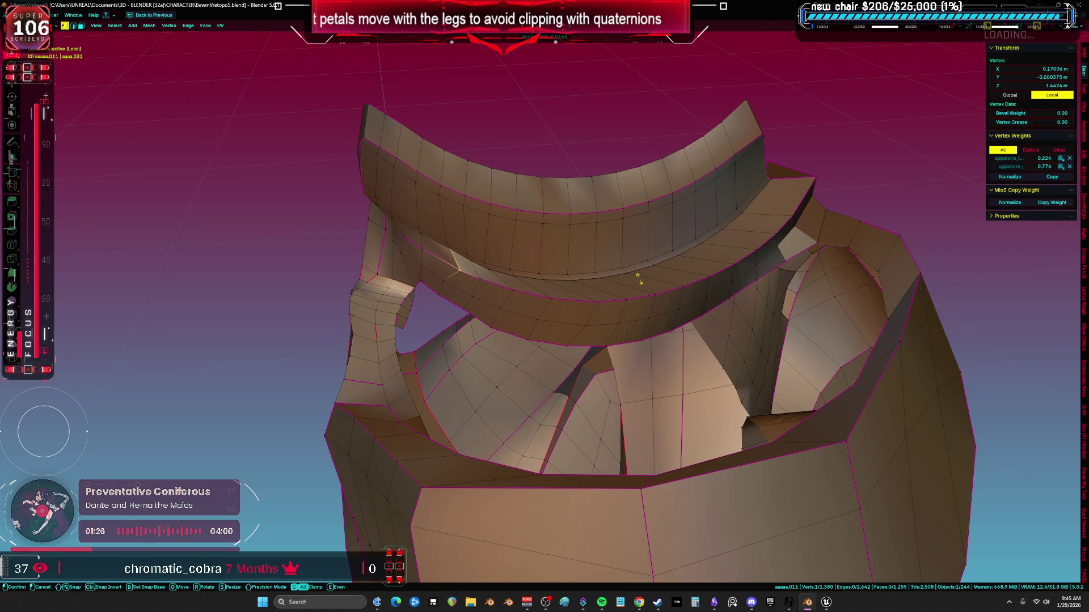
pyautogui.click(474, 261)
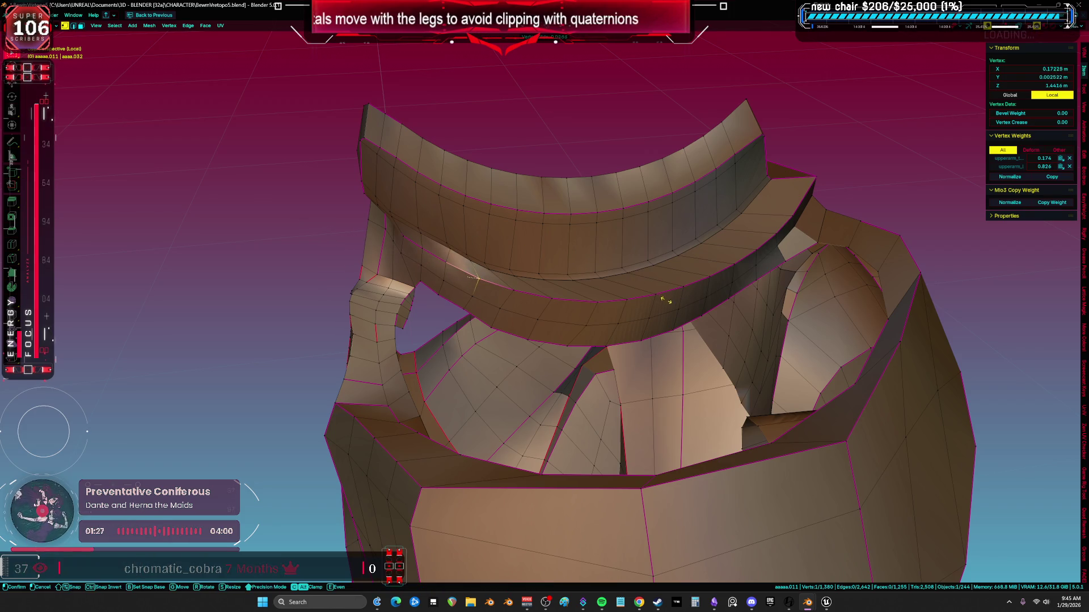
# Slide two more upper-band vertices into place and clear the selection
pyautogui.click(501, 289)
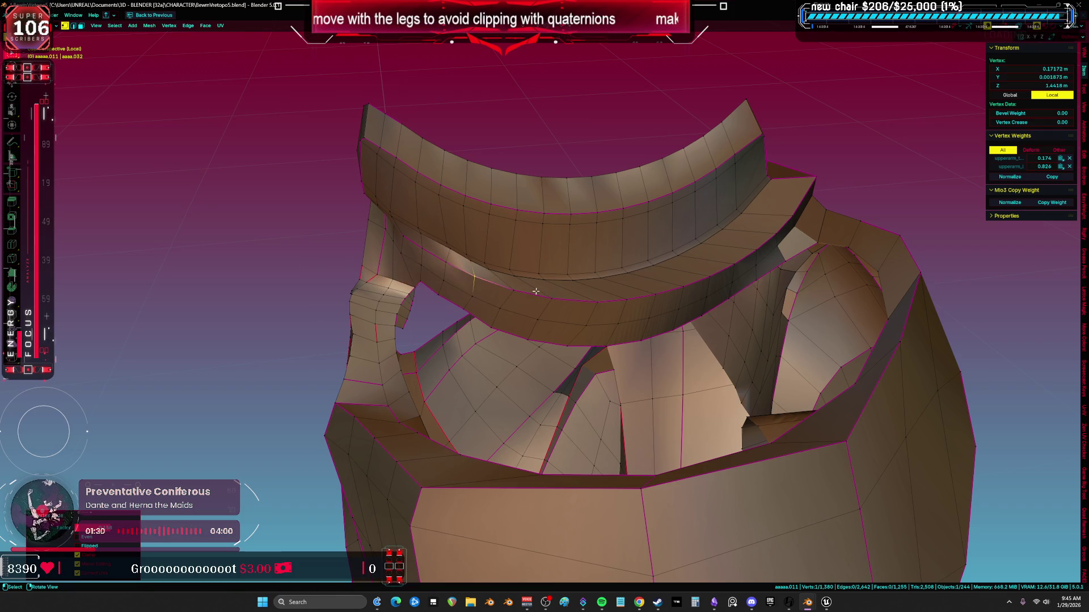
pyautogui.click(555, 281)
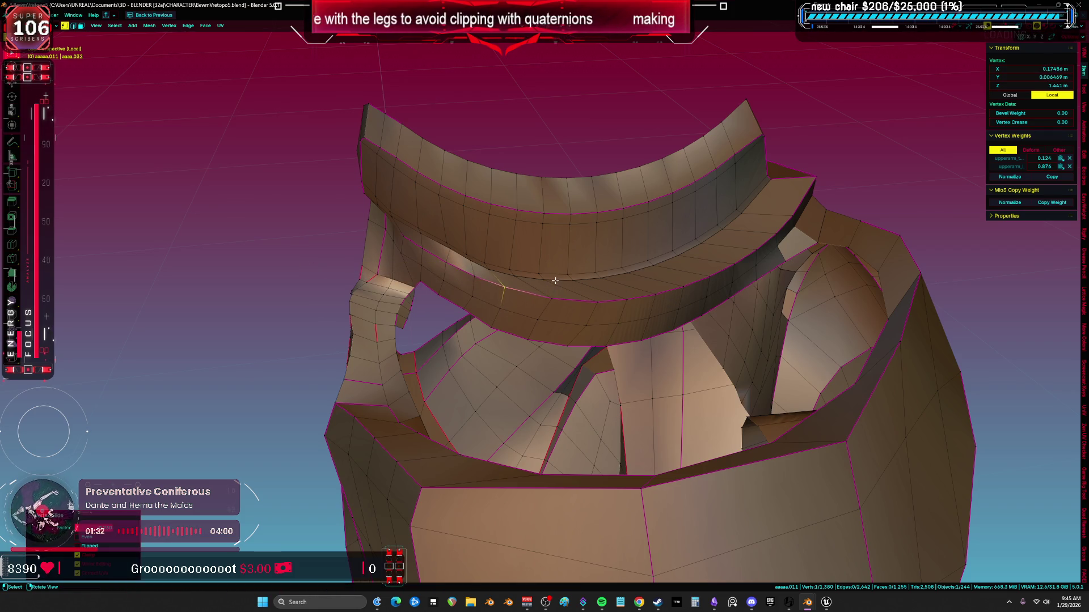
pyautogui.press('g')
pyautogui.press('g')
pyautogui.moveTo(664, 307)
pyautogui.mouseDown(button='middle')
pyautogui.moveTo(638, 301)
pyautogui.moveTo(657, 297)
pyautogui.moveTo(504, 293)
pyautogui.mouseUp(button='middle')
pyautogui.click(630, 303)
pyautogui.hotkey('alt', 'a')
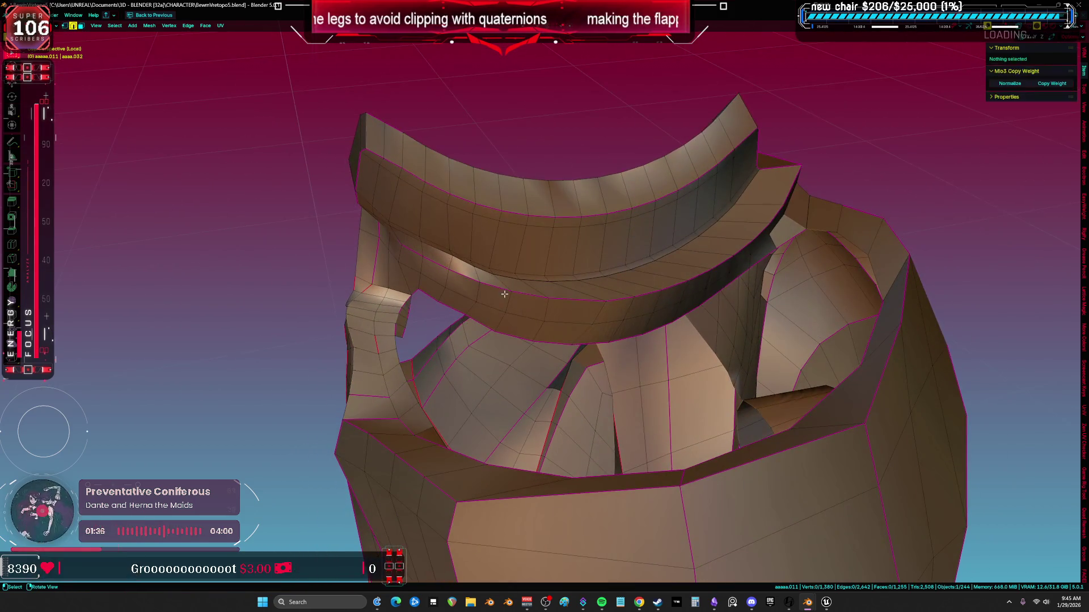
# Edge-slide a short edge loop across the band into a more even position
pyautogui.keyDown('alt'); pyautogui.click(504, 305); pyautogui.keyUp('alt')
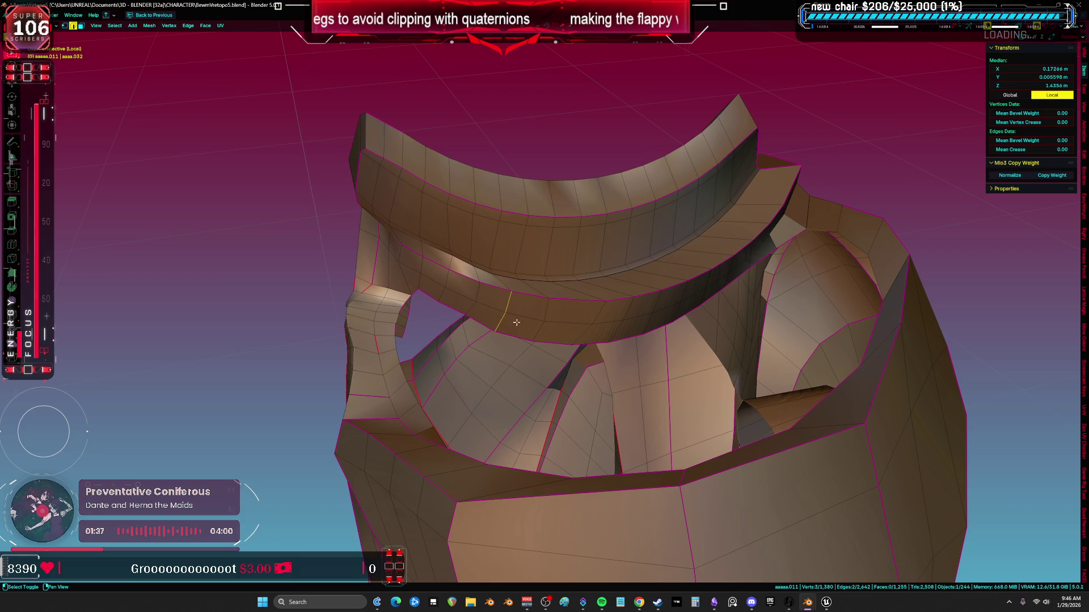
pyautogui.click(581, 330)
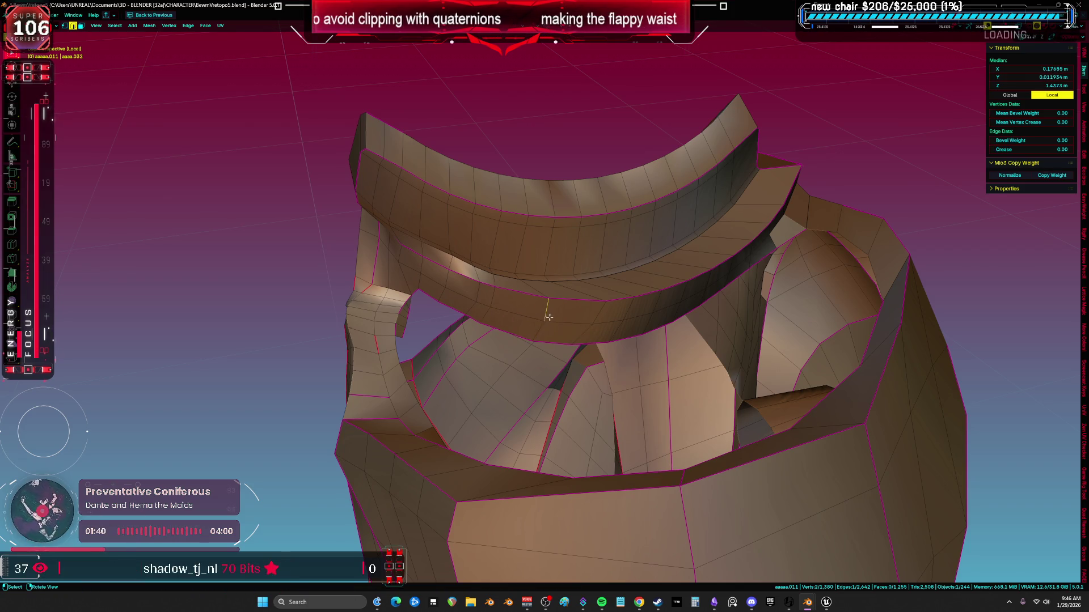
pyautogui.click(645, 334)
pyautogui.moveTo(646, 334); pyautogui.dragTo(577, 326, button='middle')
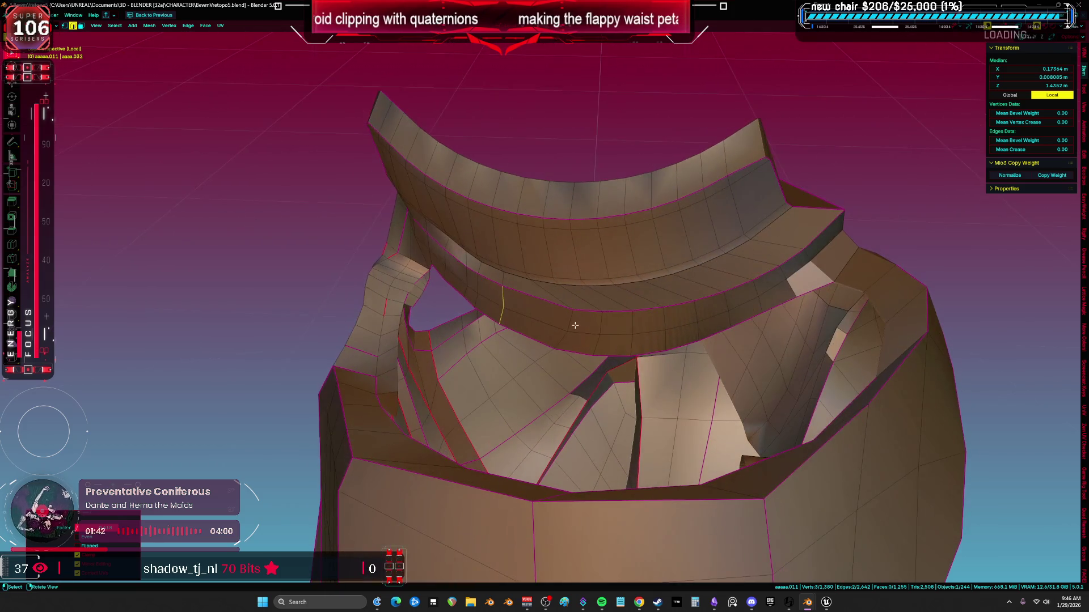
pyautogui.click(606, 323)
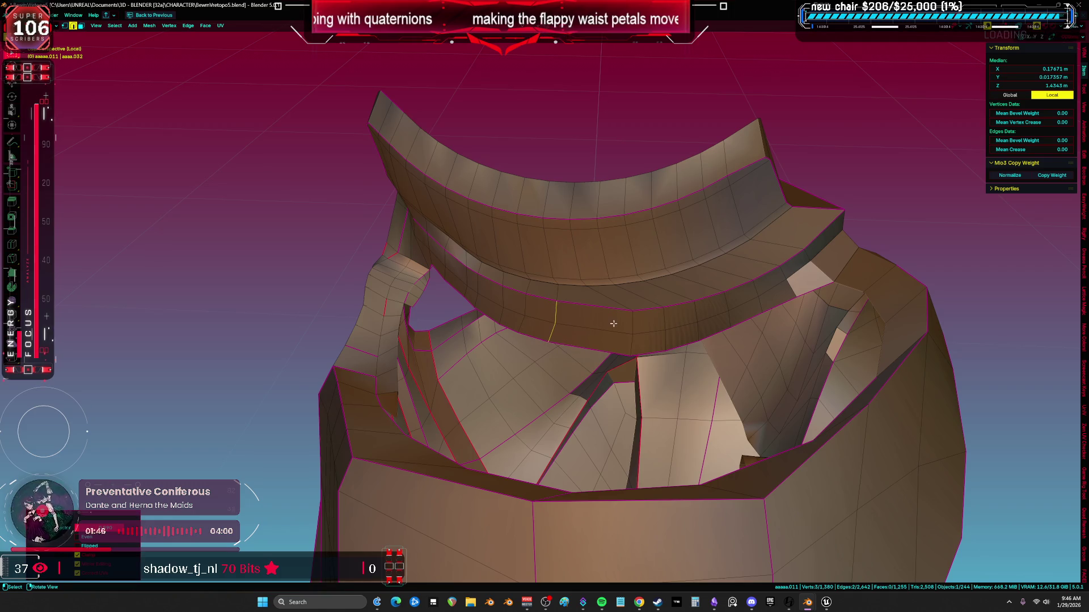
pyautogui.click(668, 319)
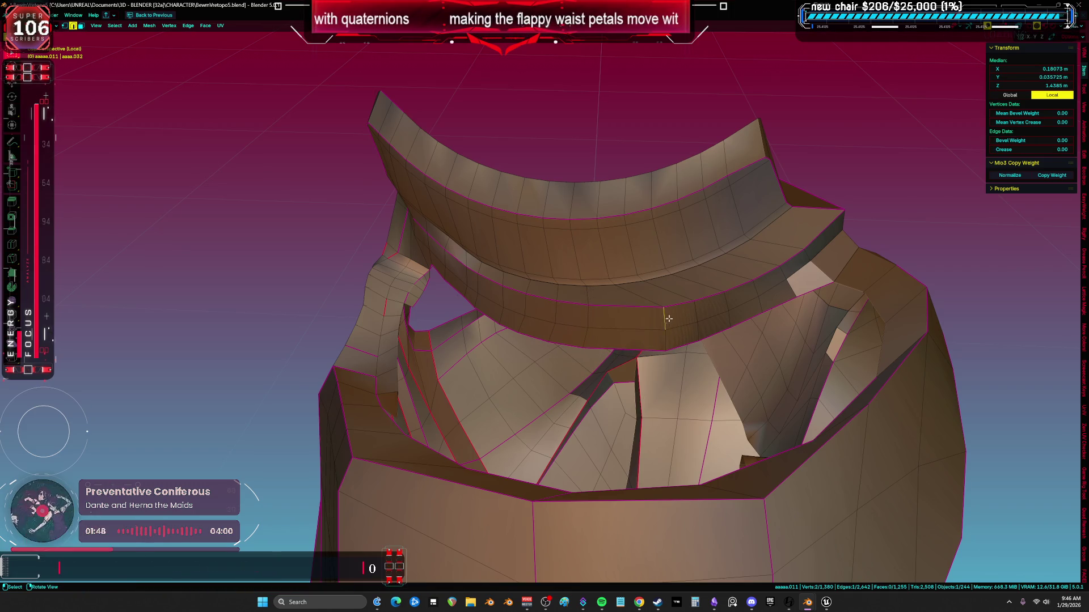
pyautogui.click(637, 344)
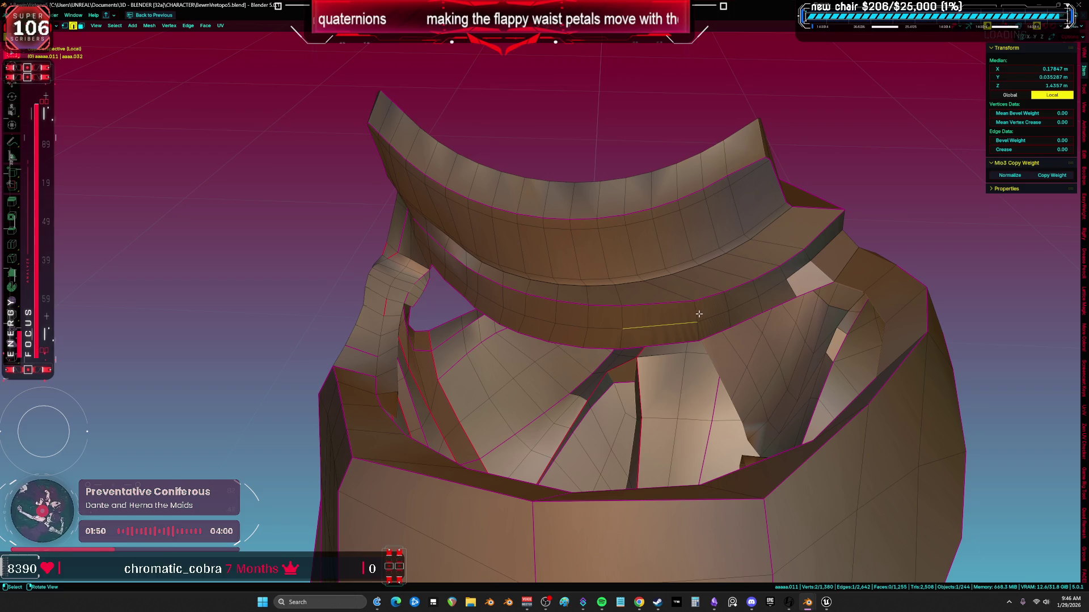
pyautogui.click(730, 325)
# Edge-slide the next edges further along the band, then select the whole mesh
pyautogui.moveTo(730, 325); pyautogui.dragTo(713, 345, button='middle')
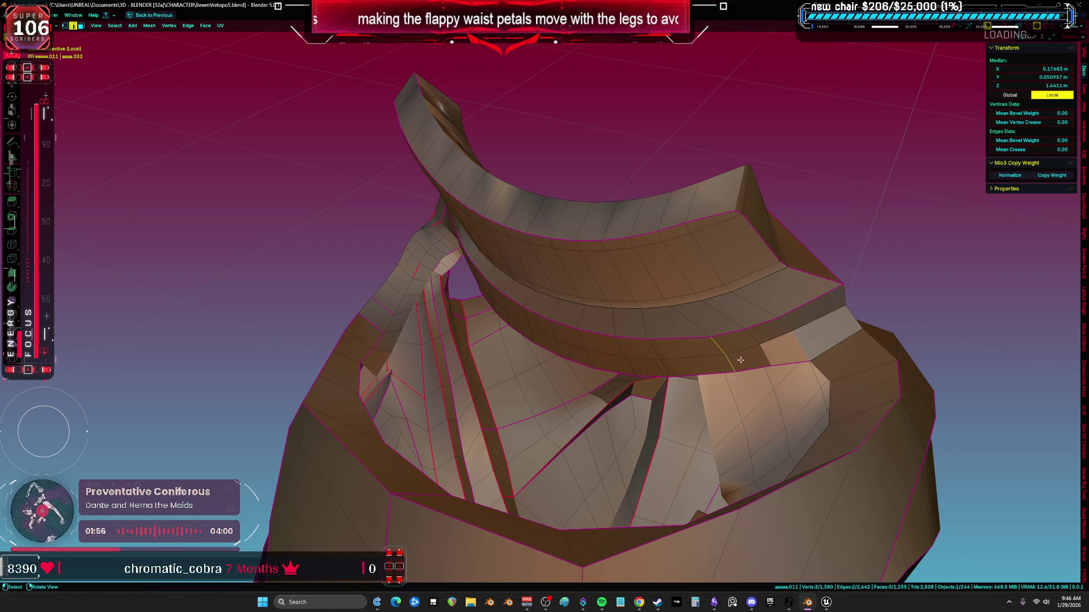
pyautogui.click(742, 340)
pyautogui.click(749, 346)
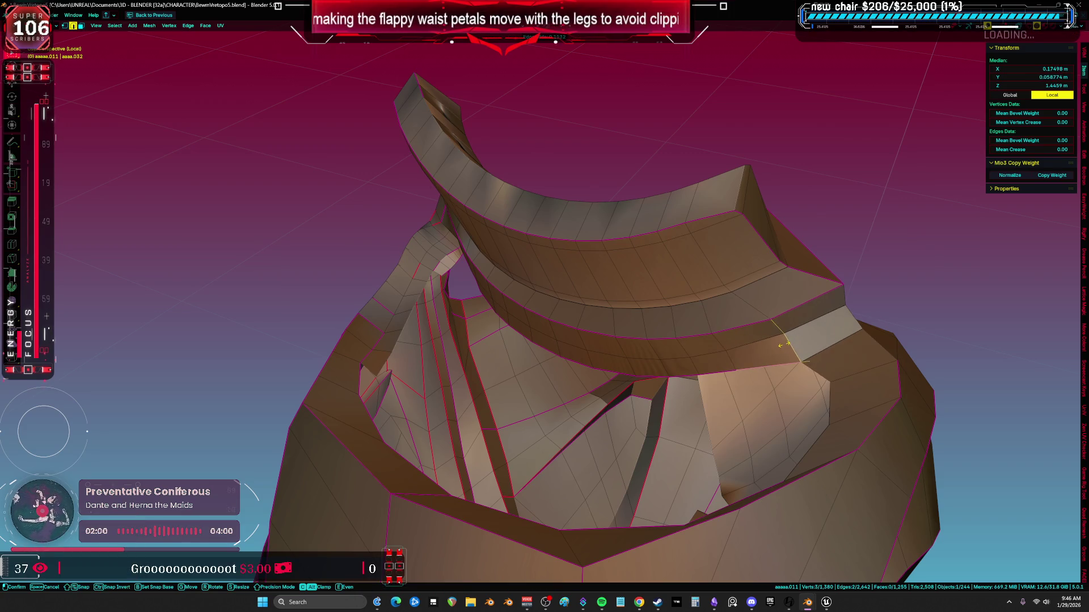
pyautogui.click(770, 353)
pyautogui.moveTo(770, 353)
pyautogui.mouseDown(button='middle')
pyautogui.moveTo(751, 367)
pyautogui.moveTo(567, 282)
pyautogui.moveTo(617, 272)
pyautogui.moveTo(534, 236)
pyautogui.moveTo(678, 378)
pyautogui.moveTo(625, 280)
pyautogui.mouseUp(button='middle')
pyautogui.press('a')
# Move a single petal edge to a new position with G
pyautogui.moveTo(615, 319); pyautogui.dragTo(582, 251, button='middle')
pyautogui.hotkey('alt', 'a')
pyautogui.moveTo(521, 337)
pyautogui.mouseDown(button='middle')
pyautogui.moveTo(572, 241)
pyautogui.moveTo(568, 273)
pyautogui.moveTo(581, 270)
pyautogui.moveTo(545, 324)
pyautogui.mouseUp(button='middle')
pyautogui.press('a')
pyautogui.click(574, 254)
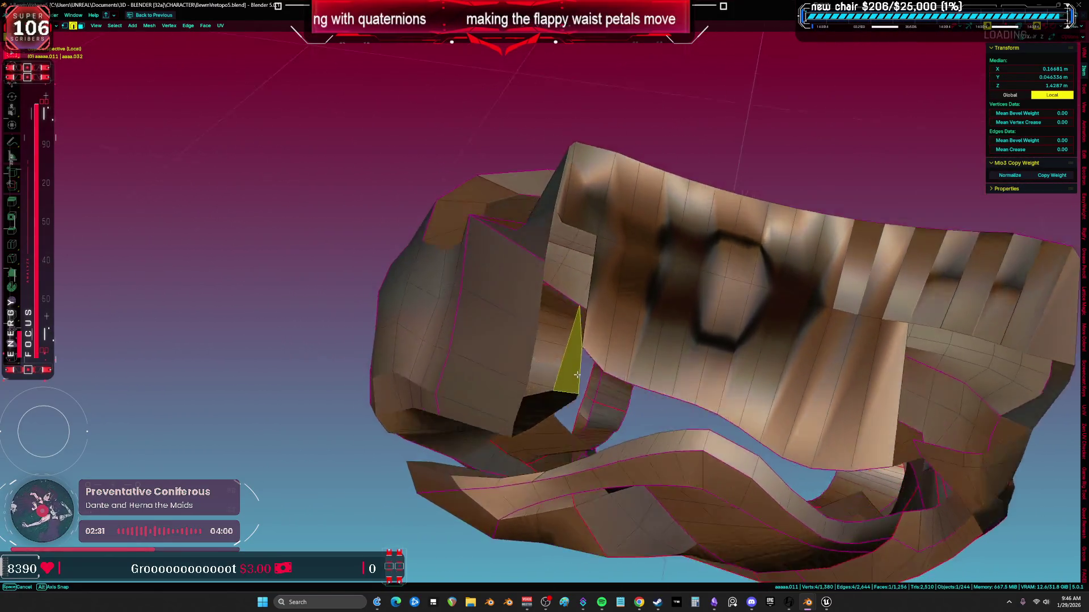
pyautogui.click(588, 391)
pyautogui.moveTo(589, 391)
pyautogui.mouseDown(button='middle')
pyautogui.moveTo(659, 291)
pyautogui.moveTo(716, 295)
pyautogui.mouseUp(button='middle')
# Select a shortest edge path up to the far vertex and slide it
pyautogui.keyDown('ctrl'); pyautogui.click(878, 254); pyautogui.keyUp('ctrl')
pyautogui.press('g')
pyautogui.press('g')
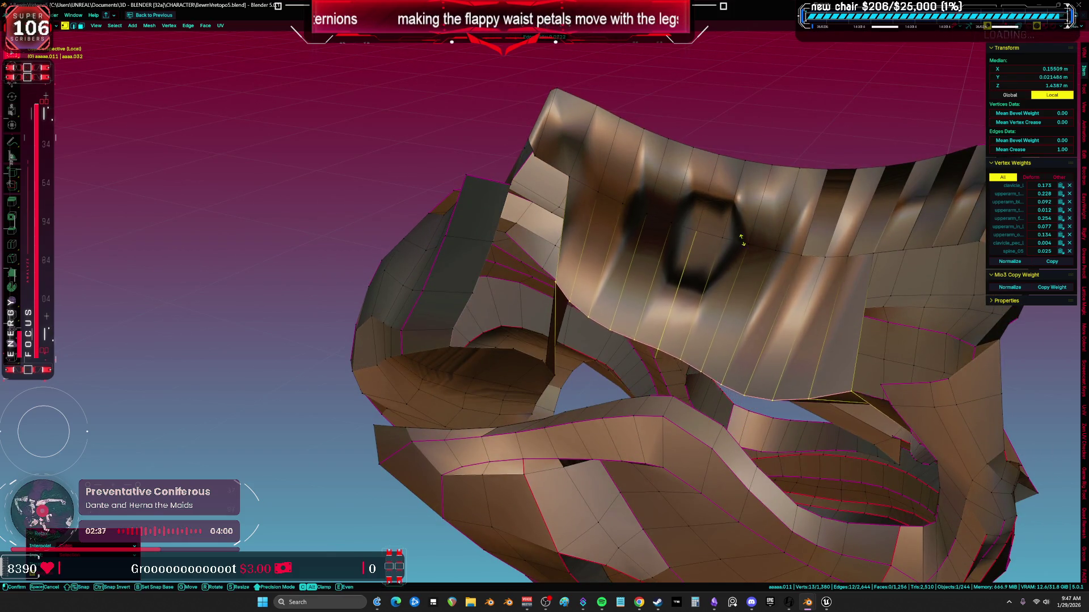
pyautogui.moveTo(622, 329)
pyautogui.mouseDown(button='middle')
pyautogui.moveTo(536, 309)
pyautogui.moveTo(538, 295)
pyautogui.moveTo(544, 352)
pyautogui.moveTo(553, 244)
pyautogui.moveTo(439, 300)
pyautogui.moveTo(464, 308)
pyautogui.mouseUp(button='middle')
# Extend a new strip of faces from one vertex to the far edge, reaching 1,260 faces
pyautogui.click(477, 284)
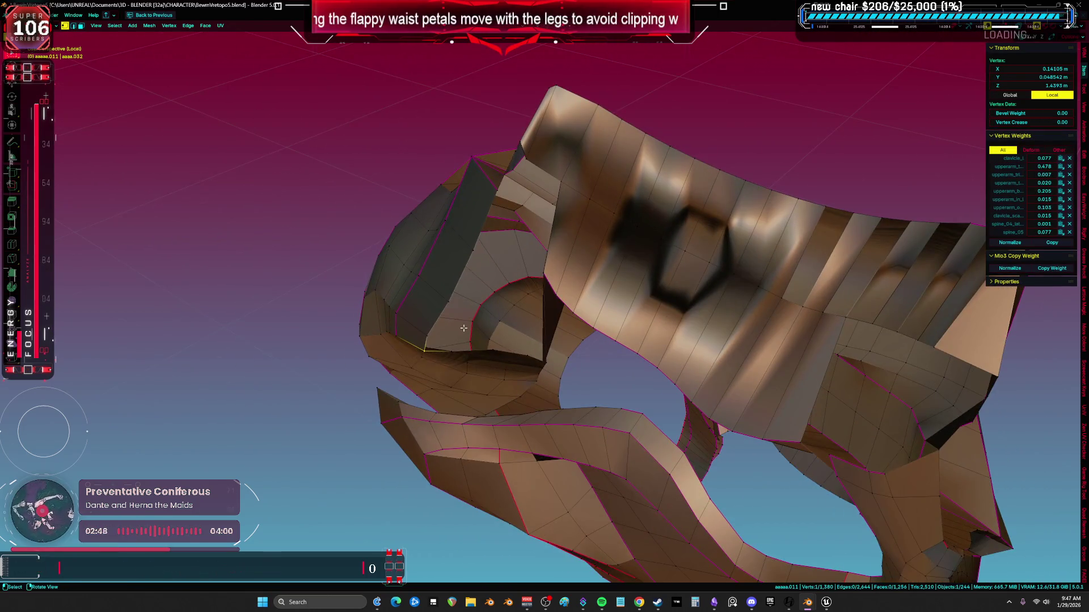
pyautogui.press('f')
pyautogui.press('f')
pyautogui.press('f')
pyautogui.click(527, 201)
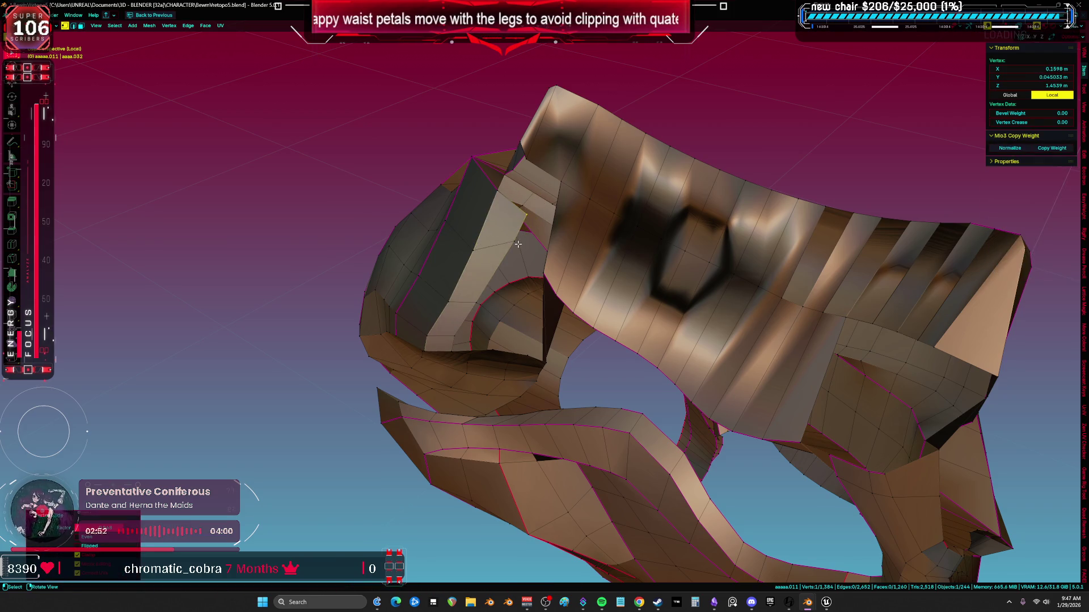
pyautogui.moveTo(460, 257)
pyautogui.mouseDown(button='middle')
pyautogui.moveTo(551, 254)
pyautogui.moveTo(622, 170)
pyautogui.moveTo(609, 191)
pyautogui.mouseUp(button='middle')
pyautogui.press('a')
# Extrude a new vertex from the petal corner toward the gap and join it to its neighbour
pyautogui.scroll(5, 608, 191)
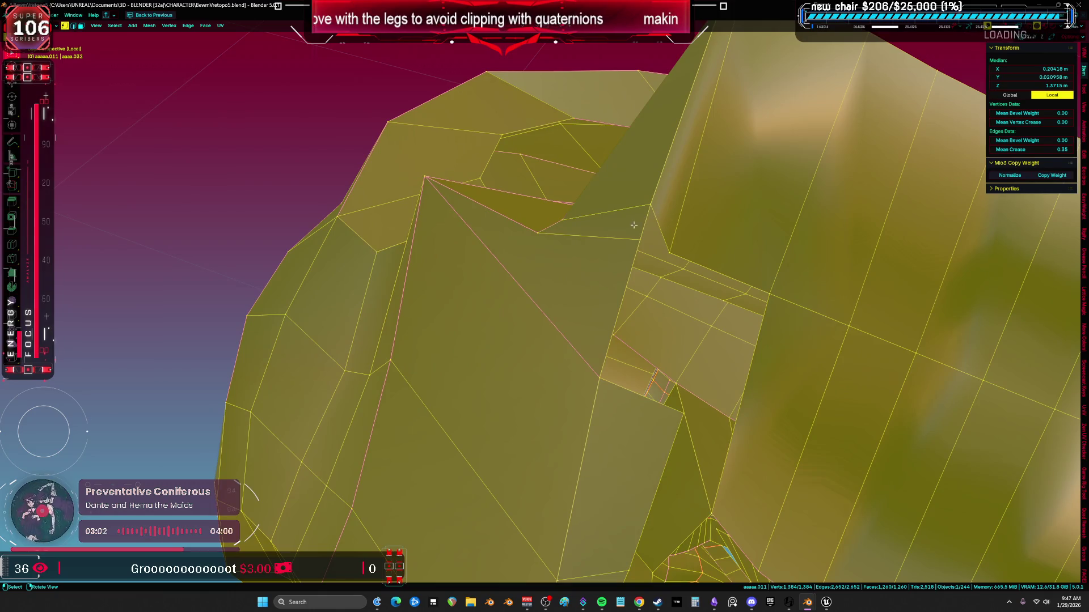
pyautogui.click(629, 235)
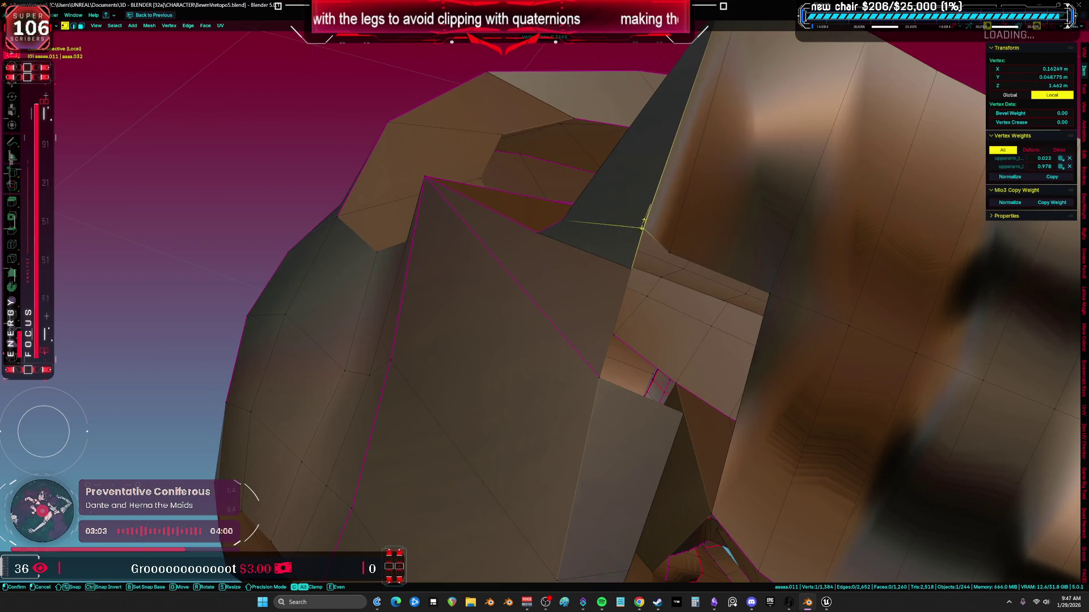
pyautogui.click(642, 224)
pyautogui.press('a')
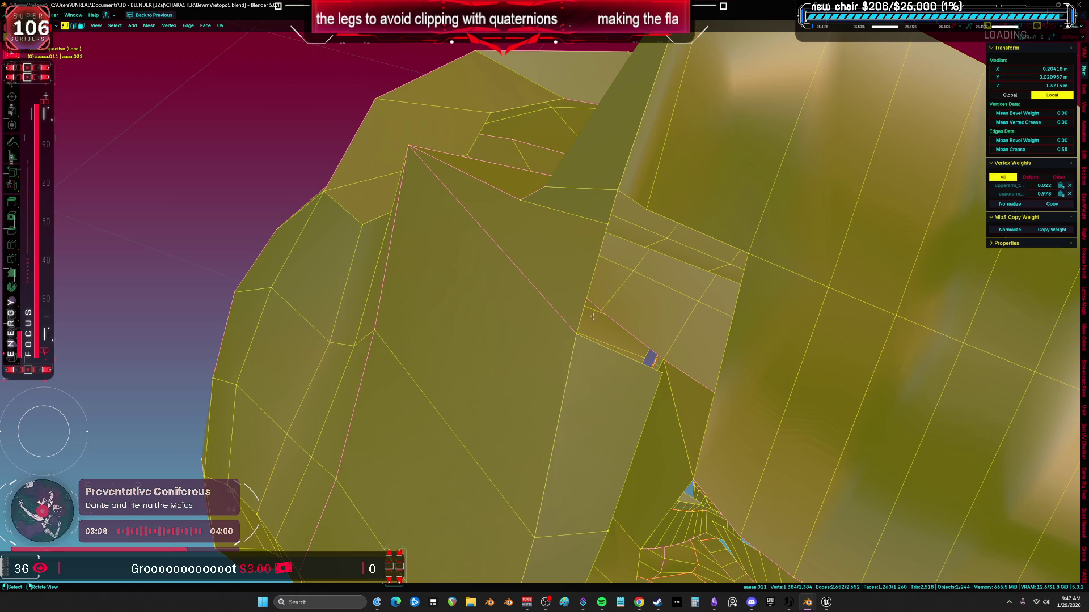
pyautogui.moveTo(584, 336)
pyautogui.mouseDown()
pyautogui.moveTo(693, 304)
pyautogui.moveTo(686, 285)
pyautogui.mouseUp()
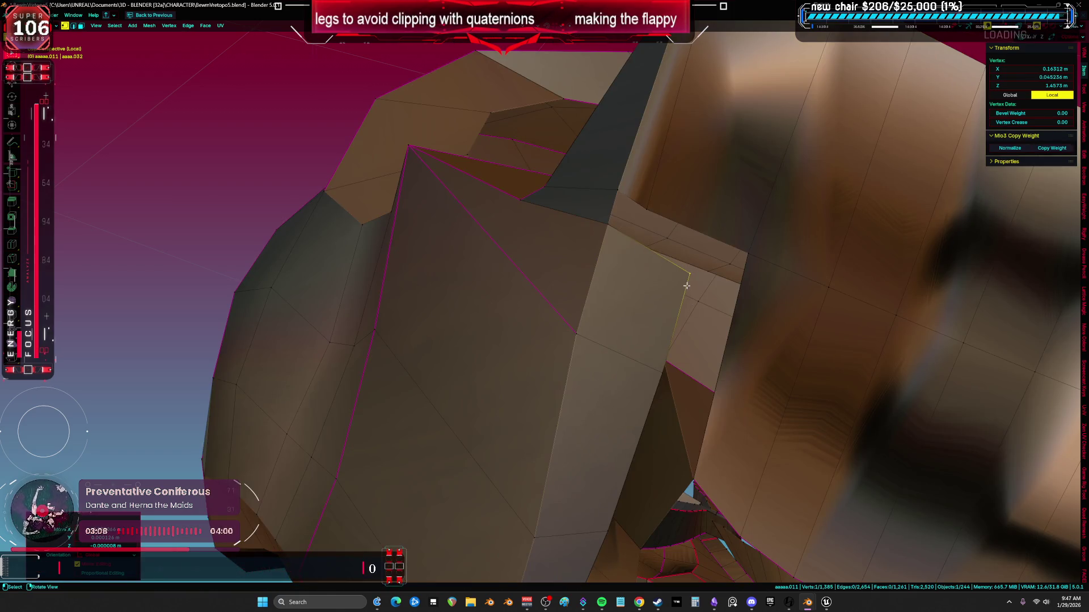
pyautogui.keyDown('shift'); pyautogui.click(655, 253); pyautogui.keyUp('shift')
pyautogui.press('j')
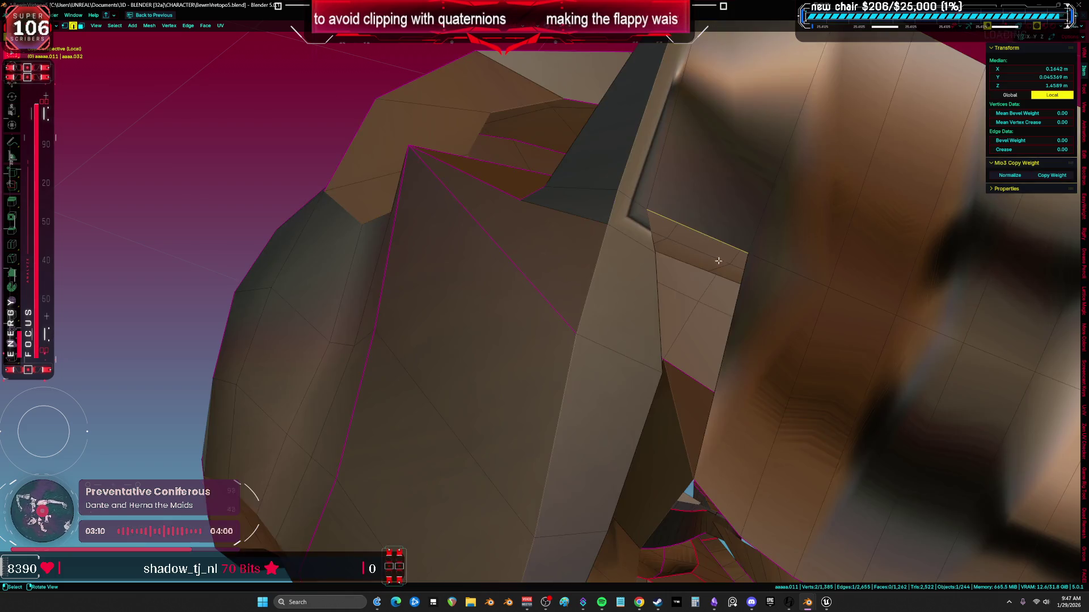
pyautogui.moveTo(640, 251)
pyautogui.mouseDown(button='middle')
pyautogui.moveTo(724, 219)
pyautogui.moveTo(701, 227)
pyautogui.mouseUp(button='middle')
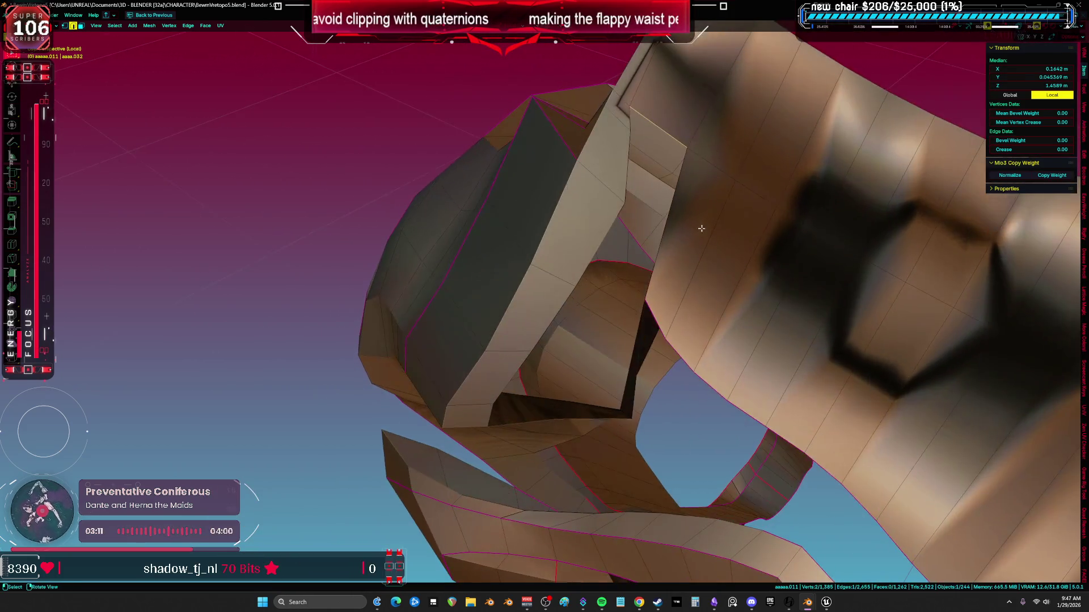
pyautogui.moveTo(620, 205); pyautogui.dragTo(591, 216)
pyautogui.press('a')
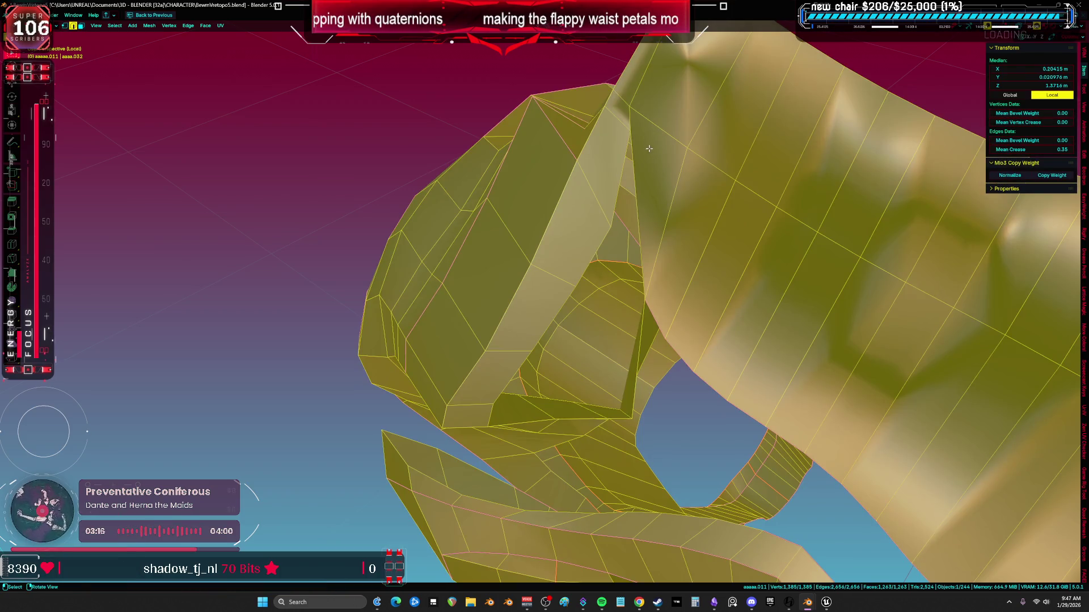
# Split the top face with a new J edge, then start moving the rim edge chain
pyautogui.click(649, 149)
pyautogui.press('j')
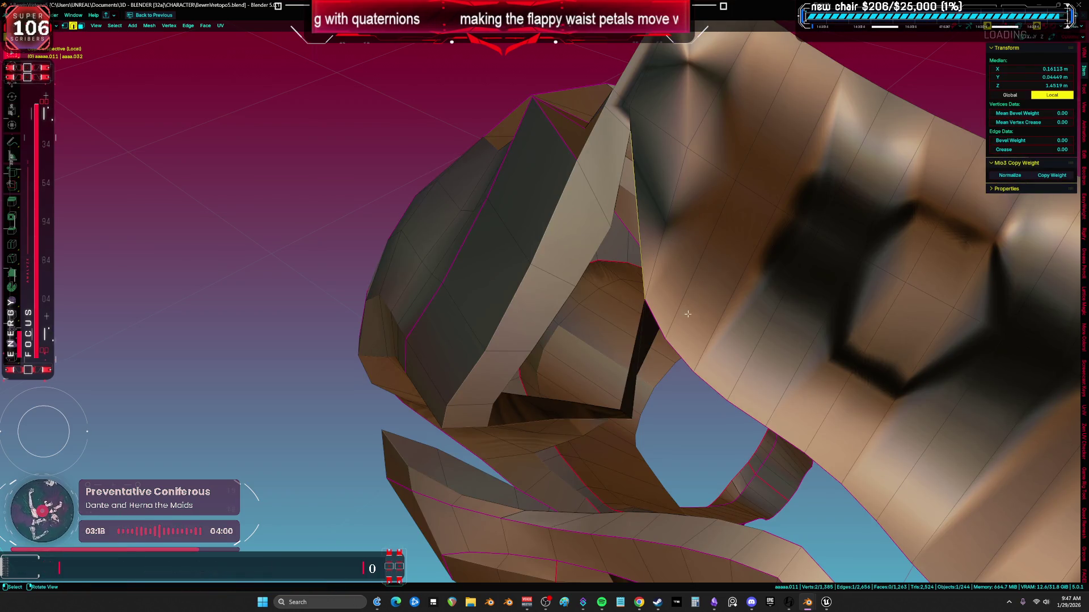
pyautogui.click(645, 301)
pyautogui.moveTo(645, 301)
pyautogui.mouseDown(button='middle')
pyautogui.moveTo(843, 291)
pyautogui.moveTo(836, 301)
pyautogui.moveTo(700, 275)
pyautogui.moveTo(469, 182)
pyautogui.moveTo(732, 310)
pyautogui.moveTo(572, 332)
pyautogui.mouseUp(button='middle')
pyautogui.keyDown('ctrl'); pyautogui.click(834, 306); pyautogui.keyUp('ctrl')
pyautogui.press('g')
# Add two trial quad faces at the petal's corner vertex
pyautogui.press('2')
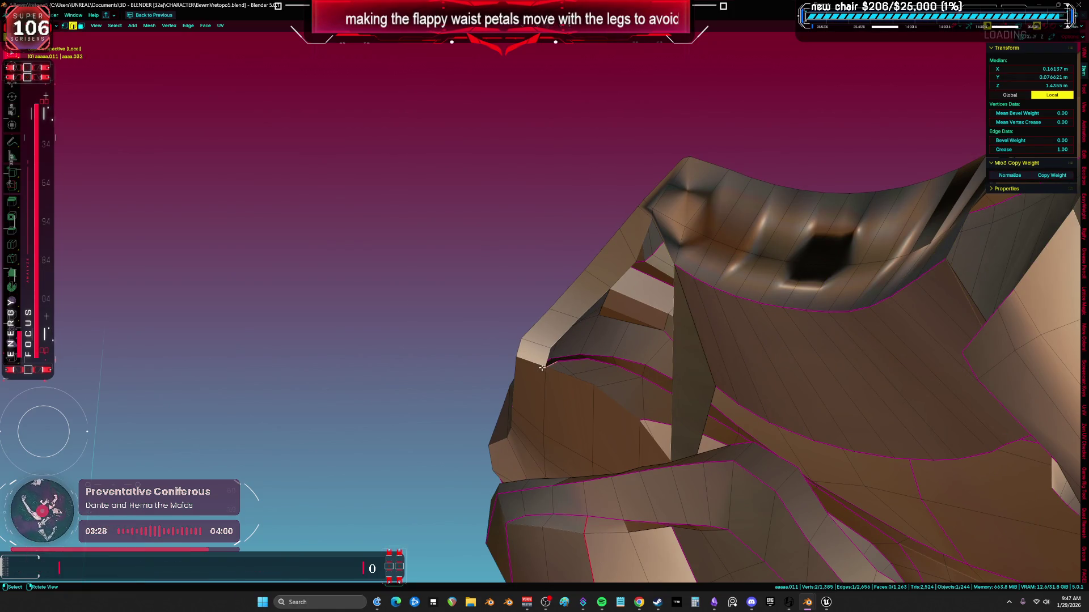
pyautogui.moveTo(544, 368); pyautogui.dragTo(589, 355, button='middle')
pyautogui.click(590, 355)
pyautogui.press('1')
pyautogui.moveTo(527, 371); pyautogui.dragTo(544, 336, button='middle')
pyautogui.click(557, 331)
pyautogui.press('f')
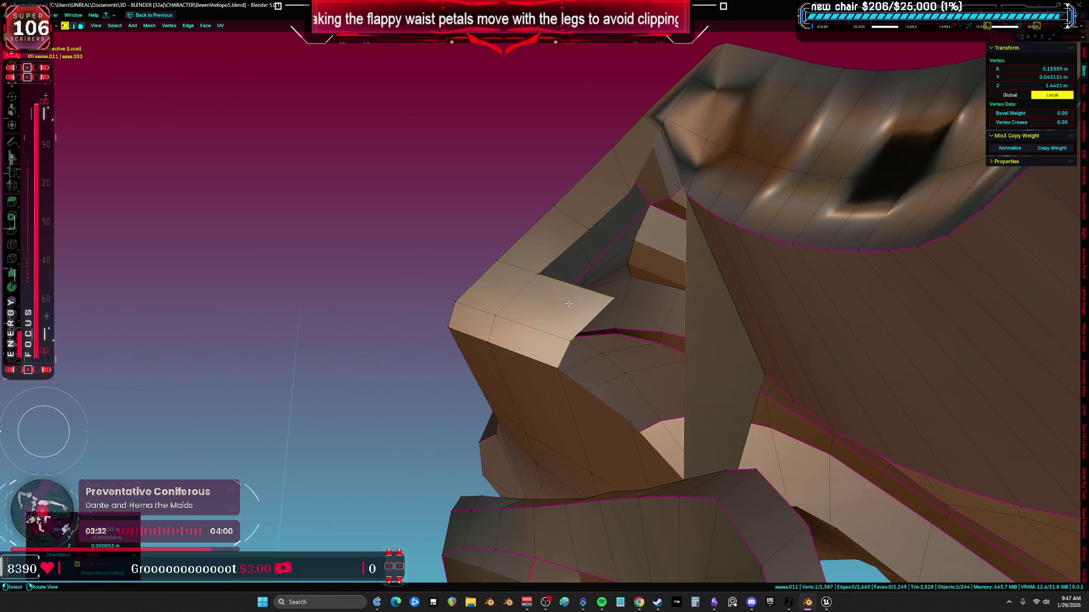
pyautogui.press('f')
# Select both trial faces and delete them again
pyautogui.moveTo(589, 255)
pyautogui.mouseDown(button='middle')
pyautogui.moveTo(596, 273)
pyautogui.moveTo(603, 231)
pyautogui.moveTo(655, 220)
pyautogui.moveTo(627, 279)
pyautogui.moveTo(663, 283)
pyautogui.moveTo(713, 347)
pyautogui.mouseUp(button='middle')
pyautogui.press('3')
pyautogui.click(531, 335)
pyautogui.keyDown('shift'); pyautogui.click(602, 282); pyautogui.keyUp('shift')
pyautogui.press('x')
pyautogui.press('a')
# Insert a centred edge loop with Ctrl+R and fill the holes with faces
pyautogui.click(635, 214)
pyautogui.hotkey('ctrl', 'r')
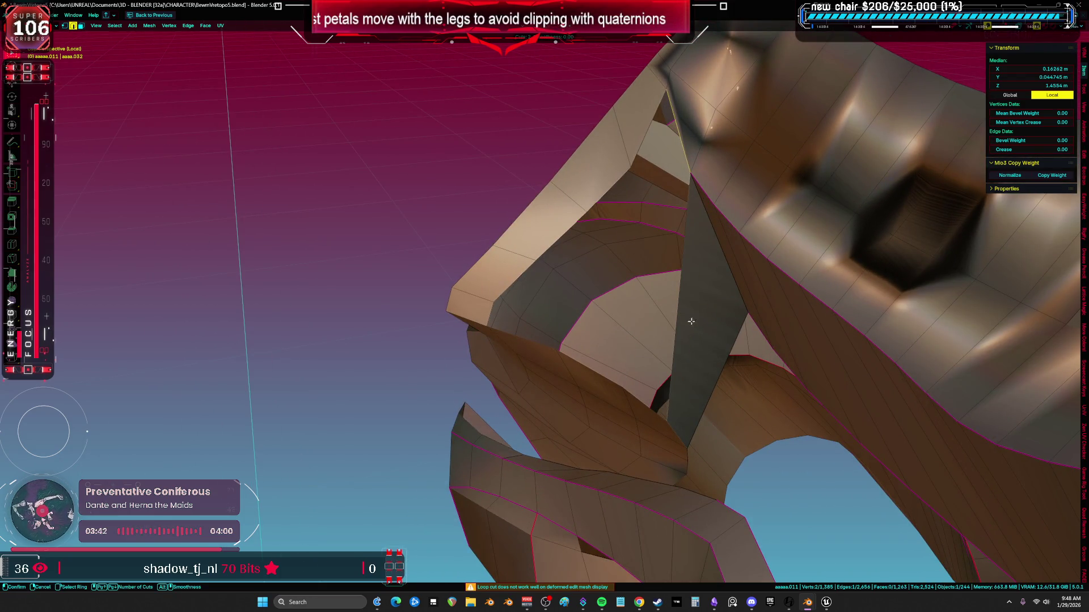
pyautogui.click(683, 315)
pyautogui.rightClick(684, 316)
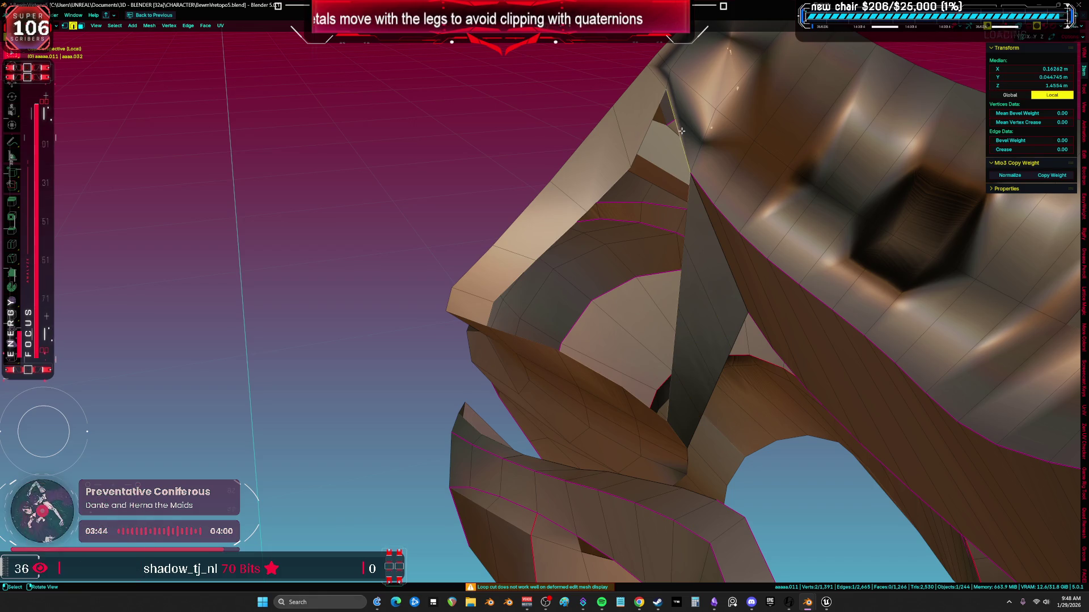
pyautogui.press('f')
pyautogui.press('f')
pyautogui.press('f')
# Slide another new edge loop into place, ending at 1,273 faces
pyautogui.press('a')
pyautogui.moveTo(629, 326)
pyautogui.mouseDown(button='middle')
pyautogui.moveTo(645, 340)
pyautogui.moveTo(578, 377)
pyautogui.mouseUp(button='middle')
pyautogui.click(573, 380)
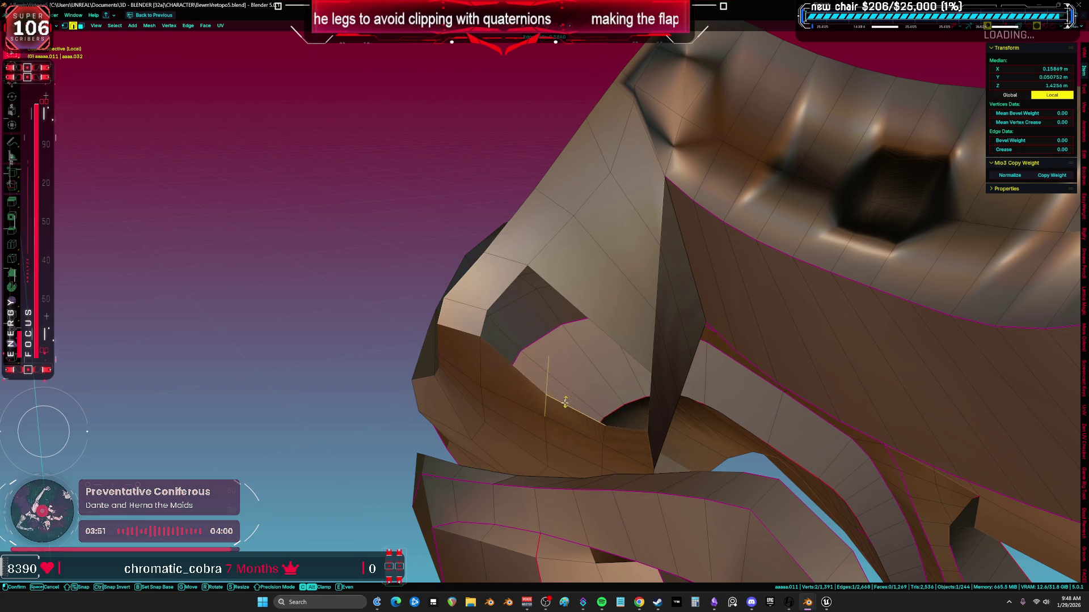
pyautogui.press('a')
pyautogui.moveTo(569, 369); pyautogui.dragTo(674, 420, button='middle')
pyautogui.moveTo(702, 451); pyautogui.dragTo(697, 446)
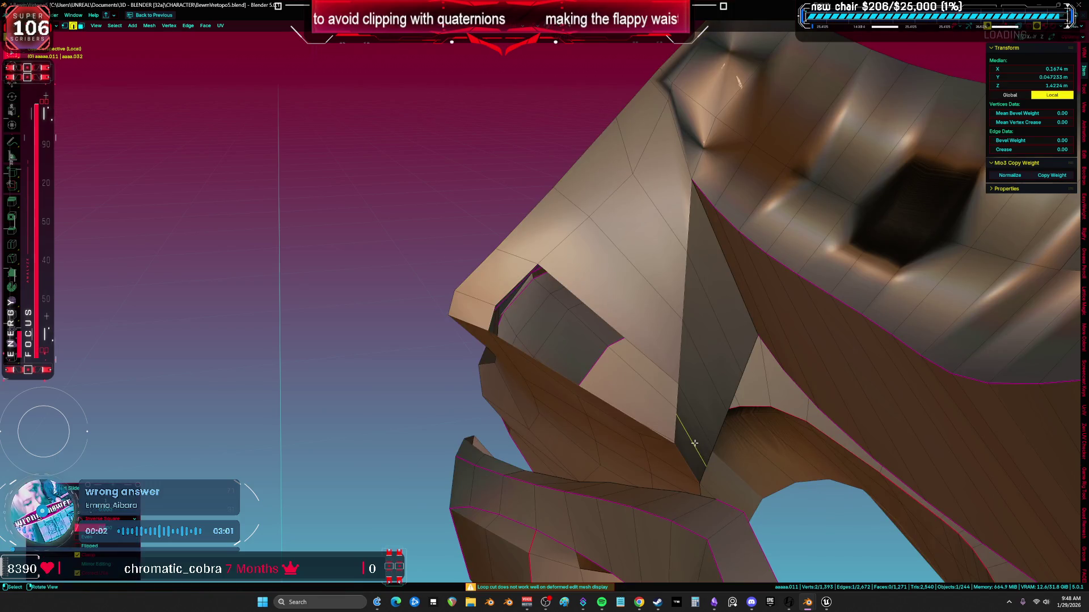
pyautogui.press('a')
pyautogui.moveTo(634, 349)
pyautogui.mouseDown(button='middle')
pyautogui.moveTo(531, 167)
pyautogui.moveTo(534, 271)
pyautogui.moveTo(428, 340)
pyautogui.moveTo(454, 332)
pyautogui.mouseUp(button='middle')
# Add another loop cut across the petal rim
pyautogui.scroll(5, 477, 323)
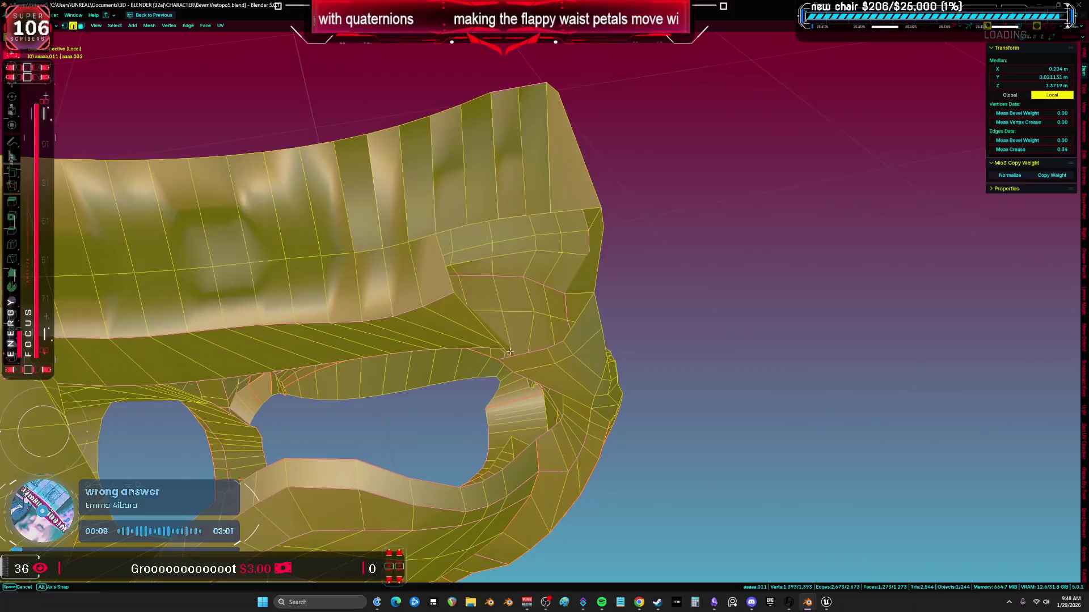
pyautogui.click(474, 280)
pyautogui.moveTo(474, 281)
pyautogui.mouseDown(button='middle')
pyautogui.moveTo(494, 253)
pyautogui.moveTo(601, 233)
pyautogui.moveTo(568, 239)
pyautogui.moveTo(600, 203)
pyautogui.moveTo(519, 220)
pyautogui.mouseUp(button='middle')
pyautogui.click(562, 250)
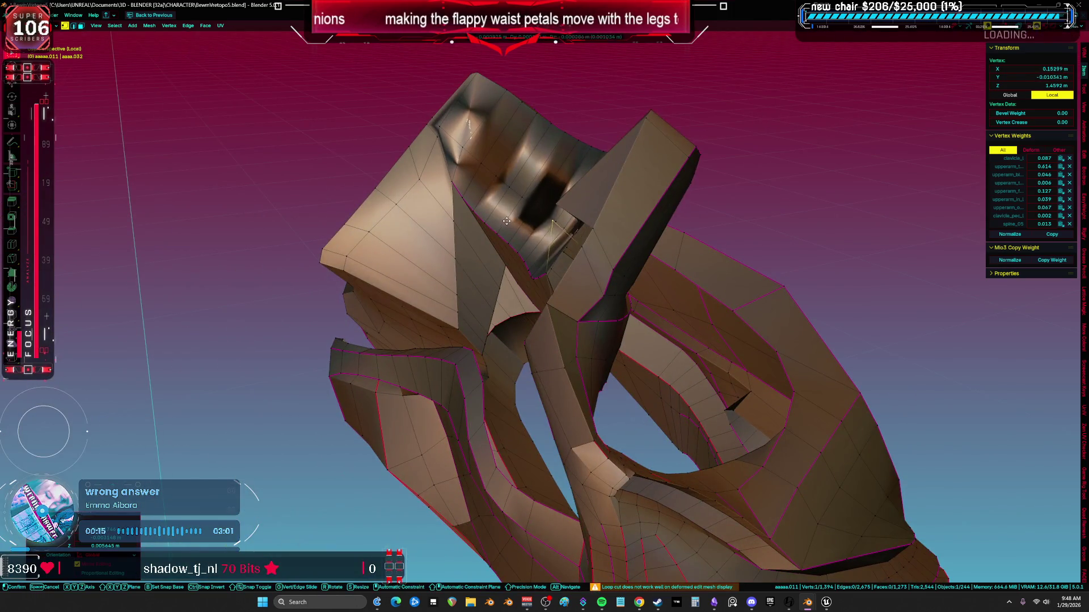
pyautogui.click(578, 239)
pyautogui.moveTo(578, 239); pyautogui.dragTo(642, 233, button='middle')
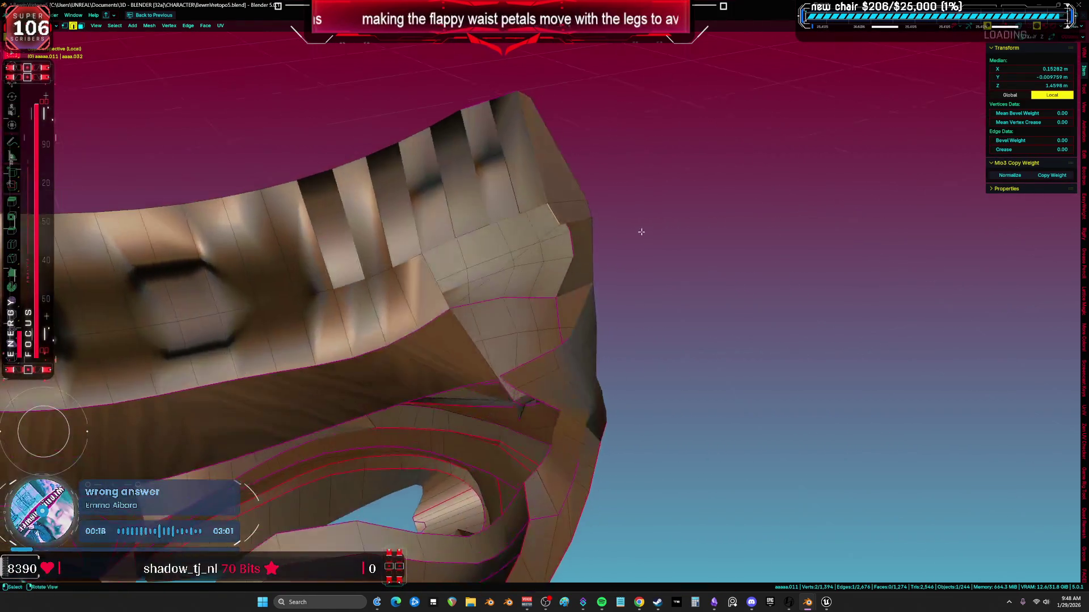
pyautogui.moveTo(480, 224); pyautogui.dragTo(504, 249, button='middle')
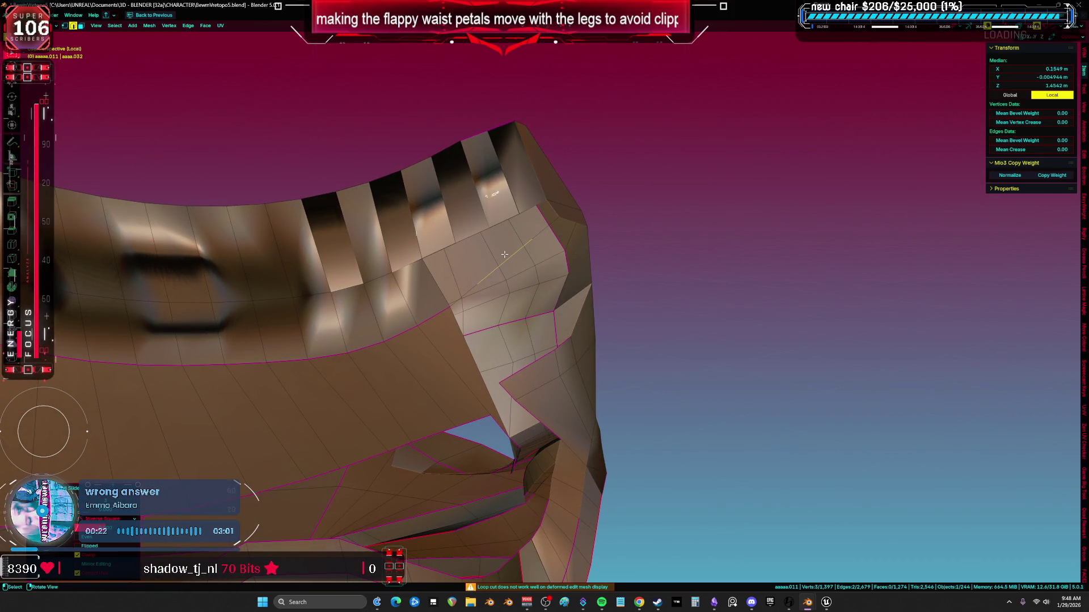
# Recalculate all normals outside and reset the custom normal vectors
pyautogui.press('a')
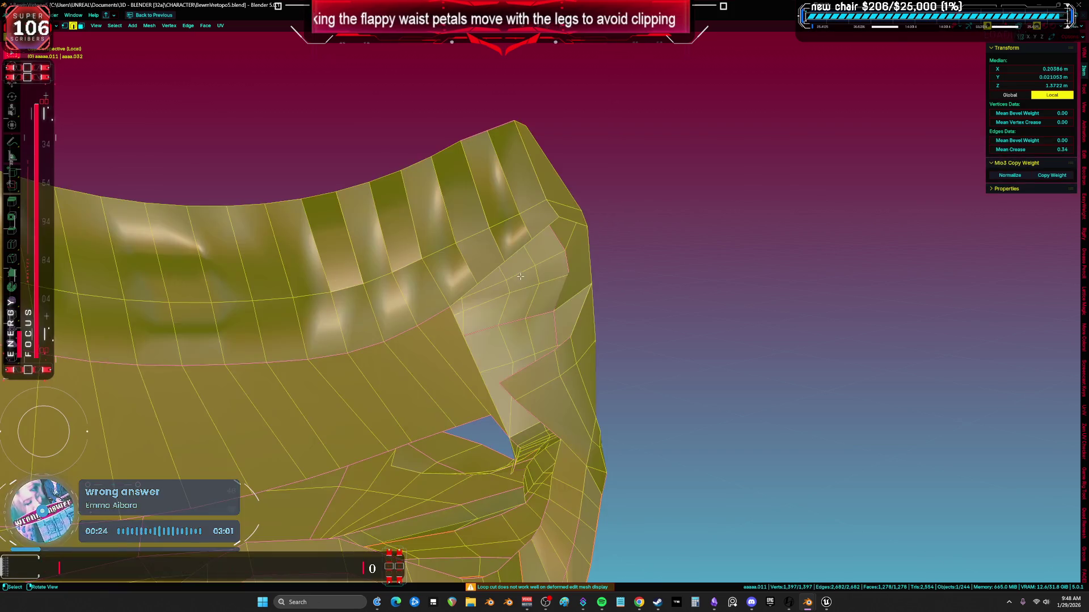
pyautogui.moveTo(470, 277); pyautogui.dragTo(509, 275, button='middle')
pyautogui.click(509, 283)
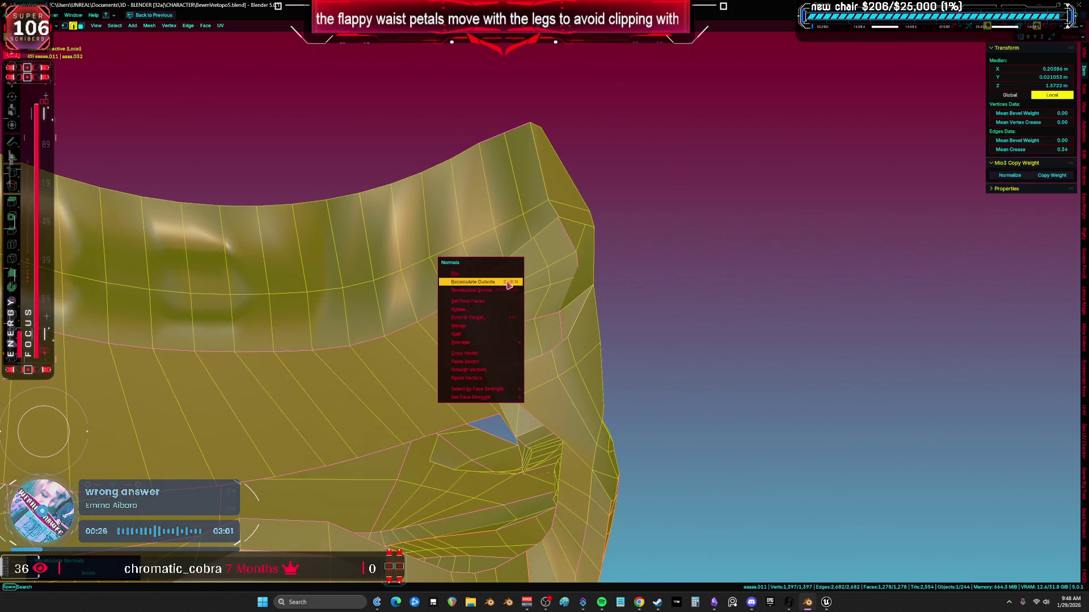
pyautogui.click(510, 379)
pyautogui.moveTo(509, 380)
pyautogui.mouseDown(button='middle')
pyautogui.moveTo(549, 360)
pyautogui.moveTo(602, 216)
pyautogui.moveTo(500, 294)
pyautogui.moveTo(598, 282)
pyautogui.mouseUp(button='middle')
pyautogui.scroll(5, 499, 294)
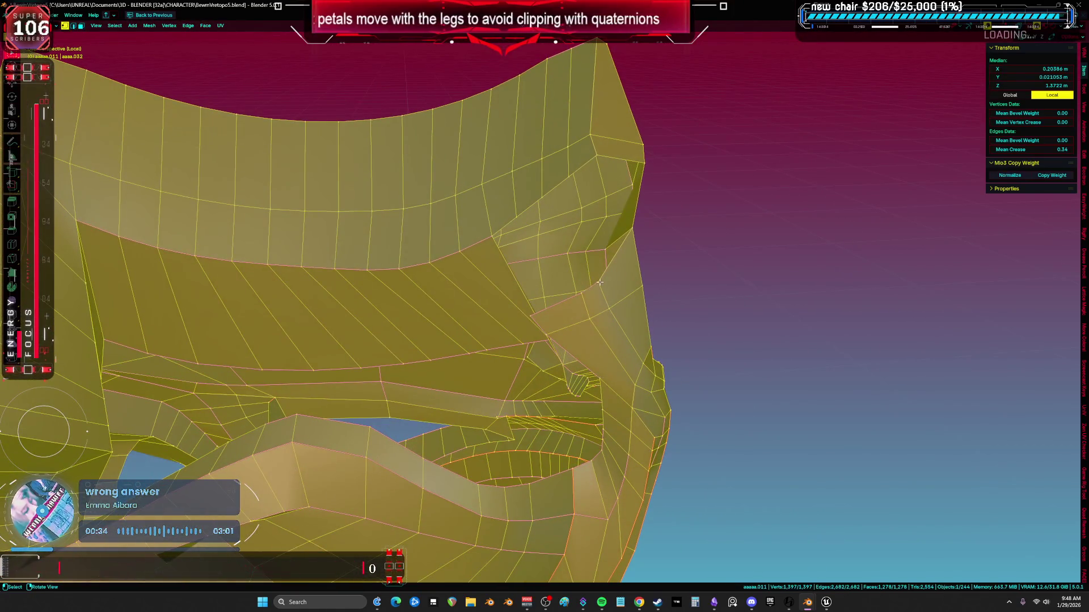
# Select a vertex path starting from the petal corner
pyautogui.click(599, 282)
pyautogui.keyDown('ctrl'); pyautogui.click(534, 317); pyautogui.keyUp('ctrl')
pyautogui.moveTo(533, 317); pyautogui.dragTo(581, 279, button='middle')
# Nudge the selected vertices and one more side vertex into place
pyautogui.press('g')
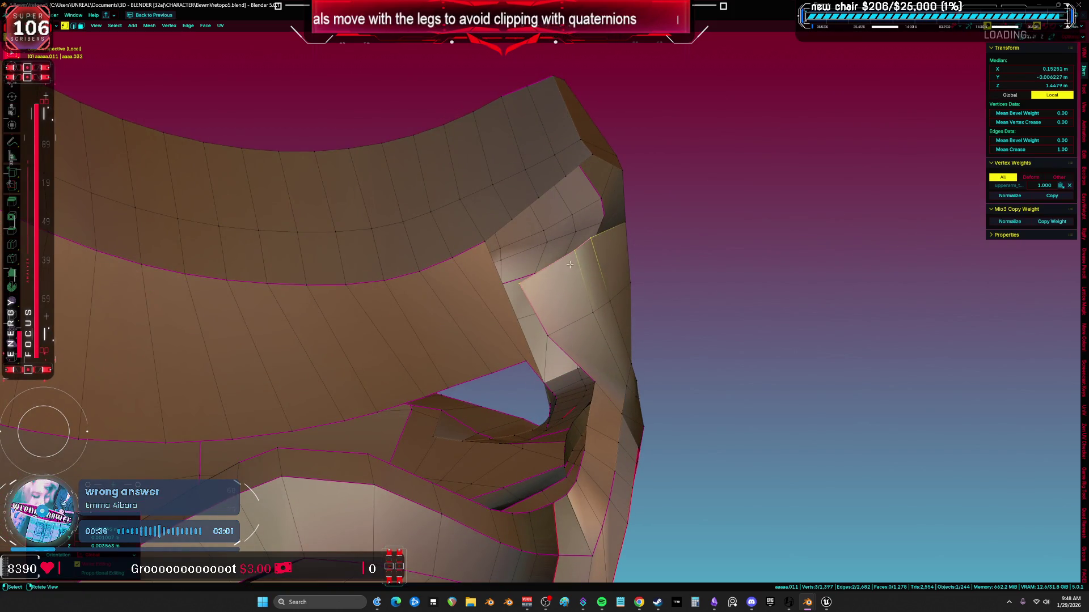
pyautogui.moveTo(634, 238)
pyautogui.mouseDown(button='middle')
pyautogui.moveTo(613, 218)
pyautogui.moveTo(549, 235)
pyautogui.mouseUp(button='middle')
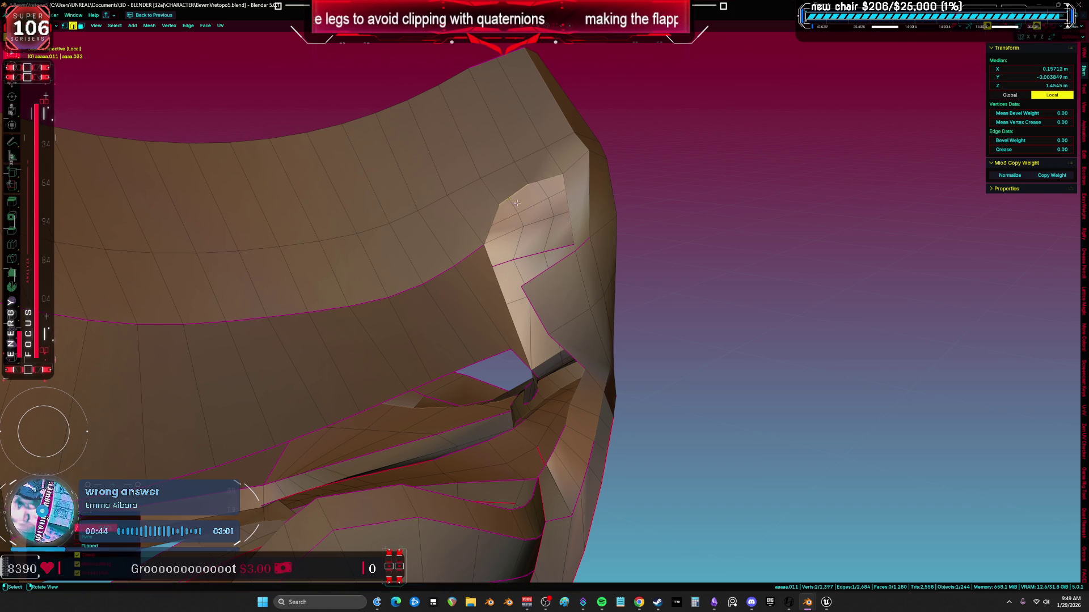
pyautogui.press('a')
pyautogui.moveTo(570, 218); pyautogui.dragTo(539, 266, button='middle')
pyautogui.click(535, 274)
pyautogui.press('g')
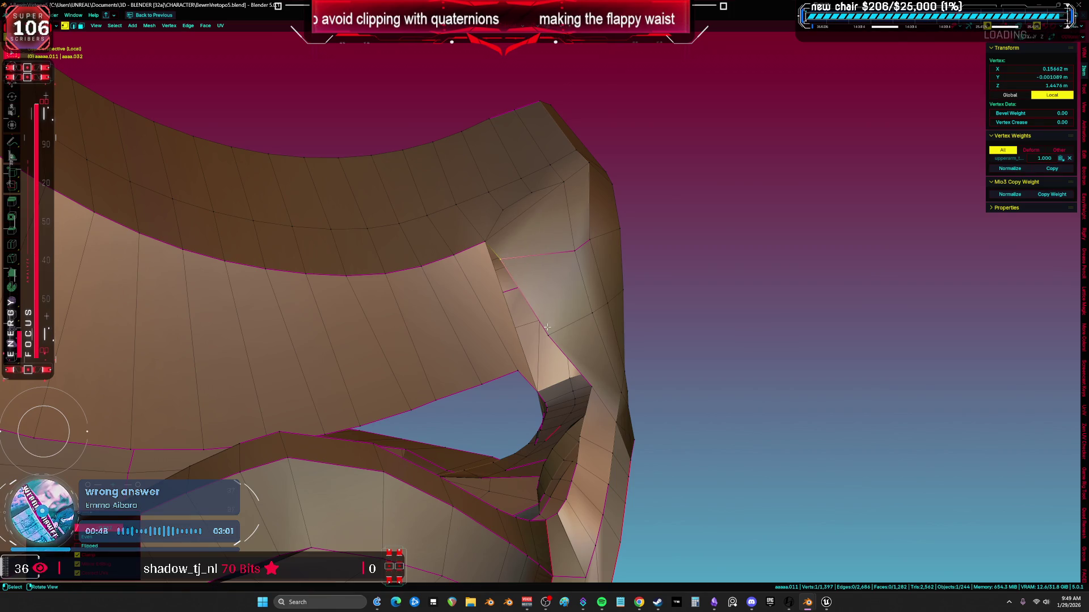
pyautogui.moveTo(544, 329)
pyautogui.mouseDown(button='middle')
pyautogui.moveTo(518, 255)
pyautogui.moveTo(474, 333)
pyautogui.moveTo(574, 357)
pyautogui.moveTo(553, 339)
pyautogui.moveTo(519, 353)
pyautogui.moveTo(517, 340)
pyautogui.mouseUp(button='middle')
# Delete the stretched side face and fill the hole with two new faces
pyautogui.press('3')
pyautogui.click(525, 349)
pyautogui.press('x')
pyautogui.click(513, 339)
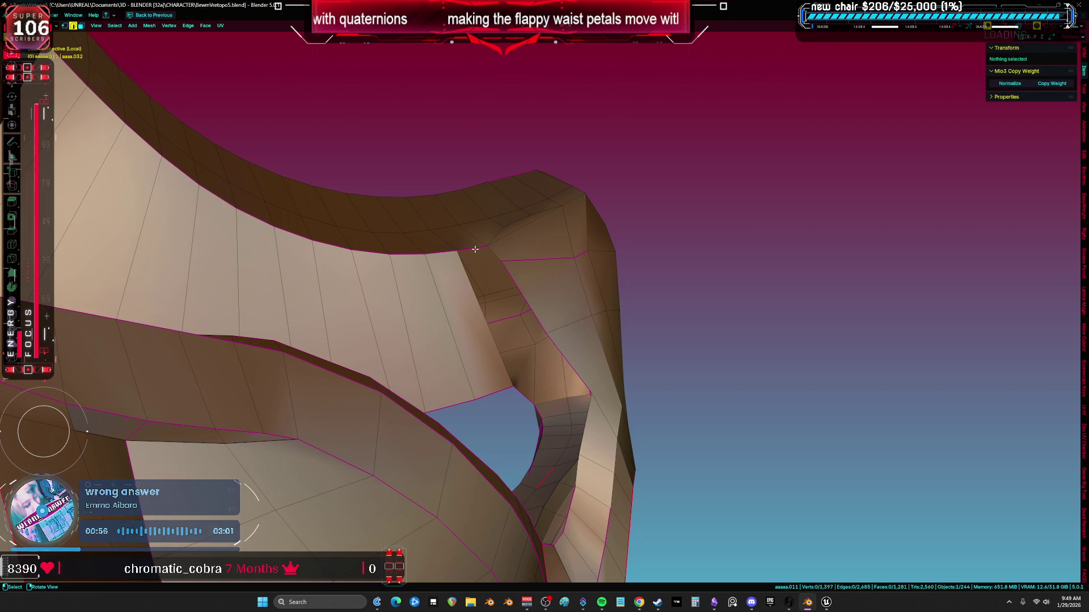
pyautogui.click(516, 295)
pyautogui.press('f')
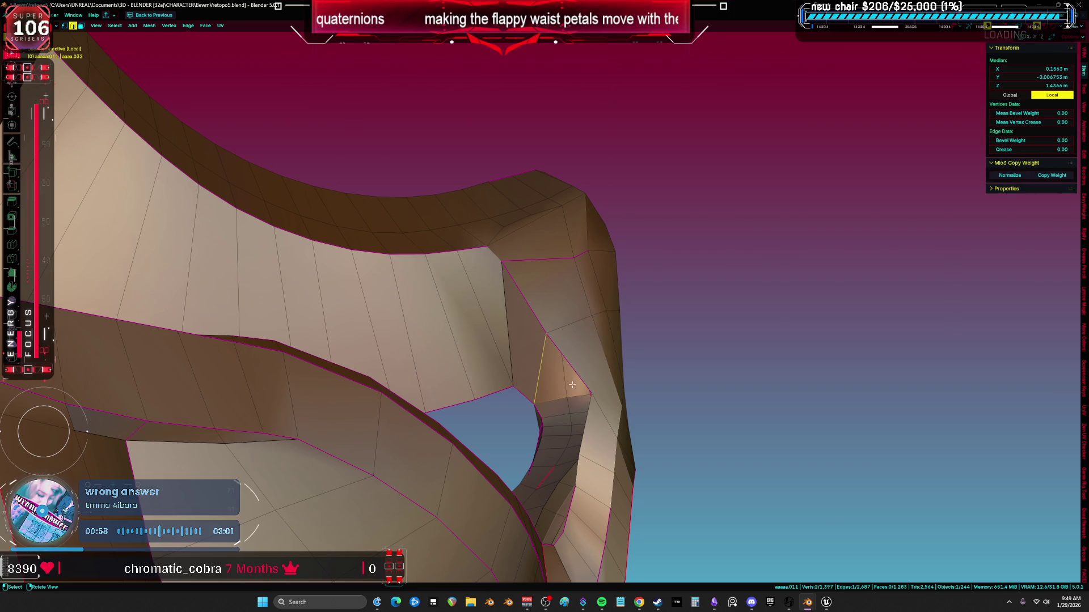
pyautogui.press('f')
pyautogui.moveTo(572, 384); pyautogui.dragTo(568, 415, button='middle')
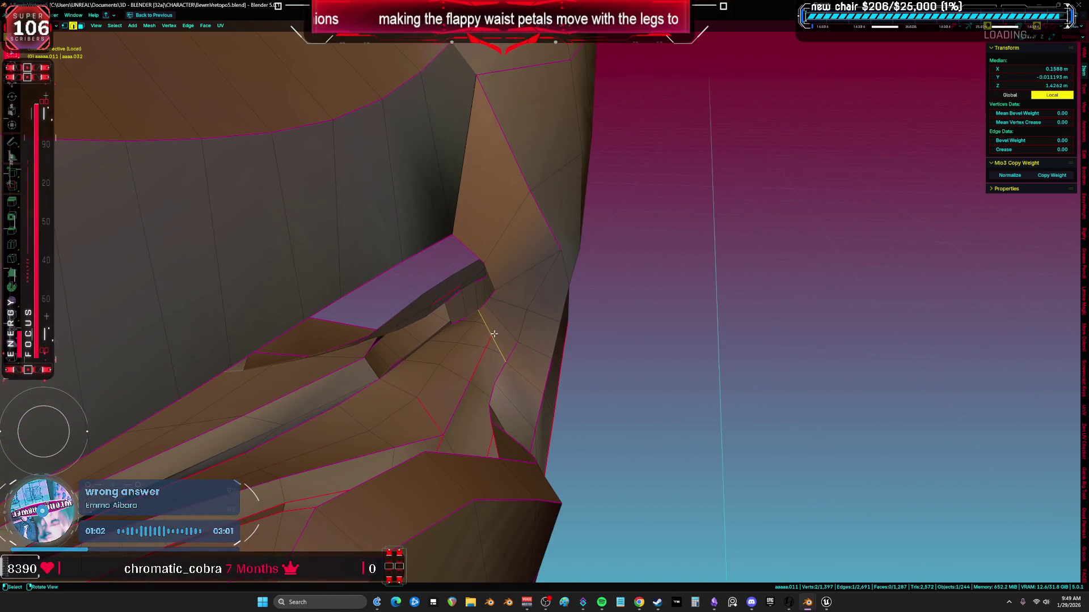
pyautogui.moveTo(495, 344)
pyautogui.mouseDown(button='middle')
pyautogui.moveTo(468, 356)
pyautogui.moveTo(413, 340)
pyautogui.moveTo(295, 347)
pyautogui.moveTo(289, 330)
pyautogui.moveTo(199, 311)
pyautogui.moveTo(194, 284)
pyautogui.moveTo(199, 299)
pyautogui.moveTo(561, 272)
pyautogui.moveTo(522, 207)
pyautogui.moveTo(461, 242)
pyautogui.moveTo(539, 267)
pyautogui.mouseUp(button='middle')
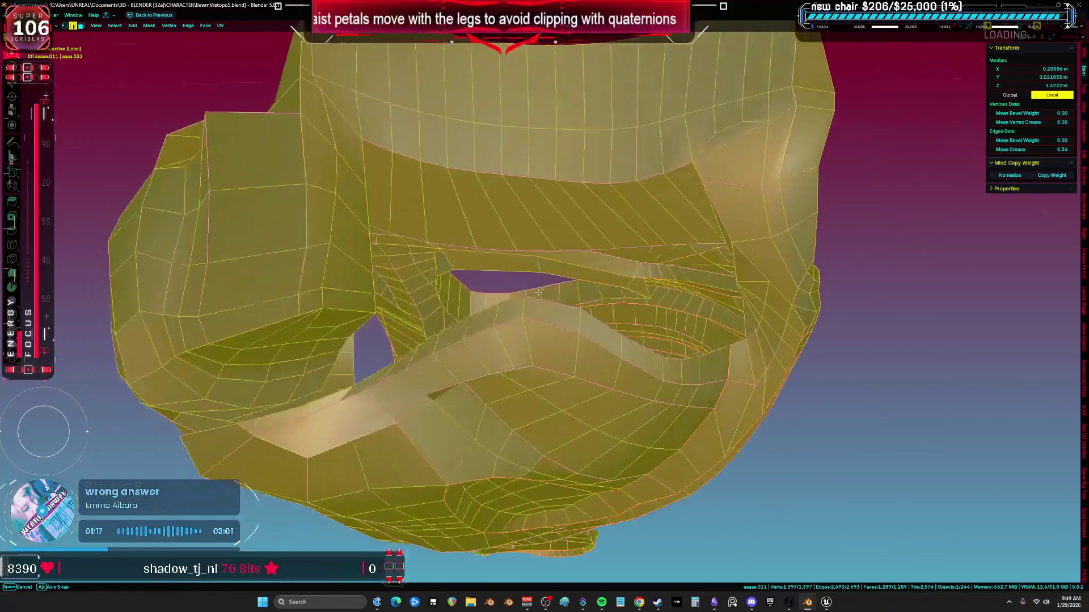
# Reposition two vertices near the leg-opening gap
pyautogui.moveTo(538, 293)
pyautogui.mouseDown(button='middle')
pyautogui.moveTo(318, 273)
pyautogui.moveTo(372, 244)
pyautogui.mouseUp(button='middle')
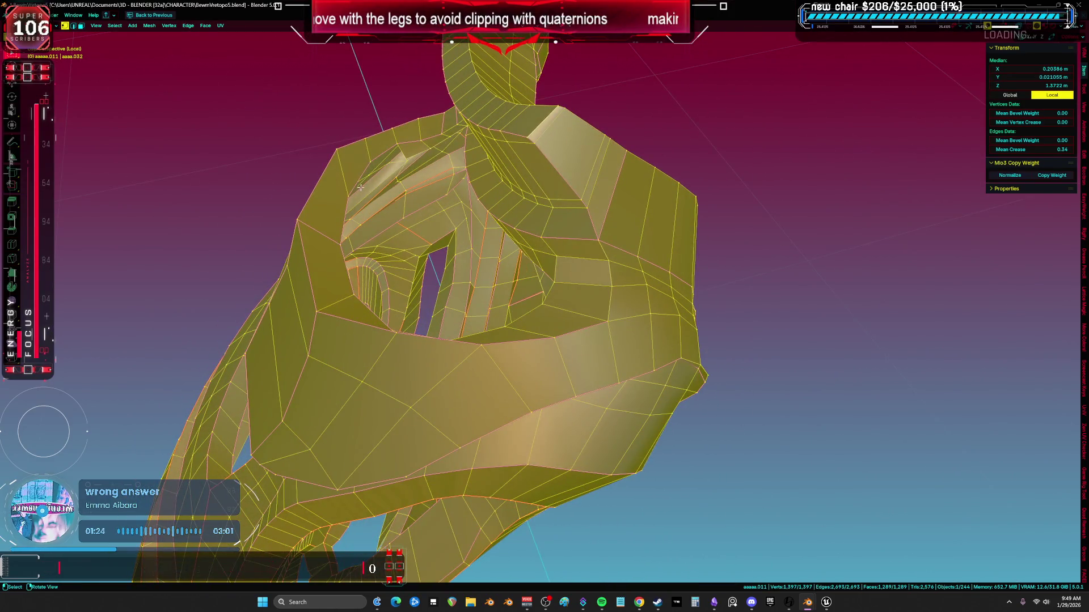
pyautogui.scroll(3, 360, 187)
pyautogui.click(448, 233)
pyautogui.moveTo(448, 232)
pyautogui.mouseDown(button='middle')
pyautogui.moveTo(463, 242)
pyautogui.moveTo(223, 303)
pyautogui.moveTo(533, 355)
pyautogui.moveTo(562, 341)
pyautogui.moveTo(685, 360)
pyautogui.moveTo(675, 341)
pyautogui.moveTo(698, 304)
pyautogui.moveTo(683, 285)
pyautogui.mouseUp(button='middle')
pyautogui.click(225, 308)
pyautogui.press('g')
pyautogui.click(490, 339)
pyautogui.click(683, 344)
pyautogui.press('g')
pyautogui.press('g')
pyautogui.click(682, 277)
# Rip a vertex with V and move it and a rim vertex into place
pyautogui.press('v')
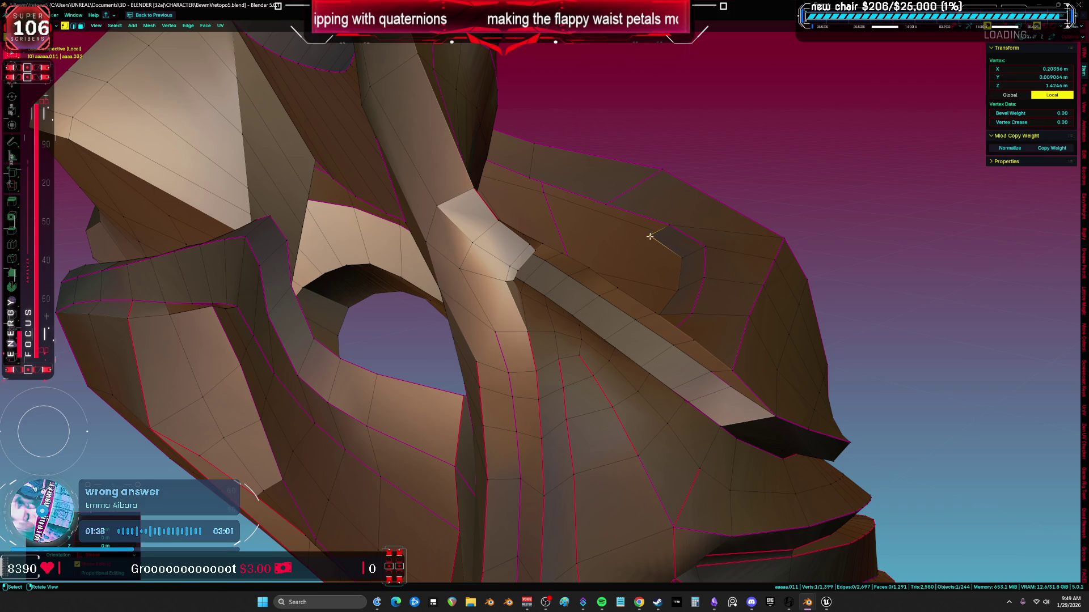
pyautogui.moveTo(620, 231)
pyautogui.mouseDown(button='middle')
pyautogui.moveTo(644, 209)
pyautogui.moveTo(601, 214)
pyautogui.moveTo(608, 229)
pyautogui.moveTo(596, 237)
pyautogui.mouseUp(button='middle')
pyautogui.press('g')
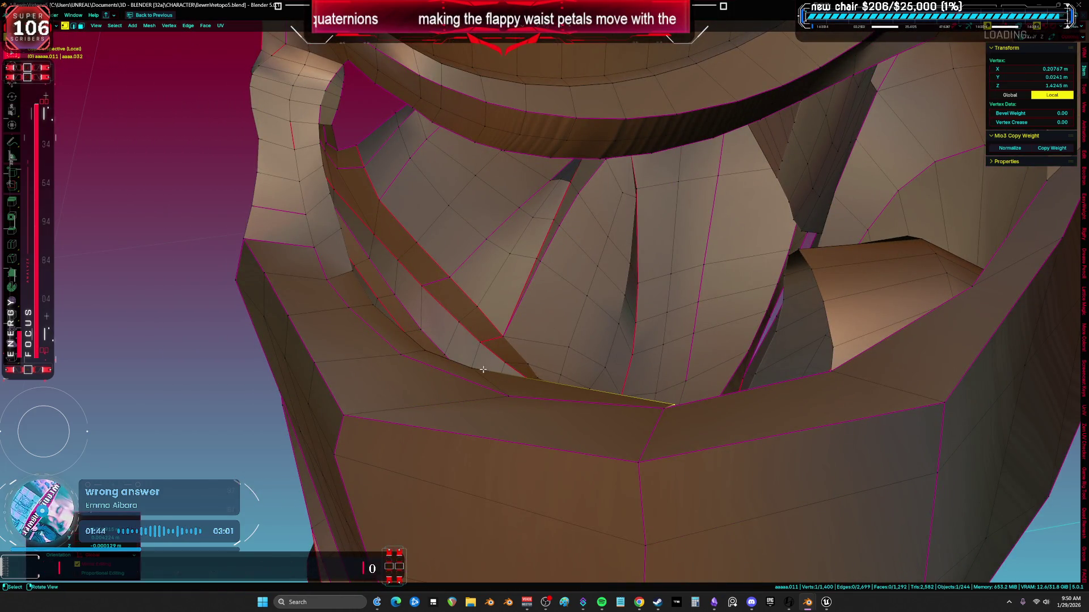
pyautogui.keyDown('alt'); pyautogui.moveTo(546, 393); pyautogui.dragTo(599, 431, button='middle'); pyautogui.keyUp('alt')
pyautogui.click(567, 403)
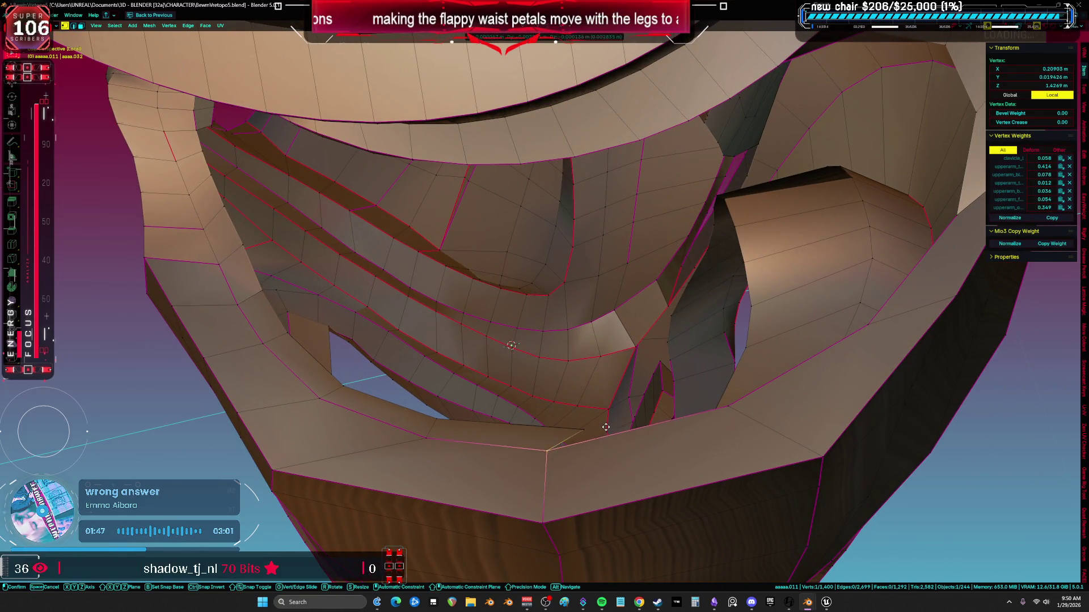
pyautogui.press('g')
# Extend four new vertices and faces across the gap, reaching 1,404 vertices
pyautogui.press('f')
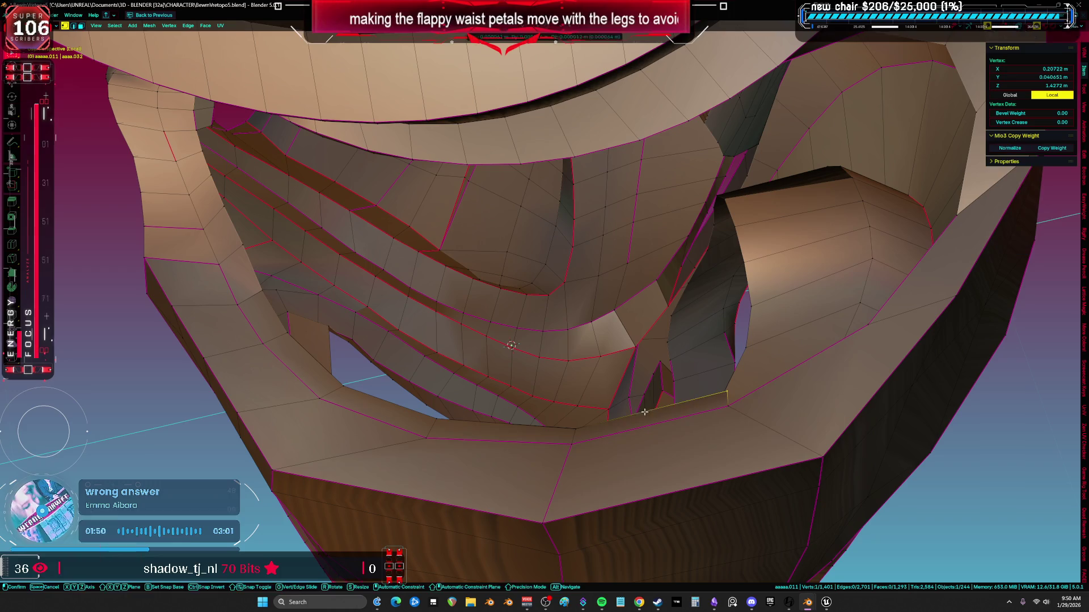
pyautogui.moveTo(705, 404)
pyautogui.mouseDown(button='middle')
pyautogui.moveTo(798, 341)
pyautogui.moveTo(635, 397)
pyautogui.moveTo(655, 329)
pyautogui.moveTo(676, 333)
pyautogui.moveTo(714, 250)
pyautogui.moveTo(622, 238)
pyautogui.mouseUp(button='middle')
pyautogui.press('f')
pyautogui.click(798, 342)
pyautogui.press('f')
pyautogui.click(655, 329)
pyautogui.press('f')
pyautogui.moveTo(574, 214)
pyautogui.mouseDown(button='middle')
pyautogui.moveTo(513, 225)
pyautogui.moveTo(618, 360)
pyautogui.moveTo(613, 275)
pyautogui.moveTo(549, 299)
pyautogui.moveTo(616, 318)
pyautogui.moveTo(690, 240)
pyautogui.moveTo(652, 263)
pyautogui.moveTo(616, 316)
pyautogui.moveTo(562, 298)
pyautogui.moveTo(606, 414)
pyautogui.moveTo(559, 369)
pyautogui.moveTo(549, 324)
pyautogui.moveTo(606, 302)
pyautogui.mouseUp(button='middle')
pyautogui.press('a')
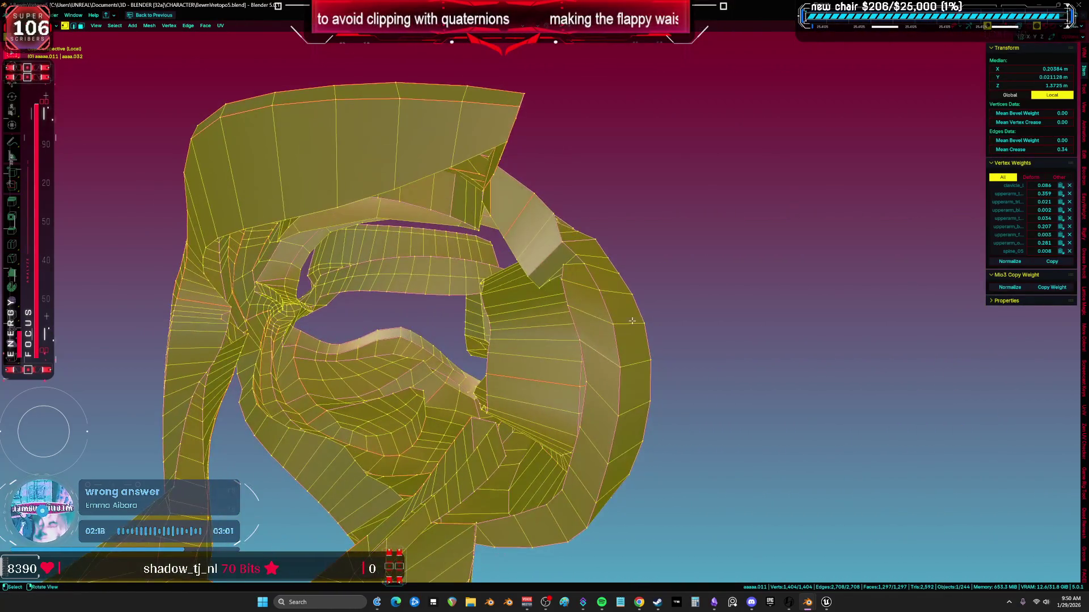
pyautogui.moveTo(611, 301); pyautogui.dragTo(621, 309, button='middle')
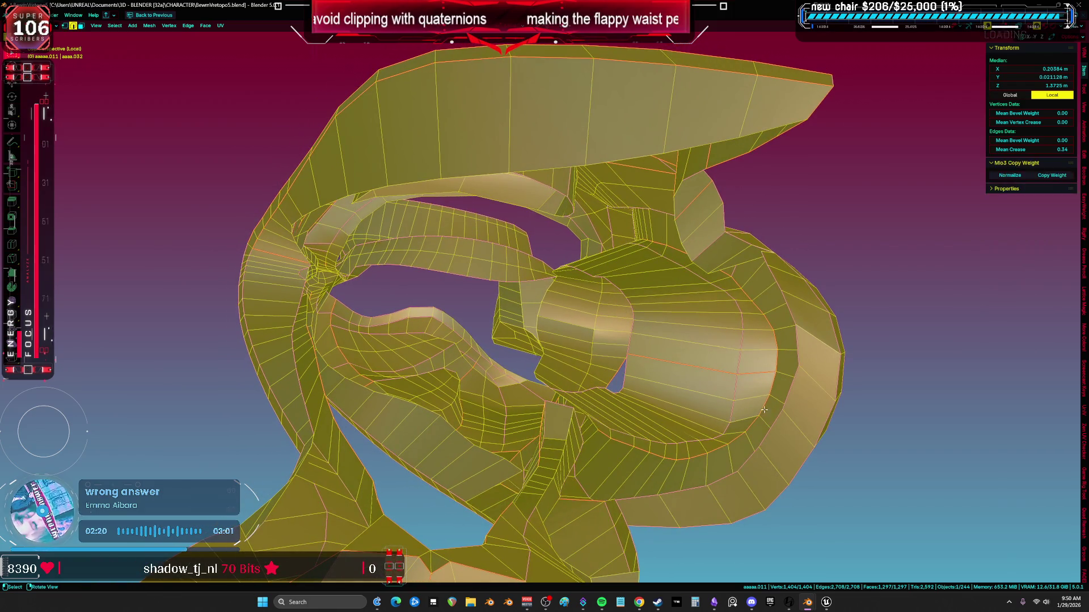
pyautogui.click(785, 394)
pyautogui.moveTo(689, 353); pyautogui.dragTo(731, 363, button='middle')
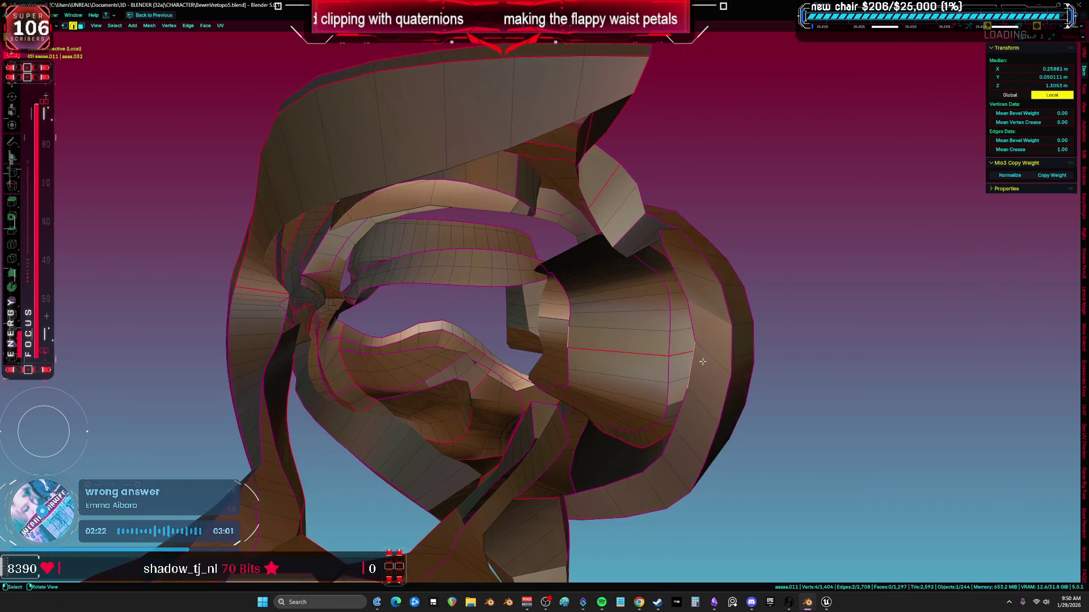
pyautogui.keyDown('alt'); pyautogui.click(782, 375); pyautogui.keyUp('alt')
pyautogui.click(628, 363)
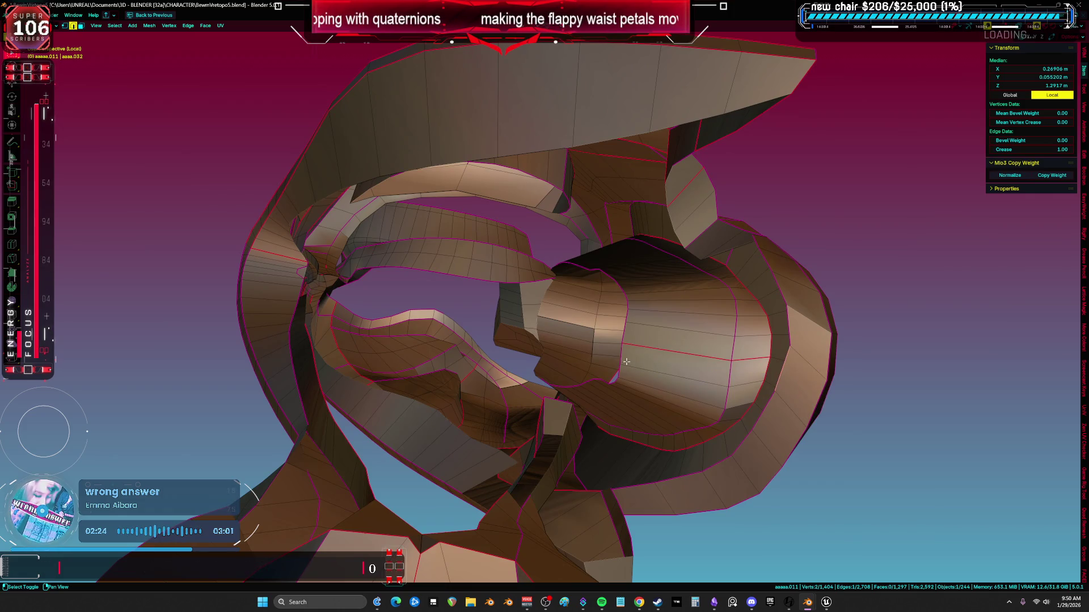
pyautogui.moveTo(714, 338); pyautogui.dragTo(761, 333, button='middle')
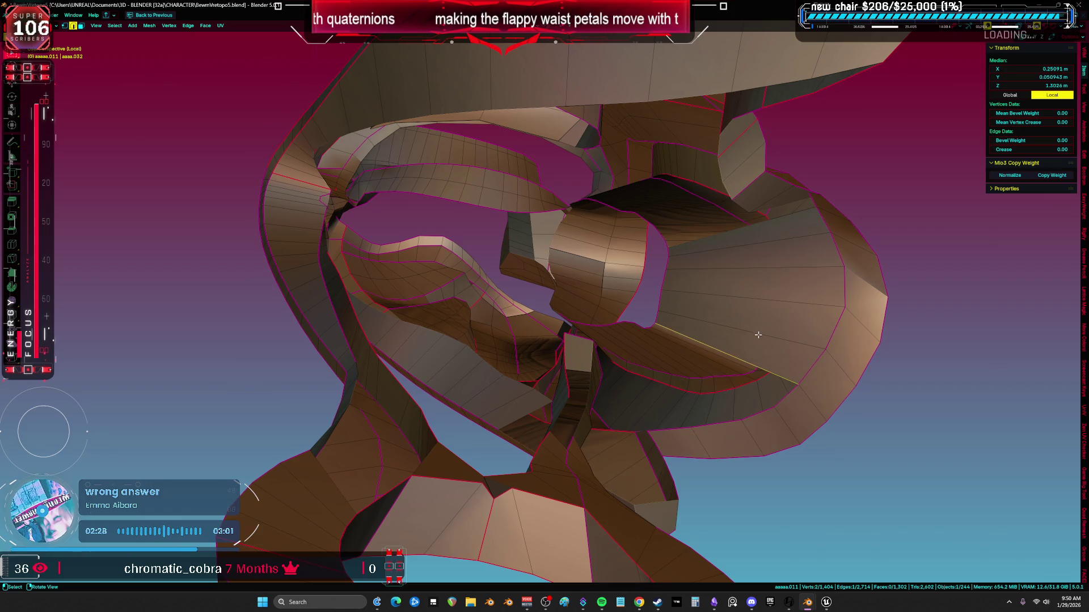
pyautogui.moveTo(690, 344)
pyautogui.mouseDown(button='middle')
pyautogui.moveTo(728, 349)
pyautogui.moveTo(598, 391)
pyautogui.moveTo(513, 316)
pyautogui.mouseUp(button='middle')
pyautogui.press('a')
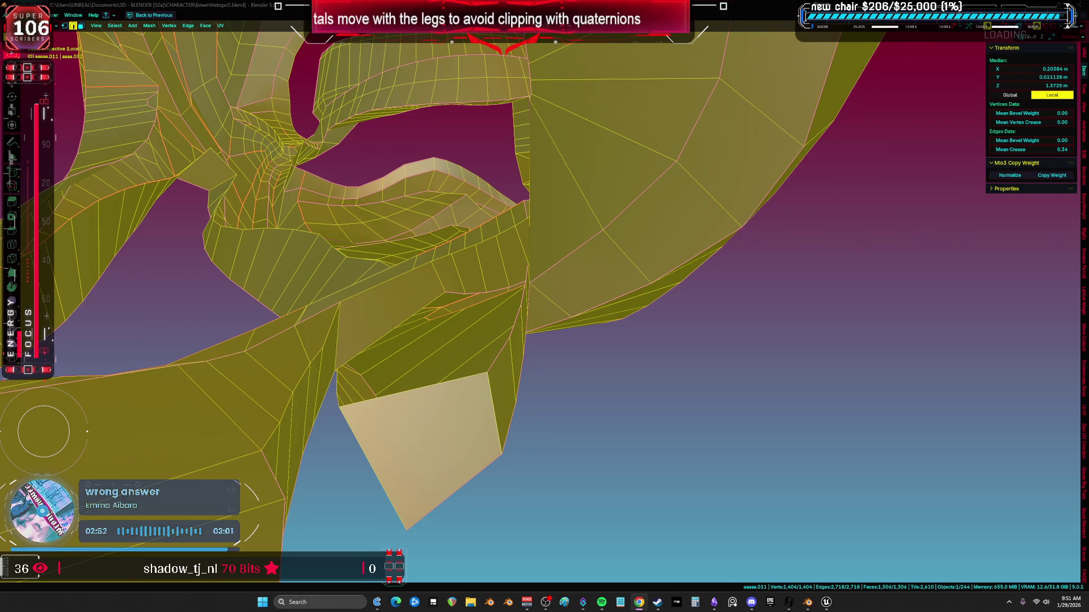
pyautogui.moveTo(397, 283)
pyautogui.mouseDown(button='middle')
pyautogui.moveTo(587, 193)
pyautogui.moveTo(627, 250)
pyautogui.moveTo(690, 231)
pyautogui.moveTo(707, 211)
pyautogui.moveTo(703, 185)
pyautogui.moveTo(646, 126)
pyautogui.moveTo(652, 153)
pyautogui.moveTo(619, 255)
pyautogui.moveTo(469, 221)
pyautogui.moveTo(622, 179)
pyautogui.mouseUp(button='middle')
# In X-ray view, lasso and hide the upper-right part of the mesh
pyautogui.press('3')
pyautogui.hotkey('alt', 'z')
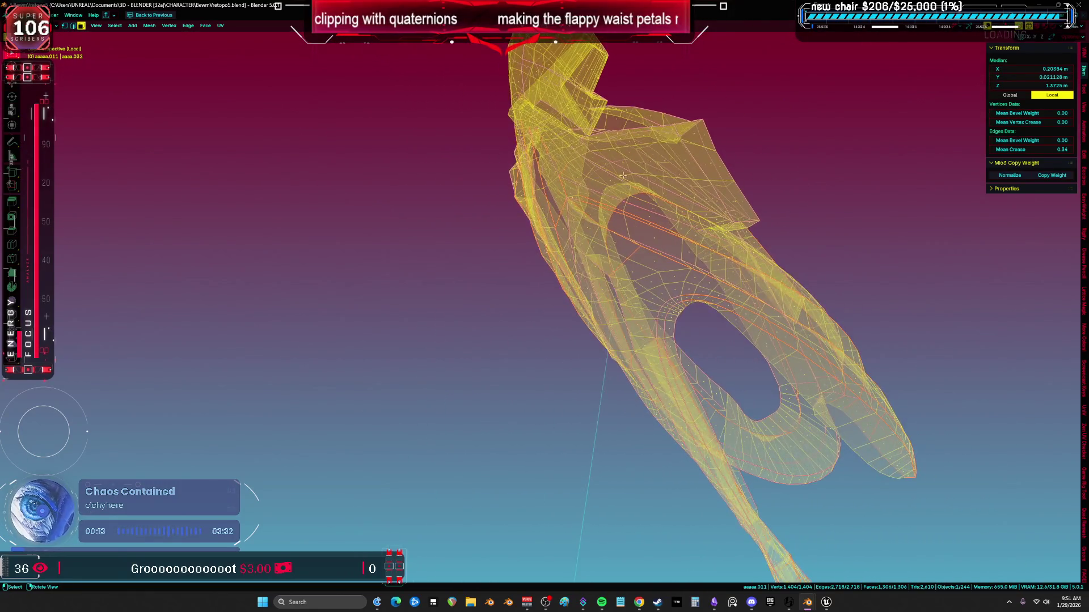
pyautogui.scroll(-3, 622, 179)
pyautogui.press('1')
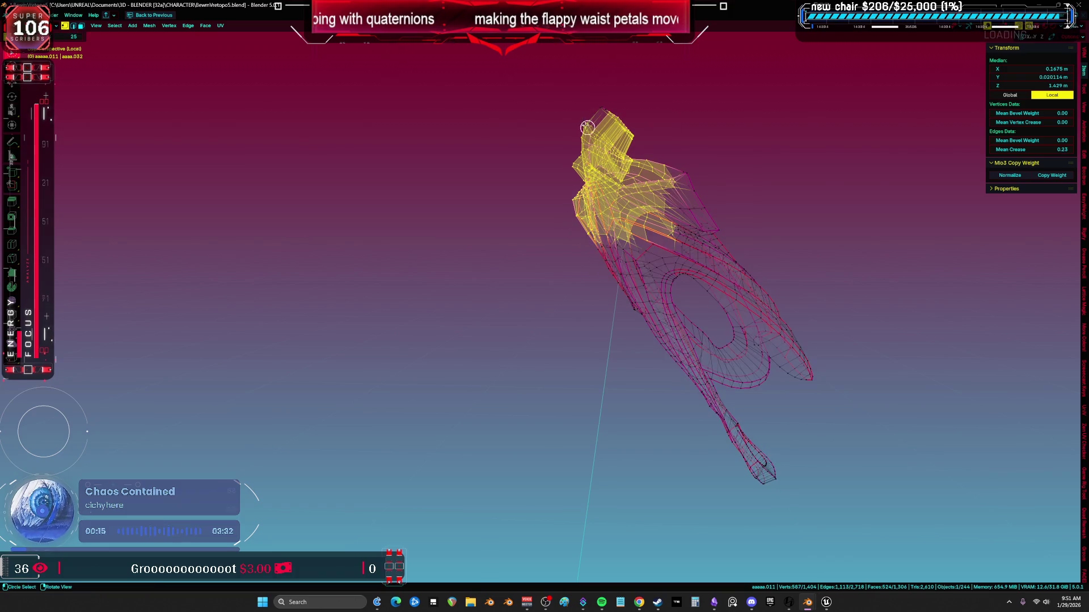
pyautogui.press('Escape')
pyautogui.hotkey('alt', 'a')
pyautogui.moveTo(734, 355)
pyautogui.mouseDown()
pyautogui.moveTo(805, 231)
pyautogui.moveTo(618, 130)
pyautogui.mouseUp()
pyautogui.press('h')
pyautogui.press('z')
pyautogui.moveTo(775, 226)
pyautogui.mouseDown(button='middle')
pyautogui.moveTo(574, 208)
pyautogui.moveTo(561, 175)
pyautogui.moveTo(569, 264)
pyautogui.moveTo(545, 286)
pyautogui.mouseUp(button='middle')
# Reveal the hidden parts, grow a face selection across the petal, and pick its top face
pyautogui.hotkey('alt', 'h')
pyautogui.click(541, 289)
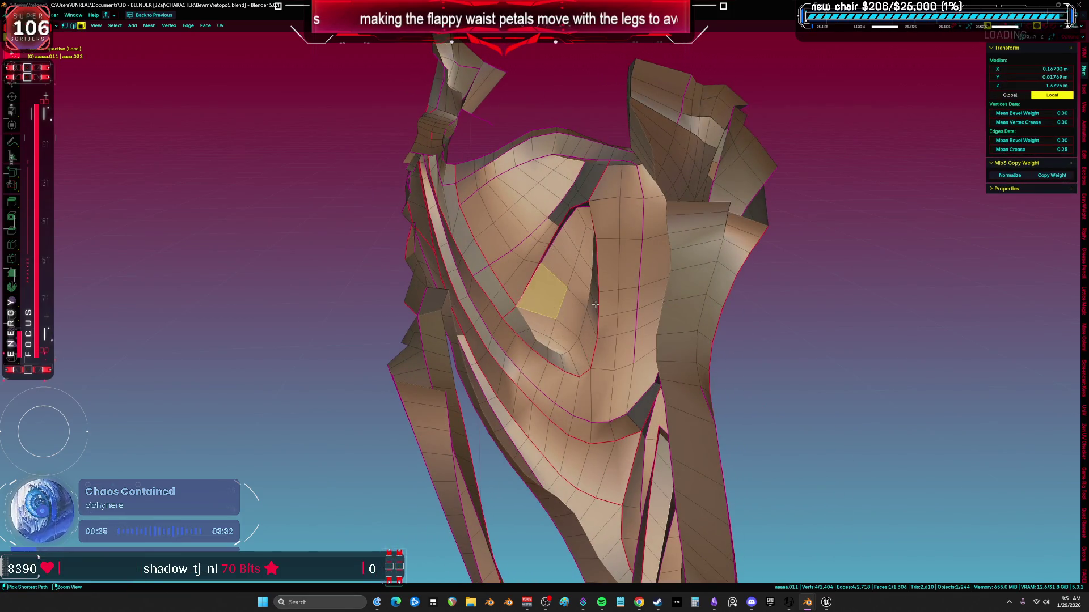
pyautogui.press('ctrl+KP_Add')
pyautogui.press('ctrl+KP_Add')
pyautogui.moveTo(584, 304)
pyautogui.mouseDown(button='middle')
pyautogui.moveTo(586, 186)
pyautogui.moveTo(679, 160)
pyautogui.moveTo(710, 184)
pyautogui.moveTo(707, 227)
pyautogui.moveTo(645, 230)
pyautogui.moveTo(581, 259)
pyautogui.moveTo(642, 222)
pyautogui.mouseUp(button='middle')
pyautogui.keyDown('alt'); pyautogui.click(624, 238); pyautogui.keyUp('alt')
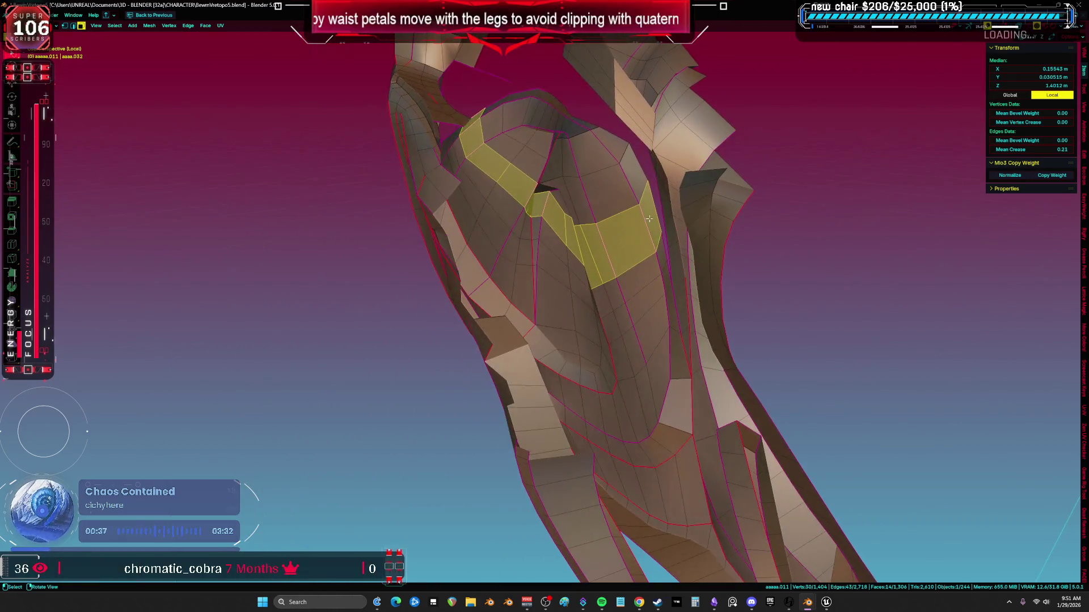
pyautogui.moveTo(471, 114)
pyautogui.mouseDown(button='middle')
pyautogui.moveTo(559, 149)
pyautogui.moveTo(555, 174)
pyautogui.mouseUp(button='middle')
pyautogui.click(558, 149)
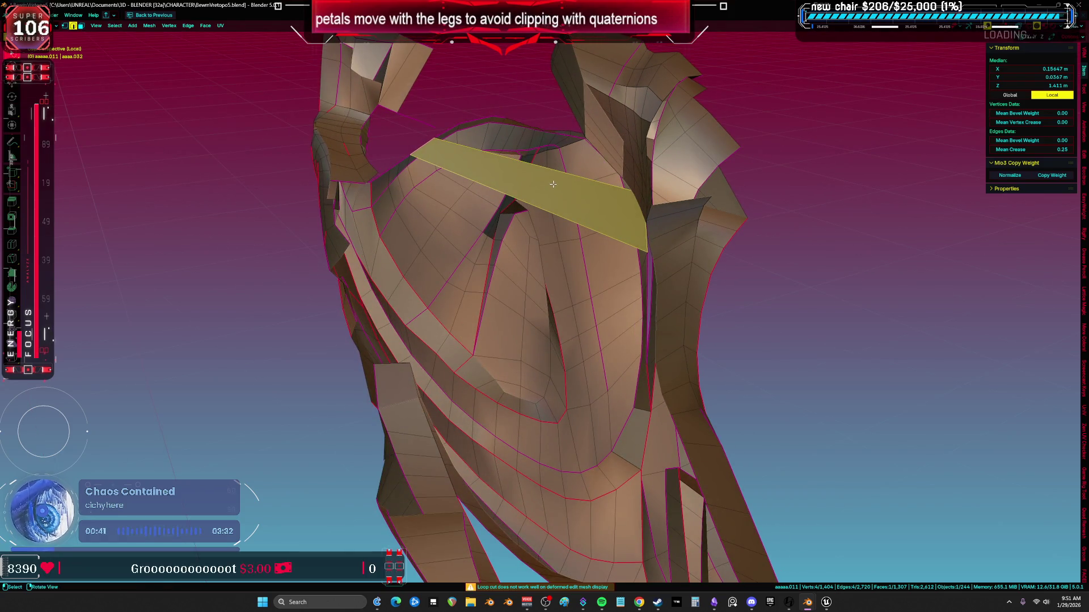
pyautogui.moveTo(518, 217)
pyautogui.mouseDown(button='middle')
pyautogui.moveTo(539, 222)
pyautogui.moveTo(501, 205)
pyautogui.moveTo(532, 214)
pyautogui.moveTo(425, 214)
pyautogui.moveTo(461, 209)
pyautogui.moveTo(467, 178)
pyautogui.moveTo(496, 180)
pyautogui.moveTo(451, 244)
pyautogui.mouseUp(button='middle')
pyautogui.hotkey('alt', 'a')
# Delete the three temporary face strips and the leftover diagonal edge
pyautogui.click(482, 210)
pyautogui.hotkey('alt', 'a')
pyautogui.click(525, 183)
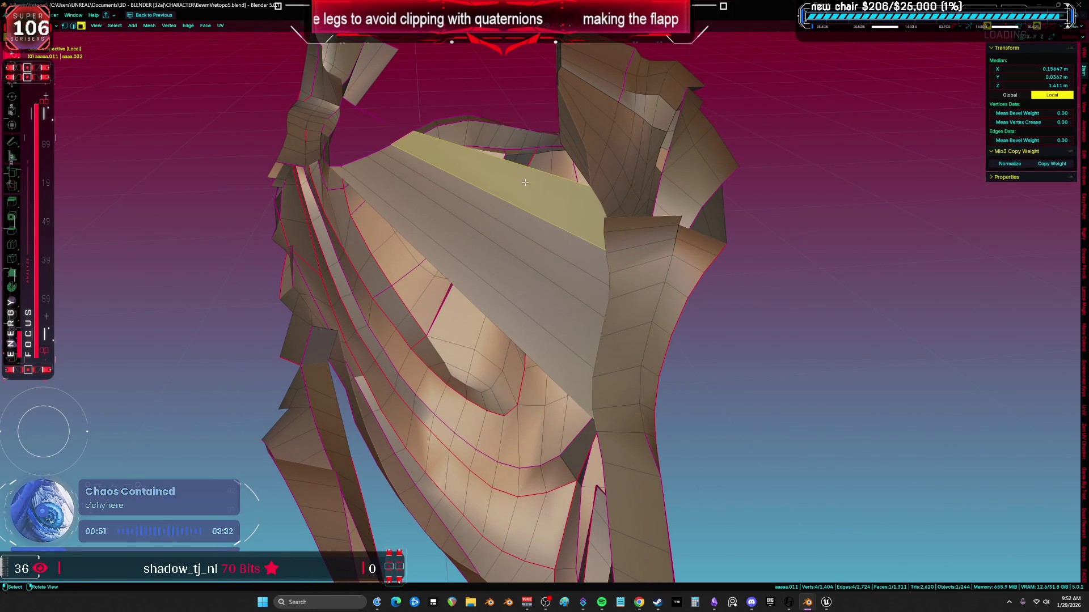
pyautogui.keyDown('shift'); pyautogui.click(487, 223); pyautogui.keyUp('shift')
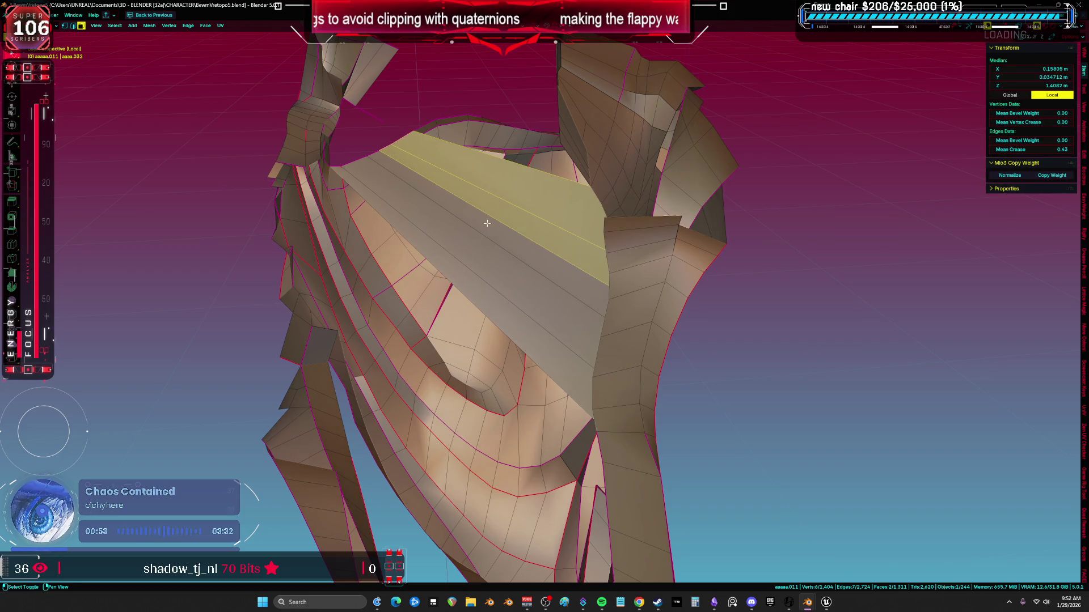
pyautogui.keyDown('shift'); pyautogui.click(471, 238); pyautogui.keyUp('shift')
pyautogui.press('x')
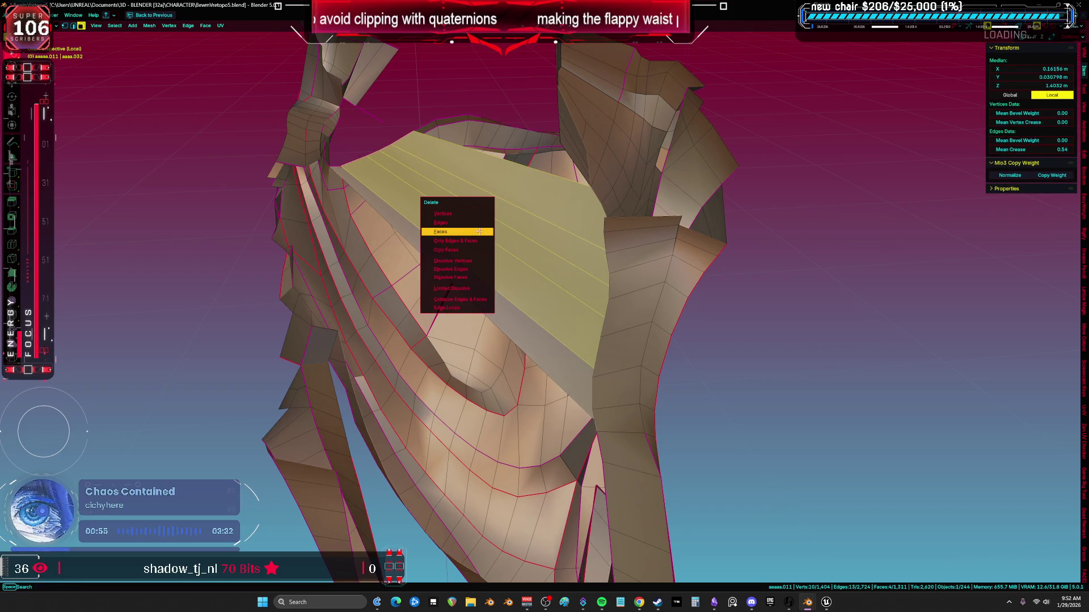
pyautogui.click(480, 234)
pyautogui.press('x')
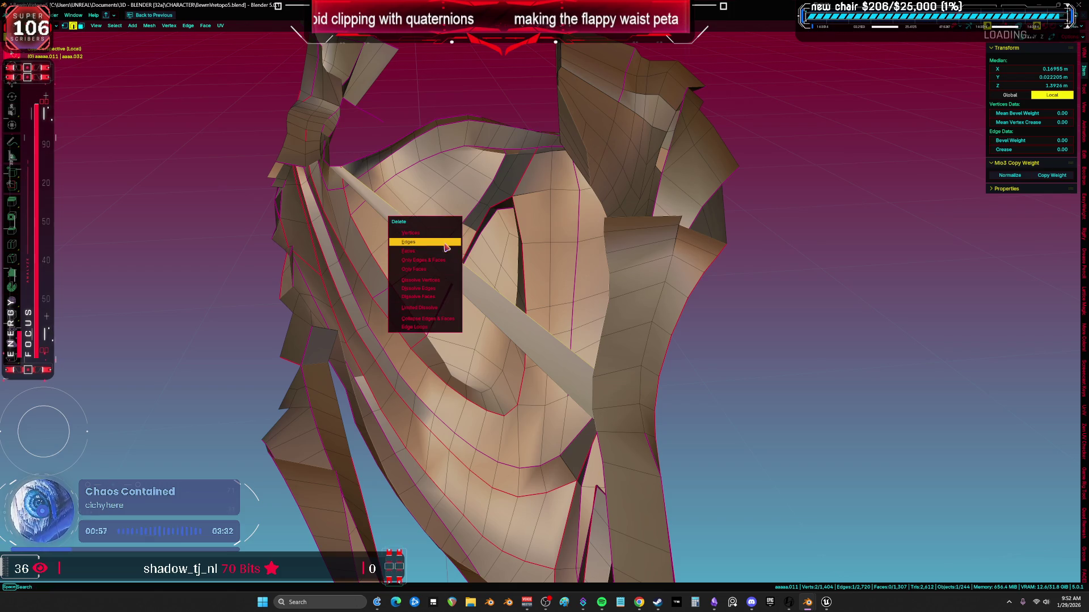
pyautogui.click(428, 241)
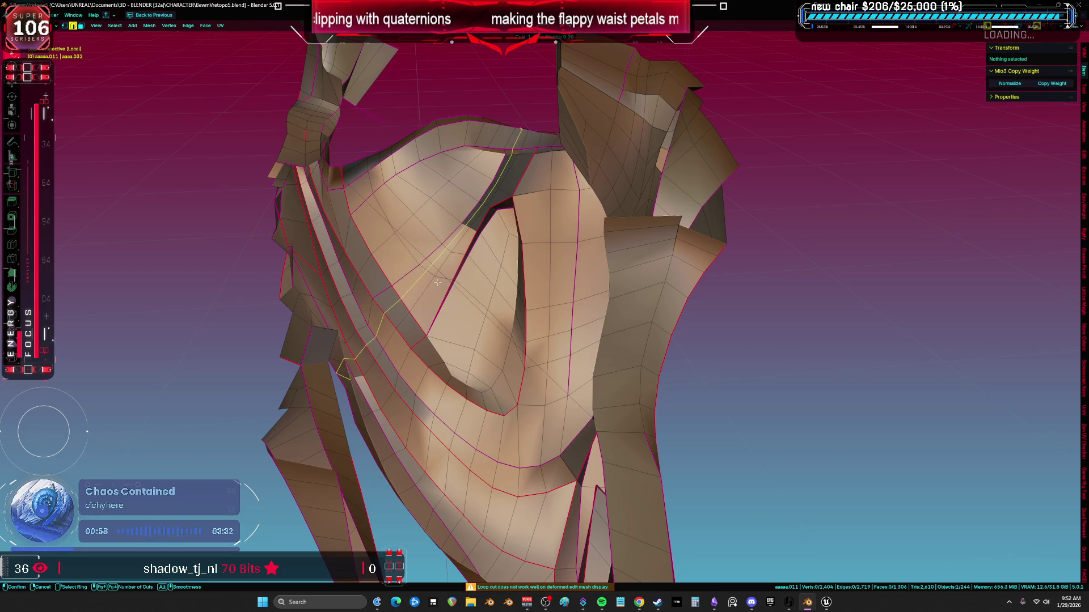
# Select the border loop around the petal's open top and grid-fill it with 48 quad faces
pyautogui.doubleClick(468, 303)
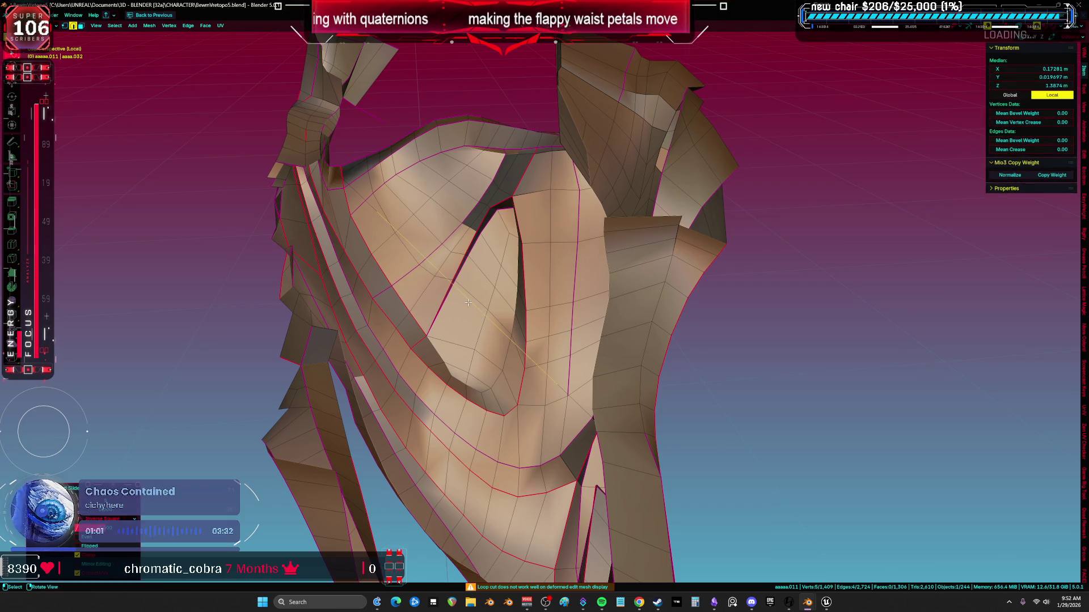
pyautogui.keyDown('alt'); pyautogui.click(407, 132); pyautogui.keyUp('alt')
pyautogui.moveTo(407, 131); pyautogui.dragTo(627, 165, button='middle')
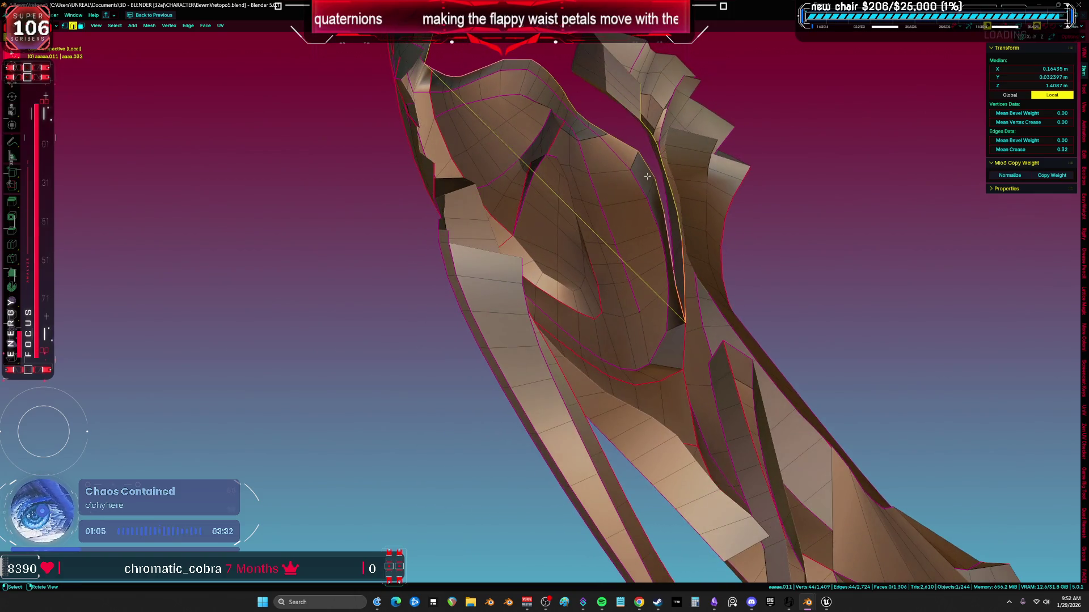
pyautogui.click(686, 208)
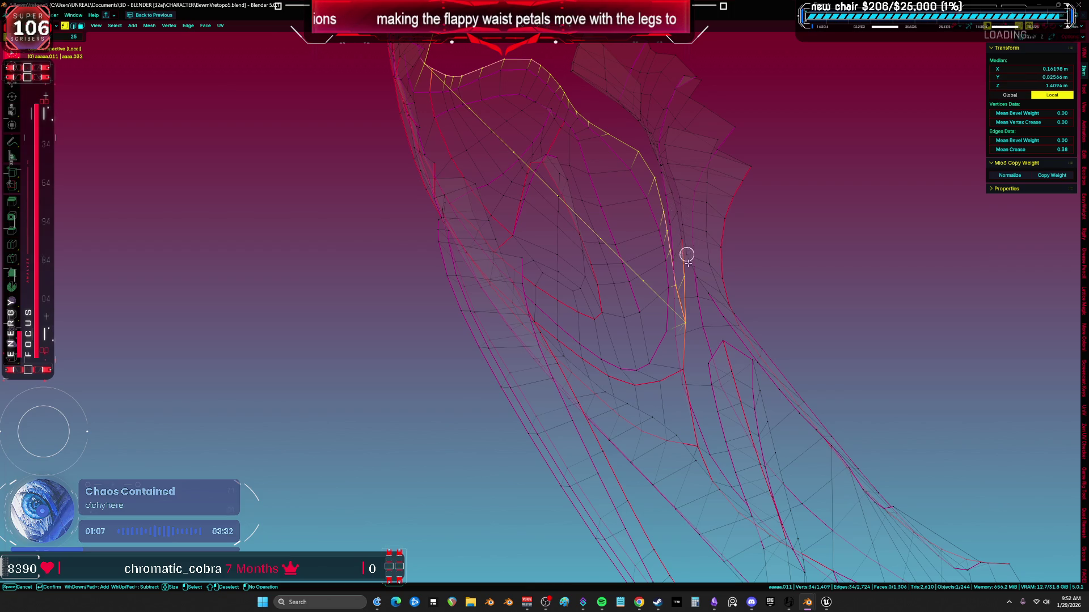
pyautogui.moveTo(686, 287)
pyautogui.mouseDown(button='middle')
pyautogui.moveTo(607, 294)
pyautogui.moveTo(325, 120)
pyautogui.moveTo(418, 127)
pyautogui.mouseUp(button='middle')
pyautogui.hotkey('ctrl', 'f')
pyautogui.click(499, 182)
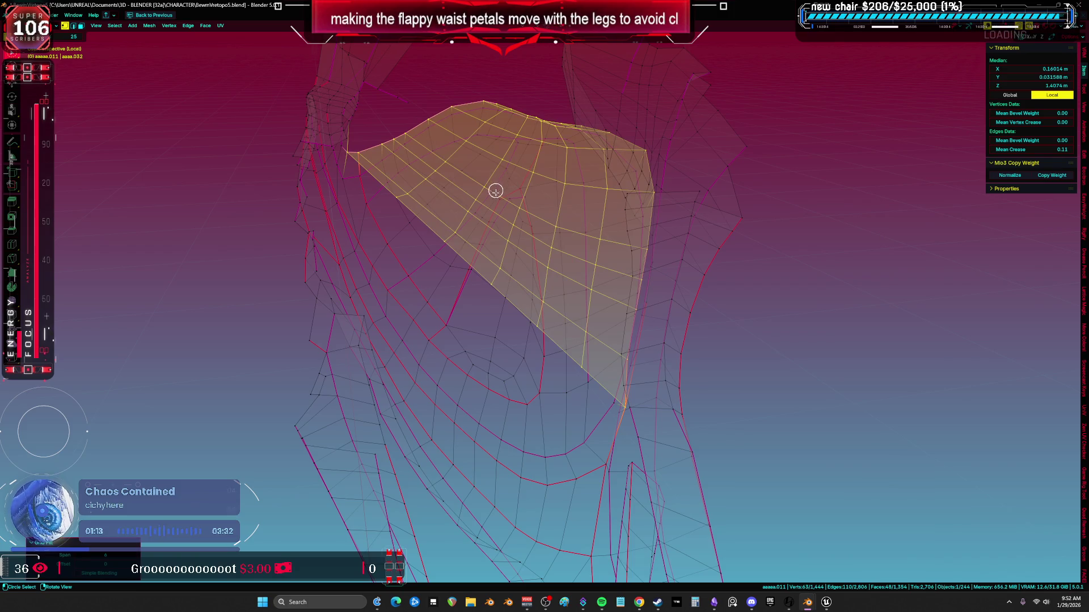
# Raise the Grid Fill offset to 5 back in solid shading
pyautogui.hotkey('shift', 'z')
pyautogui.moveTo(648, 219)
pyautogui.mouseDown(button='middle')
pyautogui.moveTo(600, 256)
pyautogui.moveTo(612, 267)
pyautogui.moveTo(612, 326)
pyautogui.moveTo(588, 219)
pyautogui.mouseUp(button='middle')
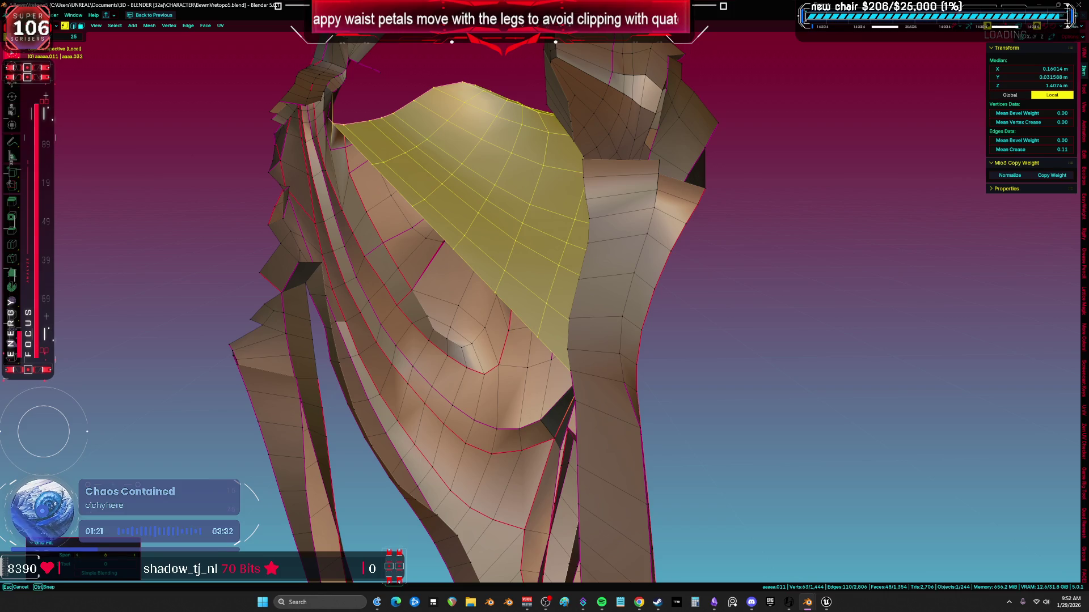
pyautogui.moveTo(81, 562); pyautogui.dragTo(81, 564)
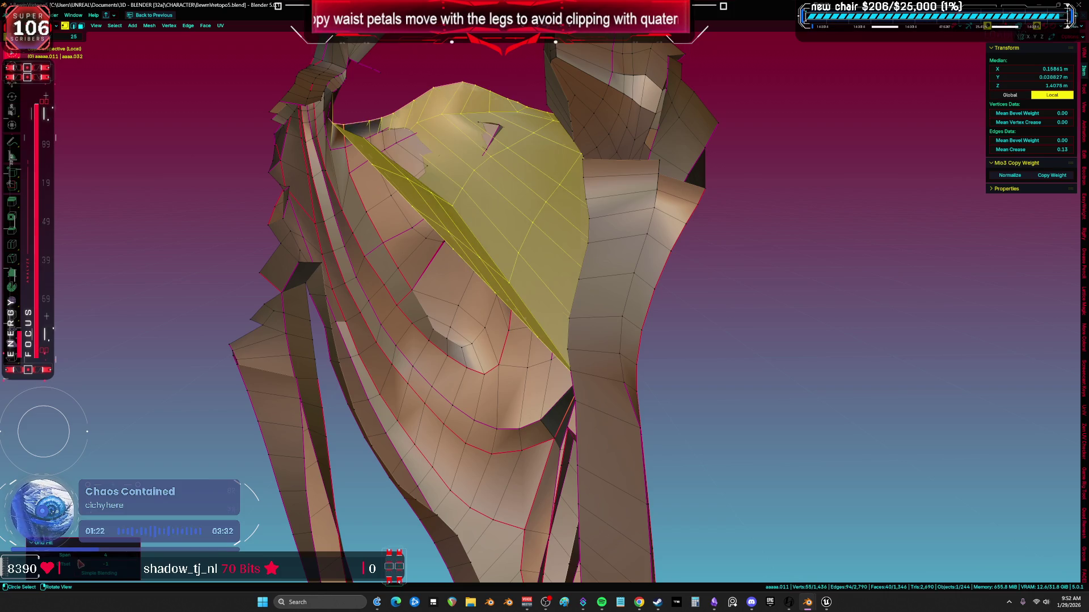
pyautogui.click(135, 567)
pyautogui.click(135, 567)
pyautogui.click(135, 568)
pyautogui.click(135, 568)
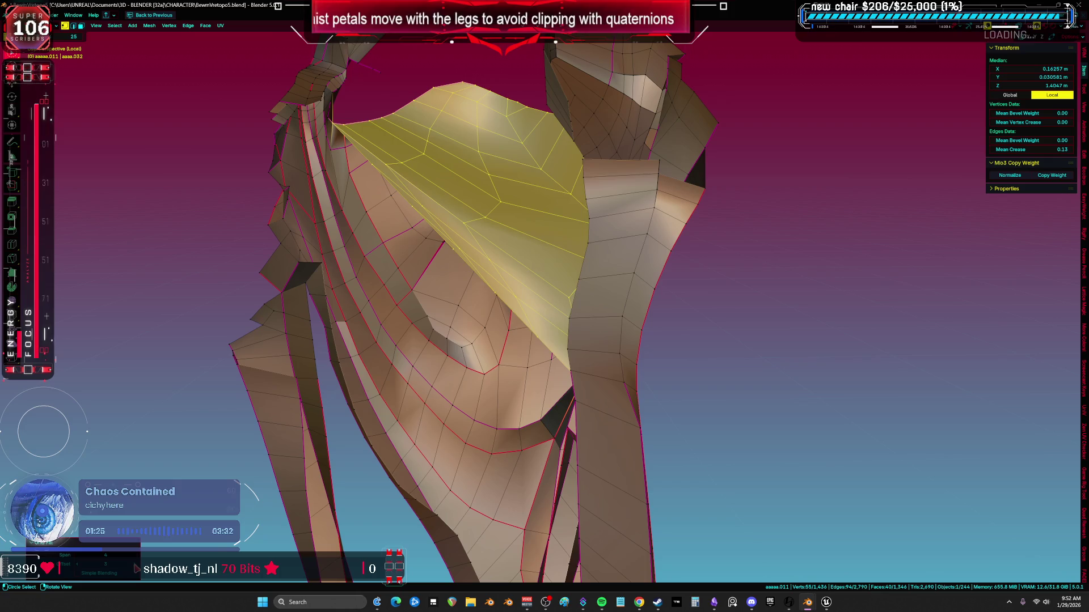
pyautogui.click(135, 568)
pyautogui.click(135, 568)
# Lower the Grid Fill span to 2 and select the whole linked petal piece
pyautogui.moveTo(341, 379)
pyautogui.mouseDown(button='middle')
pyautogui.moveTo(396, 396)
pyautogui.moveTo(374, 453)
pyautogui.moveTo(379, 489)
pyautogui.moveTo(352, 414)
pyautogui.moveTo(597, 334)
pyautogui.mouseUp(button='middle')
pyautogui.scroll(3, 356, 410)
pyautogui.moveTo(356, 410); pyautogui.dragTo(452, 358, button='middle')
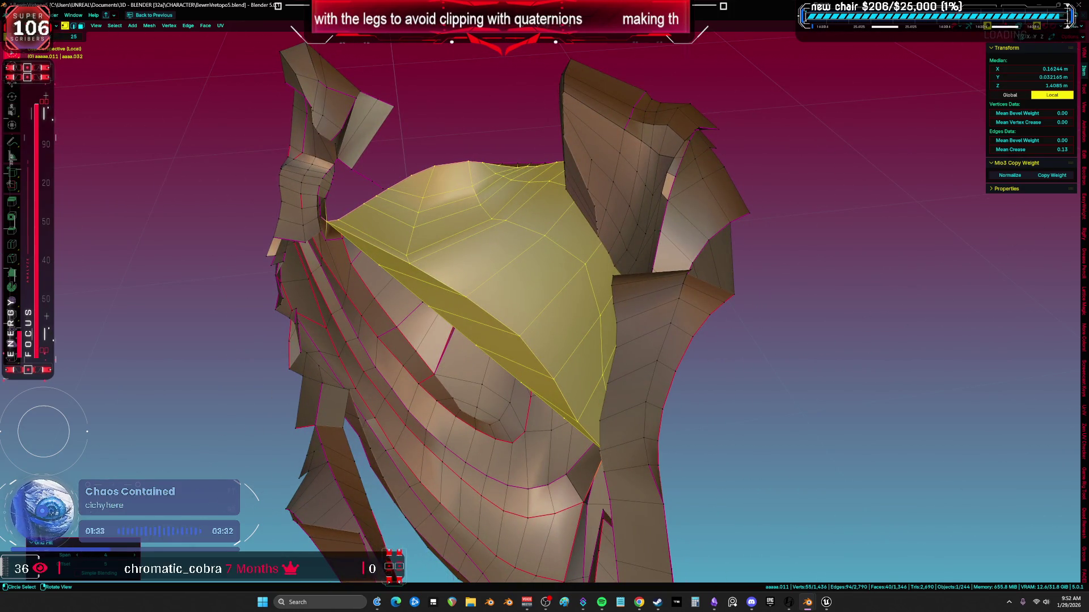
pyautogui.click(76, 557)
pyautogui.click(77, 556)
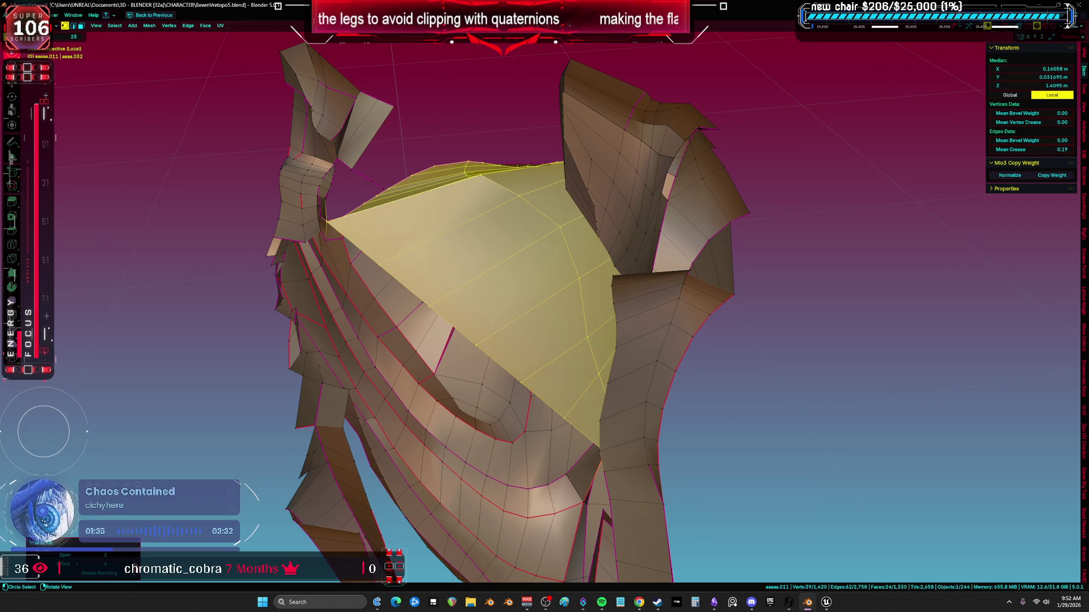
pyautogui.moveTo(420, 363)
pyautogui.mouseDown(button='middle')
pyautogui.moveTo(401, 376)
pyautogui.moveTo(377, 360)
pyautogui.moveTo(335, 498)
pyautogui.moveTo(338, 409)
pyautogui.moveTo(698, 339)
pyautogui.moveTo(784, 292)
pyautogui.moveTo(785, 260)
pyautogui.moveTo(668, 267)
pyautogui.moveTo(436, 227)
pyautogui.mouseUp(button='middle')
pyautogui.press('l')
pyautogui.press('l')
pyautogui.moveTo(438, 186)
pyautogui.mouseDown(button='middle')
pyautogui.moveTo(420, 187)
pyautogui.moveTo(408, 205)
pyautogui.moveTo(420, 207)
pyautogui.moveTo(393, 211)
pyautogui.moveTo(414, 226)
pyautogui.moveTo(467, 223)
pyautogui.moveTo(538, 188)
pyautogui.moveTo(512, 170)
pyautogui.moveTo(439, 326)
pyautogui.moveTo(452, 413)
pyautogui.moveTo(511, 257)
pyautogui.moveTo(538, 401)
pyautogui.moveTo(525, 319)
pyautogui.moveTo(538, 352)
pyautogui.mouseUp(button='middle')
# Fill three faces across the gaps between the petals and the leg opening
pyautogui.click(539, 352)
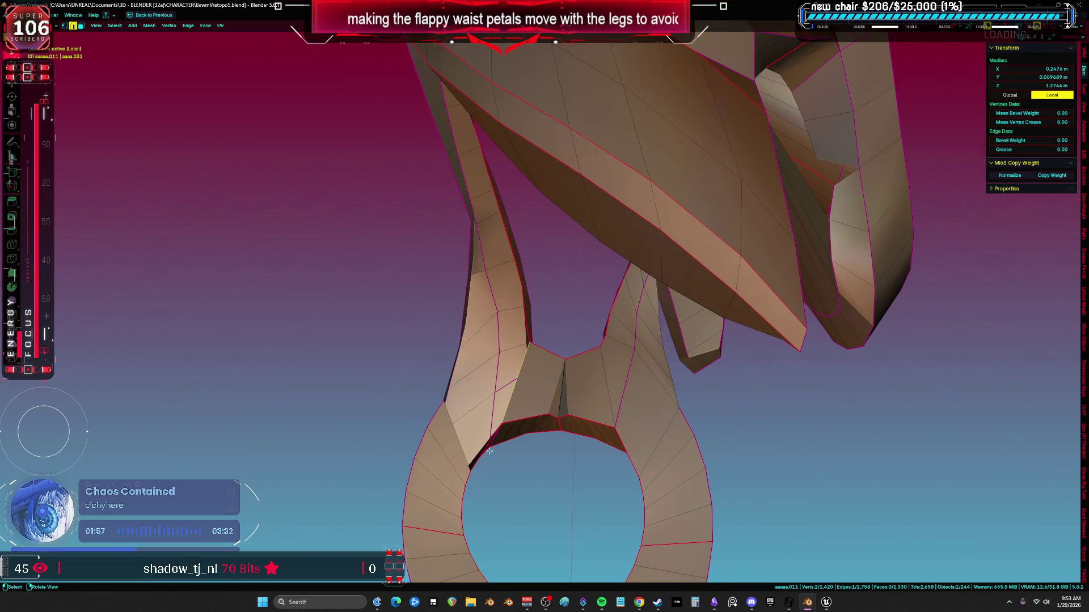
pyautogui.moveTo(491, 437)
pyautogui.mouseDown(button='middle')
pyautogui.moveTo(535, 389)
pyautogui.moveTo(558, 385)
pyautogui.mouseUp(button='middle')
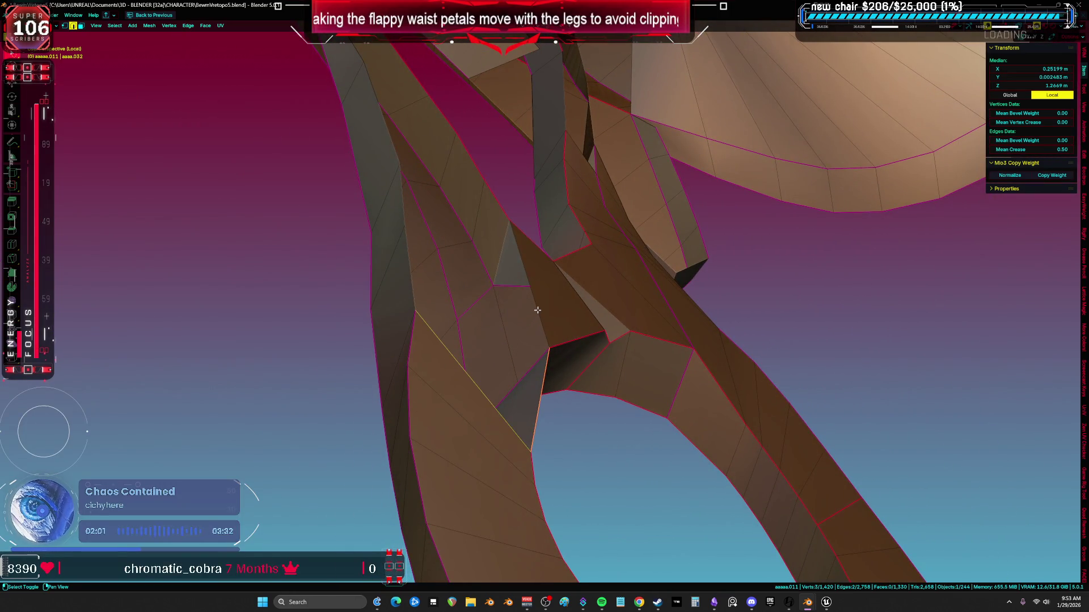
pyautogui.press('f')
pyautogui.moveTo(537, 310); pyautogui.dragTo(483, 245, button='middle')
pyautogui.moveTo(504, 195); pyautogui.dragTo(544, 396, button='middle')
pyautogui.press('f')
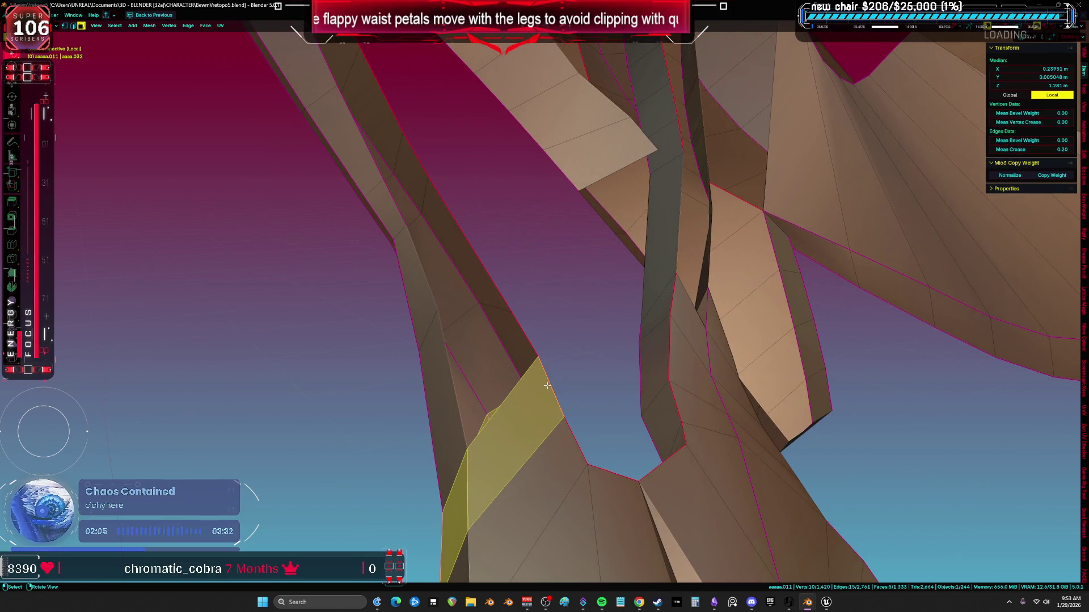
pyautogui.moveTo(459, 259)
pyautogui.mouseDown(button='middle')
pyautogui.moveTo(525, 374)
pyautogui.moveTo(573, 430)
pyautogui.moveTo(525, 448)
pyautogui.moveTo(568, 372)
pyautogui.moveTo(515, 365)
pyautogui.moveTo(690, 296)
pyautogui.moveTo(700, 389)
pyautogui.moveTo(881, 273)
pyautogui.moveTo(669, 389)
pyautogui.moveTo(668, 340)
pyautogui.moveTo(596, 363)
pyautogui.moveTo(581, 354)
pyautogui.mouseUp(button='middle')
pyautogui.press('f')
pyautogui.press('f')
pyautogui.press('f')
pyautogui.press('f')
pyautogui.press('f')
pyautogui.press('f')
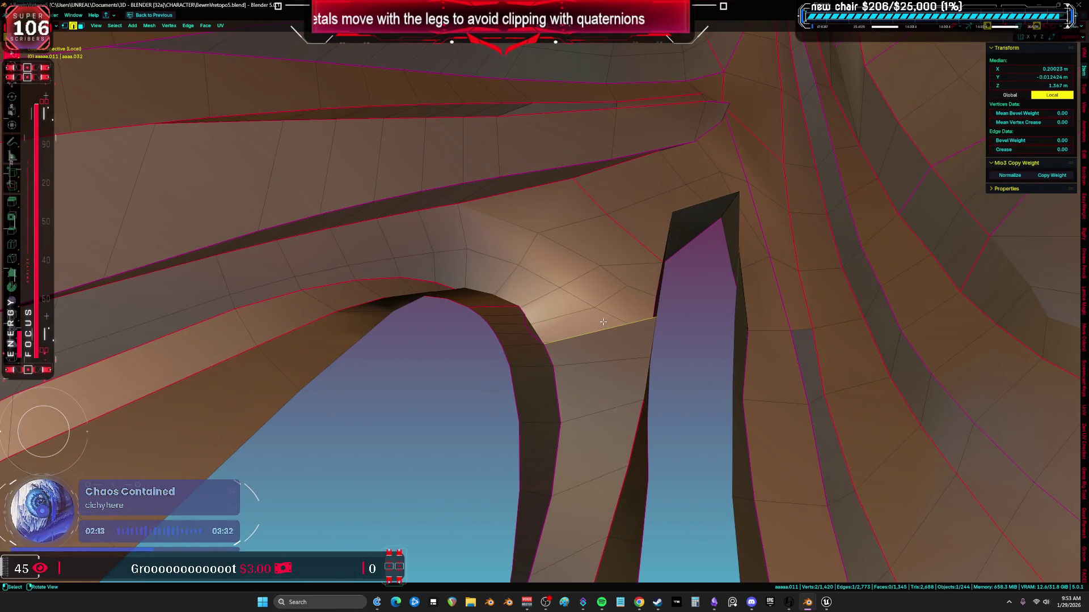
# Select two vertices on the petal to inspect their vertex weights
pyautogui.press('a')
pyautogui.moveTo(595, 287)
pyautogui.mouseDown(button='middle')
pyautogui.moveTo(603, 295)
pyautogui.moveTo(577, 327)
pyautogui.moveTo(599, 418)
pyautogui.moveTo(579, 420)
pyautogui.moveTo(540, 366)
pyautogui.moveTo(477, 357)
pyautogui.moveTo(530, 367)
pyautogui.moveTo(542, 347)
pyautogui.moveTo(591, 338)
pyautogui.moveTo(601, 321)
pyautogui.moveTo(580, 318)
pyautogui.moveTo(571, 324)
pyautogui.moveTo(683, 287)
pyautogui.moveTo(656, 233)
pyautogui.moveTo(582, 366)
pyautogui.moveTo(620, 401)
pyautogui.mouseUp(button='middle')
pyautogui.scroll(-10, 604, 295)
pyautogui.click(539, 355)
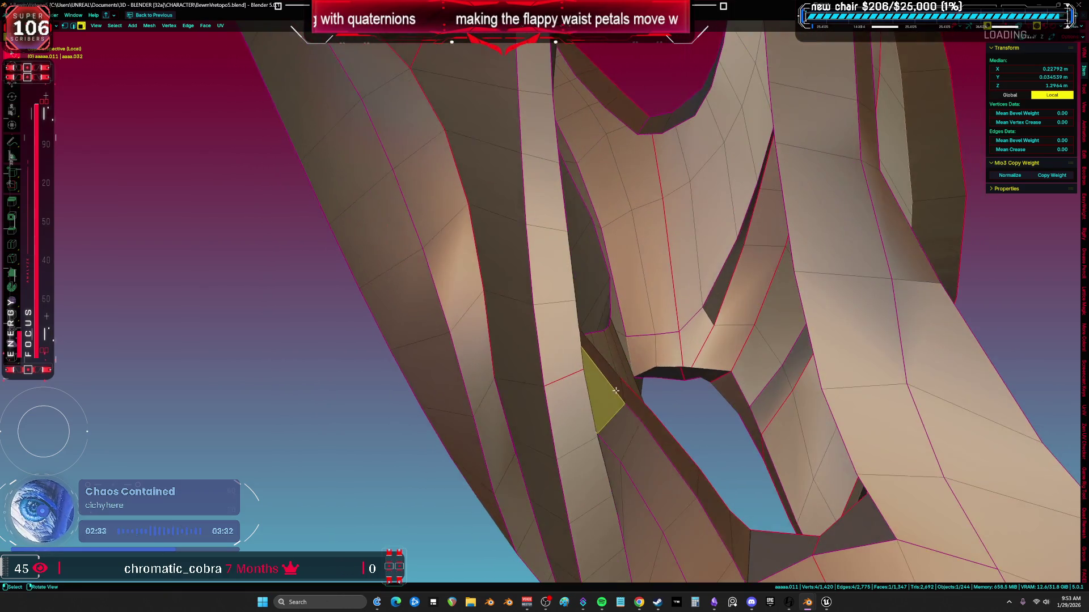
pyautogui.press('1')
pyautogui.click(619, 400)
pyautogui.keyDown('shift'); pyautogui.click(596, 368); pyautogui.keyUp('shift')
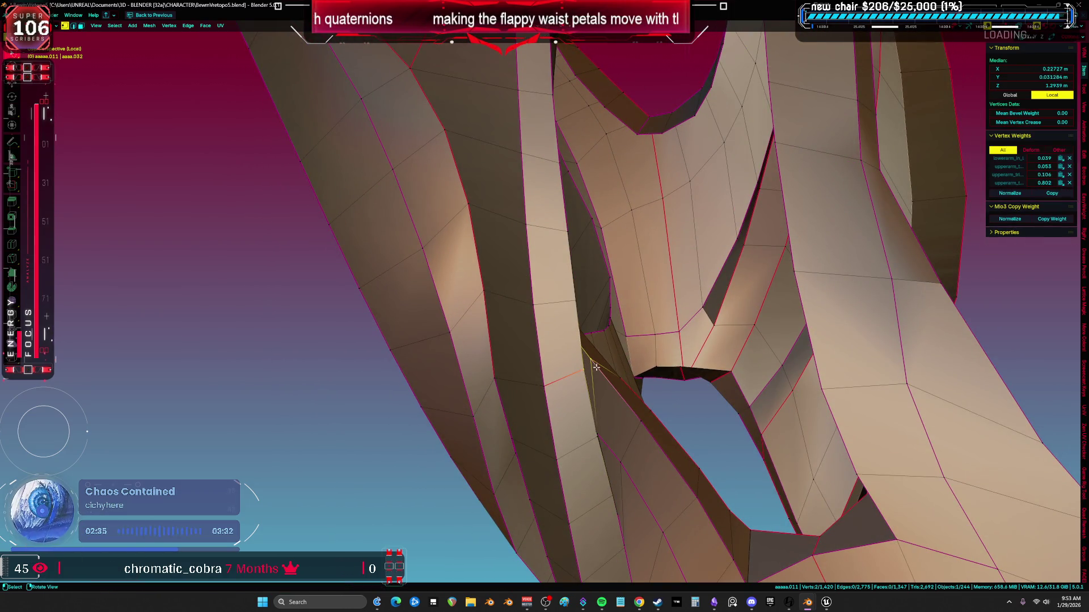
# Select an edge and a second vertex near the gap in preparation for merging
pyautogui.moveTo(588, 402)
pyautogui.mouseDown(button='middle')
pyautogui.moveTo(595, 389)
pyautogui.moveTo(576, 397)
pyautogui.moveTo(428, 374)
pyautogui.moveTo(442, 360)
pyautogui.moveTo(423, 313)
pyautogui.moveTo(440, 288)
pyautogui.moveTo(458, 311)
pyautogui.moveTo(518, 291)
pyautogui.moveTo(535, 304)
pyautogui.mouseUp(button='middle')
pyautogui.press('3')
pyautogui.press('2')
pyautogui.click(508, 300)
pyautogui.moveTo(543, 300)
pyautogui.mouseDown(button='middle')
pyautogui.moveTo(581, 282)
pyautogui.moveTo(510, 292)
pyautogui.moveTo(480, 313)
pyautogui.moveTo(499, 297)
pyautogui.moveTo(523, 305)
pyautogui.mouseUp(button='middle')
pyautogui.keyDown('shift'); pyautogui.click(505, 295); pyautogui.keyUp('shift')
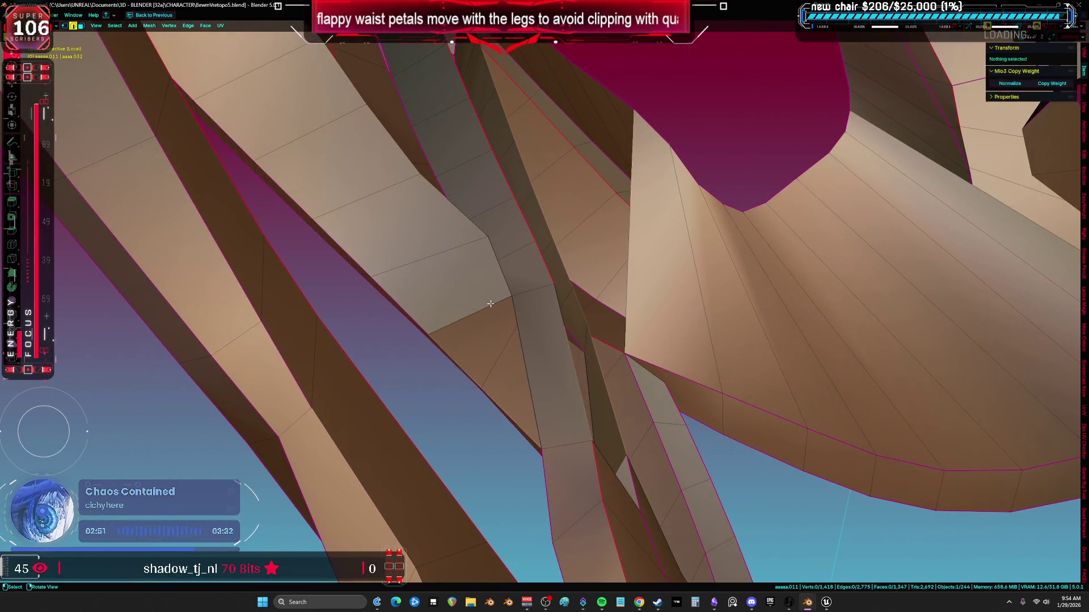
# Delete the two stray faces between the petals and fill the gap with a new face
pyautogui.moveTo(555, 364)
pyautogui.mouseDown(button='middle')
pyautogui.moveTo(496, 360)
pyautogui.moveTo(496, 335)
pyautogui.mouseUp(button='middle')
pyautogui.press('3')
pyautogui.keyDown('shift'); pyautogui.click(533, 378); pyautogui.keyUp('shift')
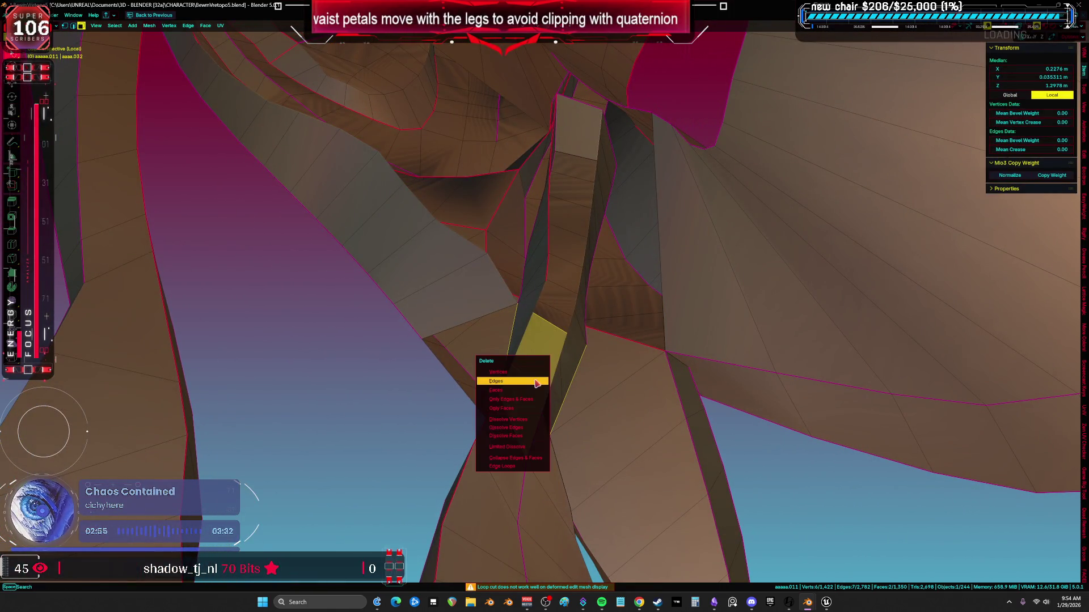
pyautogui.click(535, 378)
pyautogui.press('x')
pyautogui.moveTo(535, 378)
pyautogui.mouseDown(button='middle')
pyautogui.moveTo(507, 363)
pyautogui.moveTo(495, 336)
pyautogui.moveTo(517, 398)
pyautogui.moveTo(502, 372)
pyautogui.moveTo(523, 365)
pyautogui.moveTo(525, 381)
pyautogui.moveTo(522, 360)
pyautogui.moveTo(554, 315)
pyautogui.moveTo(581, 319)
pyautogui.mouseUp(button='middle')
pyautogui.click(514, 375)
pyautogui.press('f')
# Slide an edge, dissolve the loose vertices, and pick the next face to delete
pyautogui.press('a')
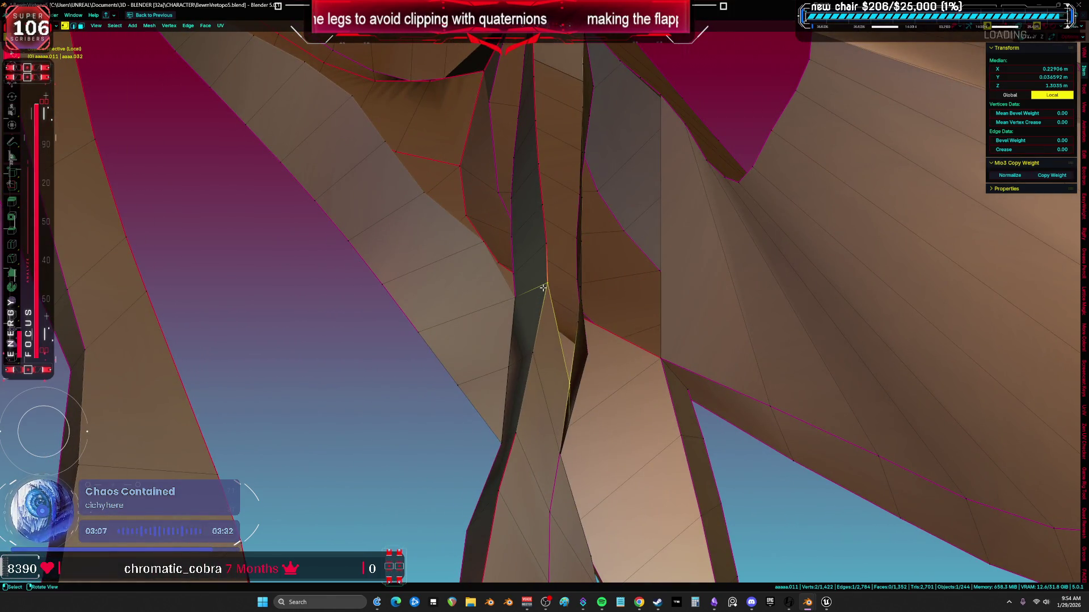
pyautogui.moveTo(567, 383)
pyautogui.mouseDown(button='middle')
pyautogui.moveTo(529, 359)
pyautogui.moveTo(590, 355)
pyautogui.moveTo(612, 369)
pyautogui.moveTo(557, 342)
pyautogui.moveTo(572, 316)
pyautogui.mouseUp(button='middle')
pyautogui.click(528, 388)
pyautogui.click(559, 360)
pyautogui.click(557, 342)
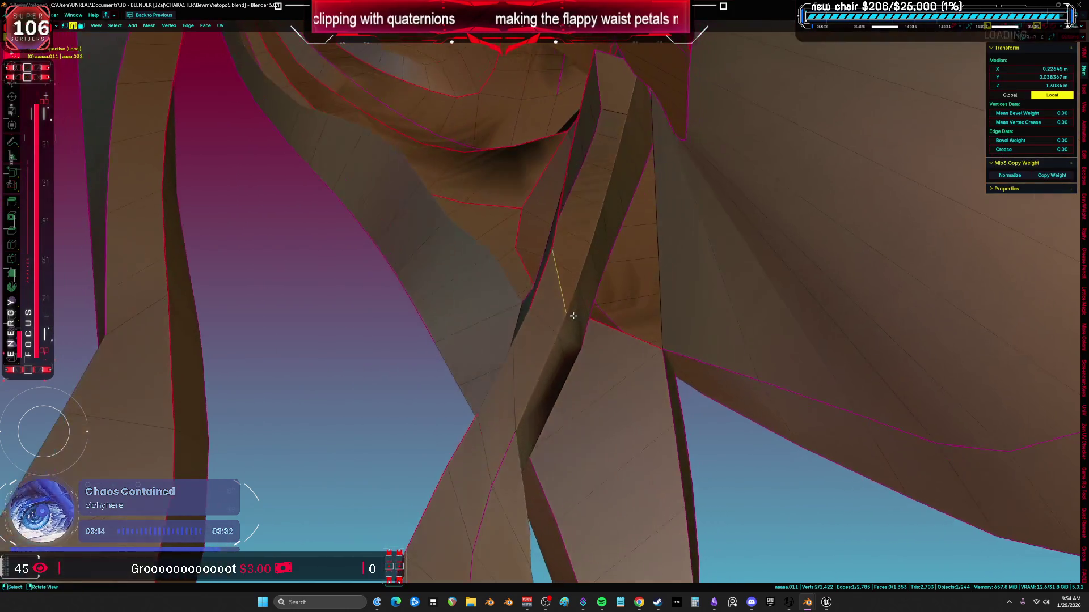
pyautogui.moveTo(616, 344)
pyautogui.mouseDown(button='middle')
pyautogui.moveTo(583, 324)
pyautogui.moveTo(550, 333)
pyautogui.moveTo(511, 304)
pyautogui.moveTo(539, 297)
pyautogui.moveTo(629, 320)
pyautogui.moveTo(525, 315)
pyautogui.moveTo(598, 357)
pyautogui.moveTo(609, 397)
pyautogui.moveTo(555, 392)
pyautogui.mouseUp(button='middle')
pyautogui.hotkey('ctrl', 'x')
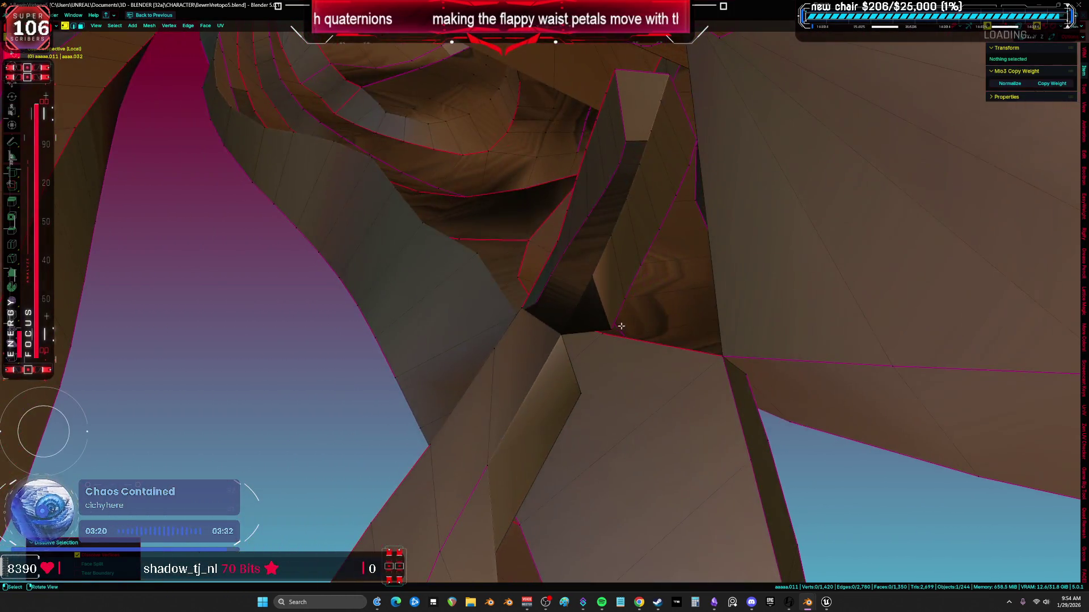
pyautogui.click(567, 318)
pyautogui.press('x')
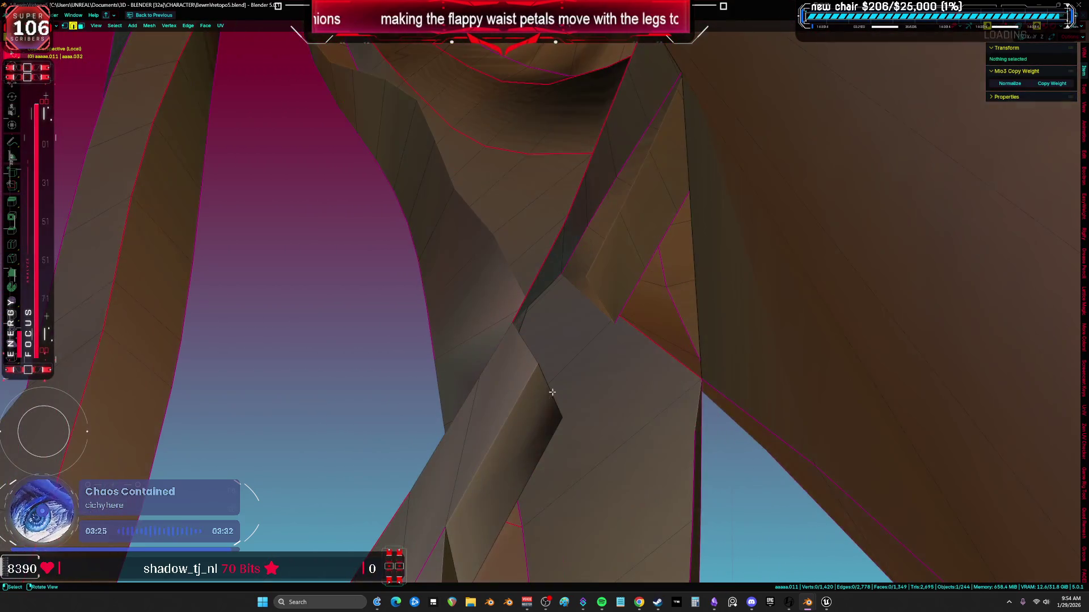
# Fill new faces across the petal gap and reposition a vertex between them
pyautogui.press('f')
pyautogui.moveTo(598, 294)
pyautogui.mouseDown(button='middle')
pyautogui.moveTo(612, 297)
pyautogui.moveTo(541, 340)
pyautogui.moveTo(578, 278)
pyautogui.mouseUp(button='middle')
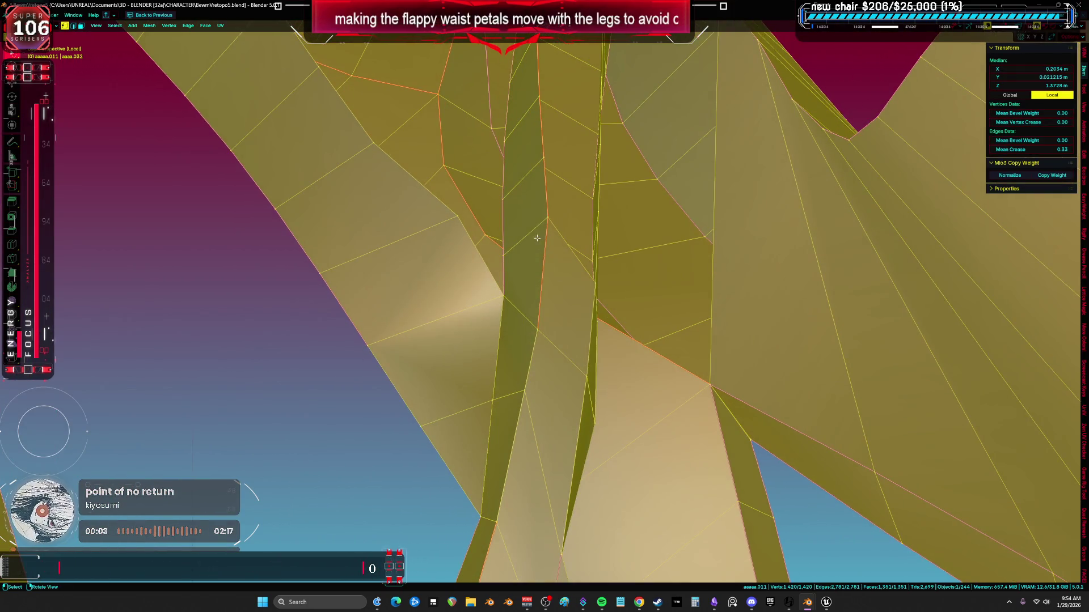
pyautogui.click(542, 217)
pyautogui.press('g')
pyautogui.click(533, 244)
pyautogui.press('a')
pyautogui.moveTo(533, 244)
pyautogui.mouseDown(button='middle')
pyautogui.moveTo(584, 309)
pyautogui.moveTo(567, 287)
pyautogui.moveTo(620, 311)
pyautogui.moveTo(623, 255)
pyautogui.moveTo(613, 323)
pyautogui.moveTo(533, 277)
pyautogui.moveTo(579, 287)
pyautogui.moveTo(585, 361)
pyautogui.mouseUp(button='middle')
pyautogui.keyDown('alt'); pyautogui.click(584, 308); pyautogui.keyUp('alt')
pyautogui.press('f')
pyautogui.press('f')
# Merge a stray vertex under the petal at center using see-through shading
pyautogui.scroll(-5, 635, 255)
pyautogui.press('a')
pyautogui.scroll(5, 567, 295)
pyautogui.click(585, 362)
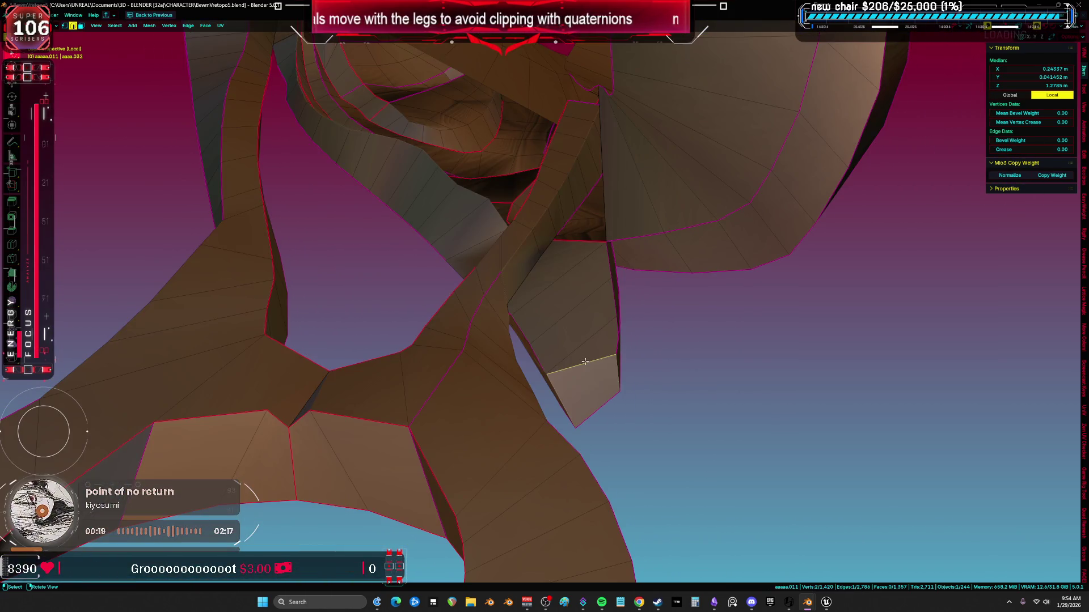
pyautogui.moveTo(586, 305)
pyautogui.mouseDown(button='middle')
pyautogui.moveTo(397, 317)
pyautogui.moveTo(414, 376)
pyautogui.moveTo(427, 367)
pyautogui.mouseUp(button='middle')
pyautogui.press('a')
pyautogui.hotkey('alt', 'z')
pyautogui.hotkey('alt', 'z')
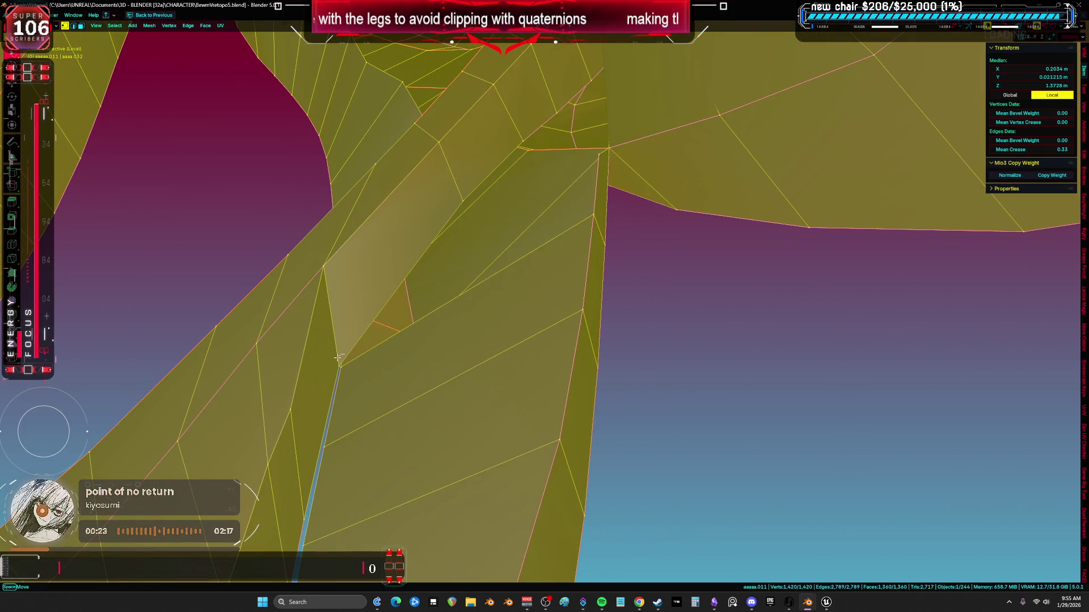
pyautogui.click(339, 355)
pyautogui.click(361, 369)
pyautogui.hotkey('alt', 'z')
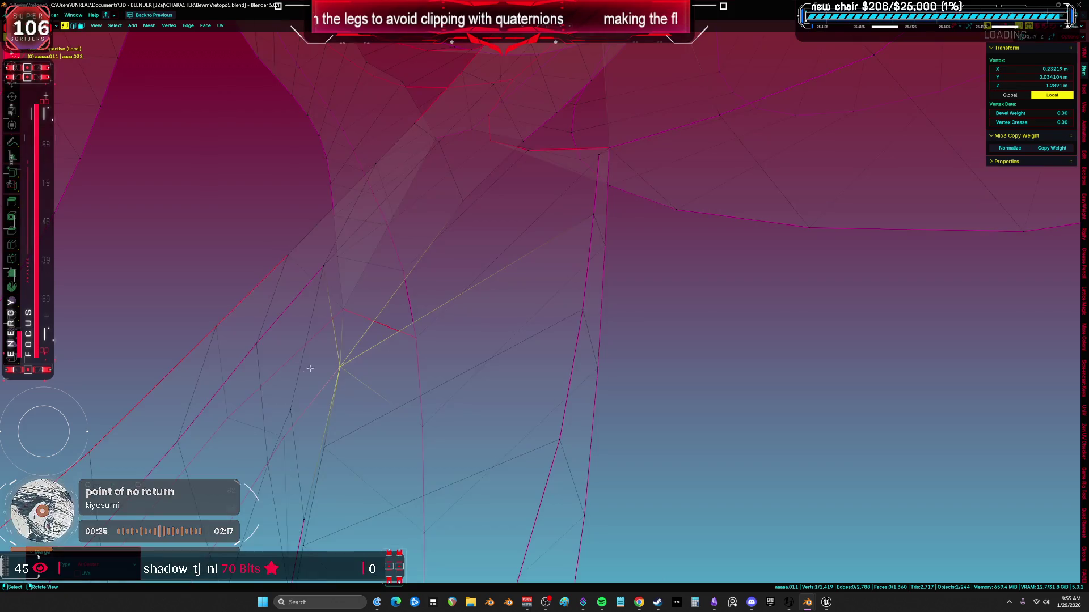
pyautogui.hotkey('alt', 'z')
pyautogui.moveTo(363, 366)
pyautogui.mouseDown(button='middle')
pyautogui.moveTo(639, 323)
pyautogui.moveTo(652, 340)
pyautogui.moveTo(637, 347)
pyautogui.moveTo(510, 307)
pyautogui.mouseUp(button='middle')
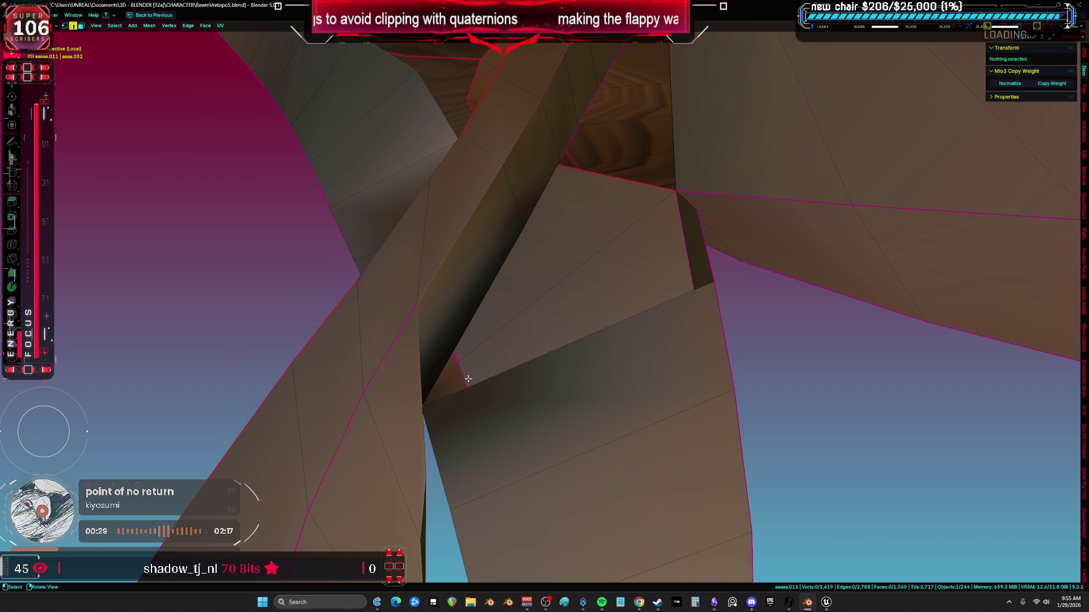
# Add a loop cut across the petal strip and merge its vertices At Center
pyautogui.moveTo(490, 376); pyautogui.dragTo(626, 319, button='middle')
pyautogui.click(638, 321)
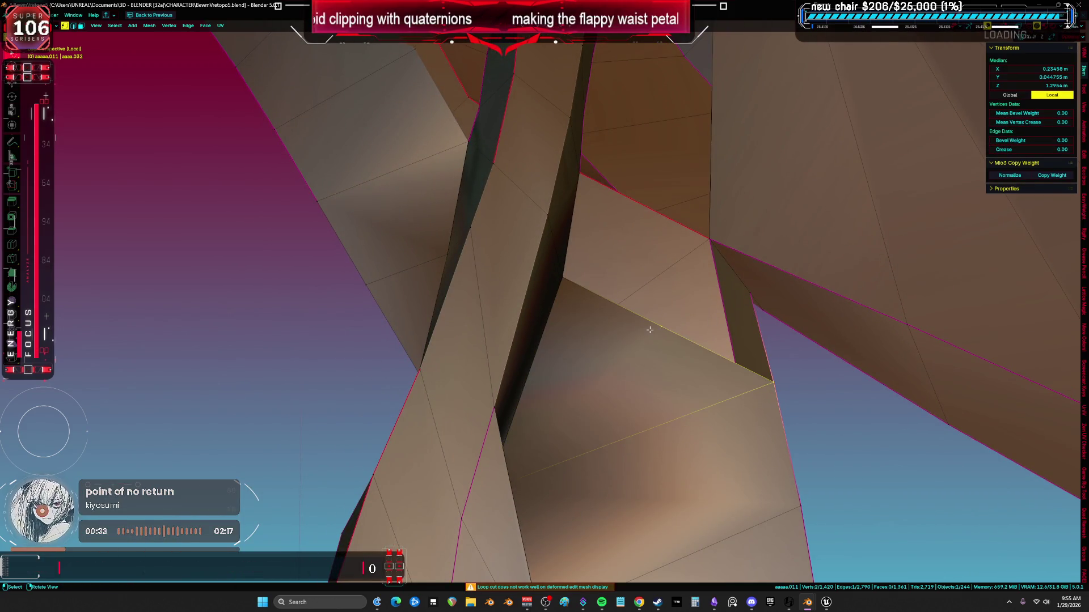
pyautogui.moveTo(736, 296); pyautogui.dragTo(709, 284, button='middle')
pyautogui.press('m')
pyautogui.click(713, 323)
pyautogui.moveTo(713, 323)
pyautogui.mouseDown(button='middle')
pyautogui.moveTo(611, 309)
pyautogui.moveTo(628, 278)
pyautogui.mouseUp(button='middle')
# Select the triangular face under the petal
pyautogui.press('a')
pyautogui.click(636, 190)
pyautogui.moveTo(636, 190)
pyautogui.mouseDown(button='middle')
pyautogui.moveTo(656, 308)
pyautogui.moveTo(629, 287)
pyautogui.moveTo(627, 260)
pyautogui.moveTo(658, 250)
pyautogui.moveTo(648, 219)
pyautogui.moveTo(646, 358)
pyautogui.moveTo(617, 326)
pyautogui.moveTo(622, 314)
pyautogui.mouseUp(button='middle')
pyautogui.moveTo(631, 194)
pyautogui.mouseDown(button='middle')
pyautogui.moveTo(627, 352)
pyautogui.moveTo(661, 241)
pyautogui.moveTo(612, 267)
pyautogui.moveTo(709, 271)
pyautogui.moveTo(737, 233)
pyautogui.moveTo(700, 245)
pyautogui.moveTo(693, 268)
pyautogui.moveTo(718, 236)
pyautogui.moveTo(623, 286)
pyautogui.mouseUp(button='middle')
pyautogui.press('a')
pyautogui.click(660, 258)
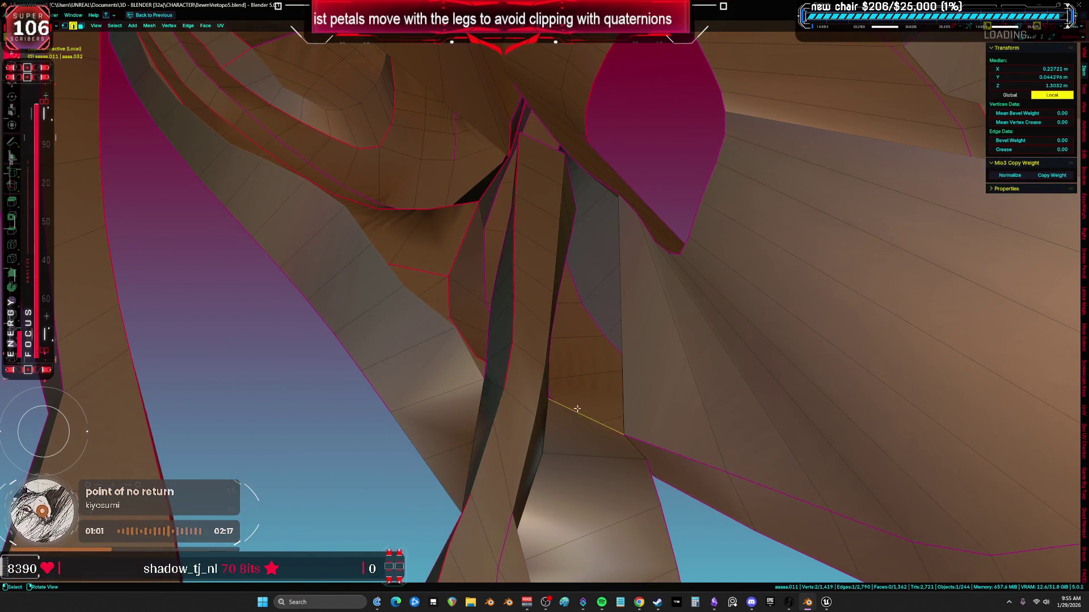
# Select the gap edges and switch to see-through wireframe shading
pyautogui.moveTo(589, 357)
pyautogui.mouseDown(button='middle')
pyautogui.moveTo(539, 369)
pyautogui.moveTo(588, 324)
pyautogui.moveTo(636, 241)
pyautogui.moveTo(488, 246)
pyautogui.moveTo(528, 345)
pyautogui.moveTo(553, 346)
pyautogui.mouseUp(button='middle')
pyautogui.keyDown('shift'); pyautogui.click(636, 241); pyautogui.keyUp('shift')
pyautogui.click(523, 352)
pyautogui.moveTo(544, 410)
pyautogui.mouseDown(button='middle')
pyautogui.moveTo(692, 461)
pyautogui.moveTo(698, 439)
pyautogui.moveTo(649, 454)
pyautogui.moveTo(678, 452)
pyautogui.moveTo(623, 453)
pyautogui.mouseUp(button='middle')
pyautogui.moveTo(549, 419)
pyautogui.mouseDown(button='middle')
pyautogui.moveTo(537, 415)
pyautogui.moveTo(518, 444)
pyautogui.moveTo(538, 414)
pyautogui.moveTo(568, 408)
pyautogui.moveTo(549, 404)
pyautogui.mouseUp(button='middle')
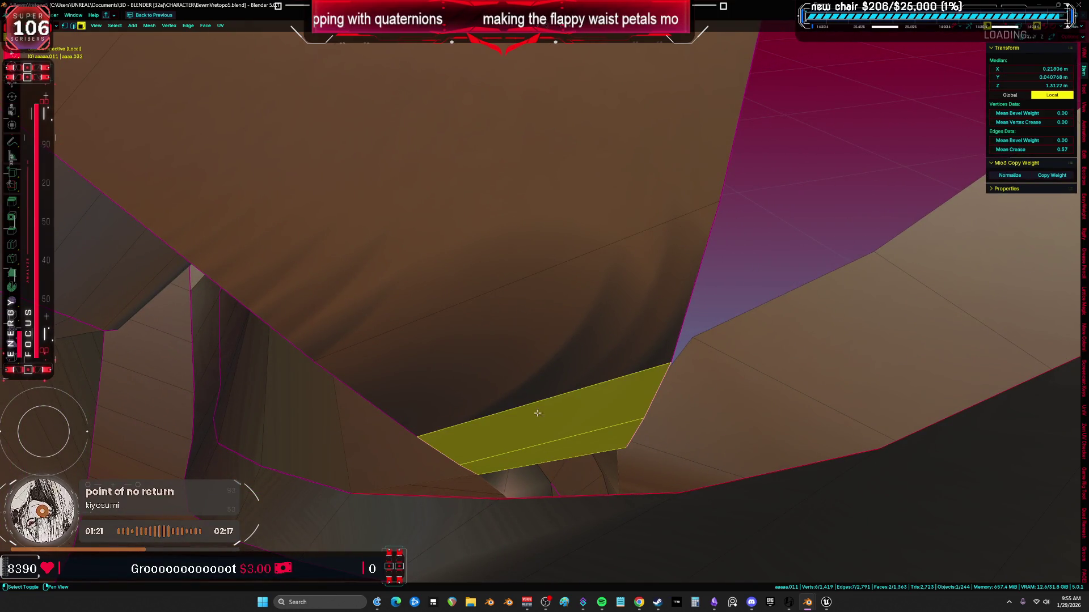
pyautogui.moveTo(516, 307)
pyautogui.mouseDown(button='middle')
pyautogui.moveTo(614, 299)
pyautogui.moveTo(549, 342)
pyautogui.moveTo(447, 335)
pyautogui.moveTo(530, 323)
pyautogui.moveTo(525, 244)
pyautogui.moveTo(511, 304)
pyautogui.mouseUp(button='middle')
pyautogui.press('z')
pyautogui.click(471, 334)
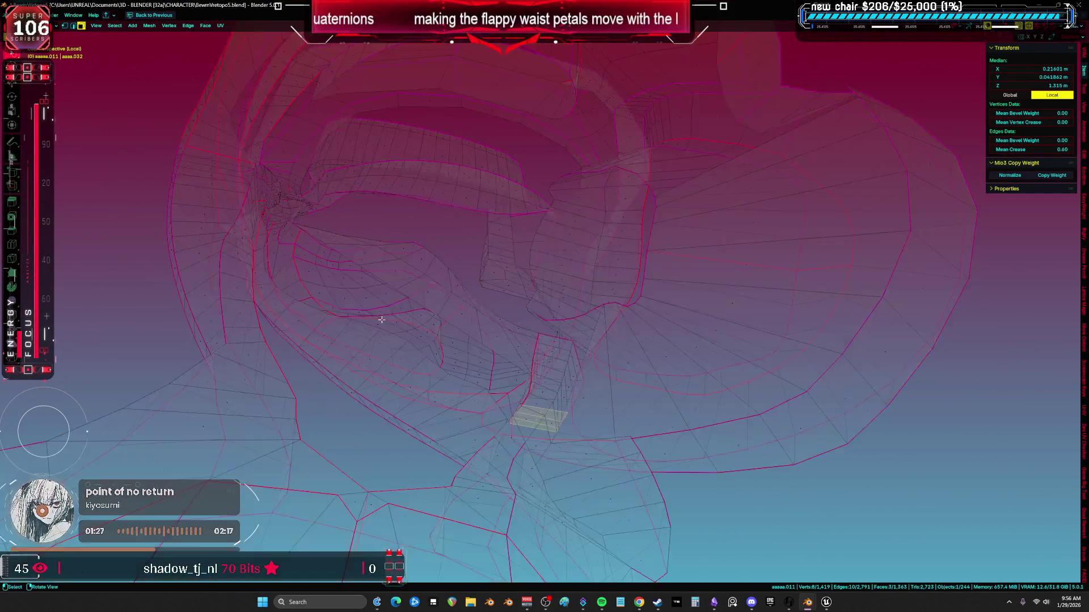
pyautogui.moveTo(471, 335)
pyautogui.mouseDown(button='middle')
pyautogui.moveTo(476, 358)
pyautogui.moveTo(506, 351)
pyautogui.mouseUp(button='middle')
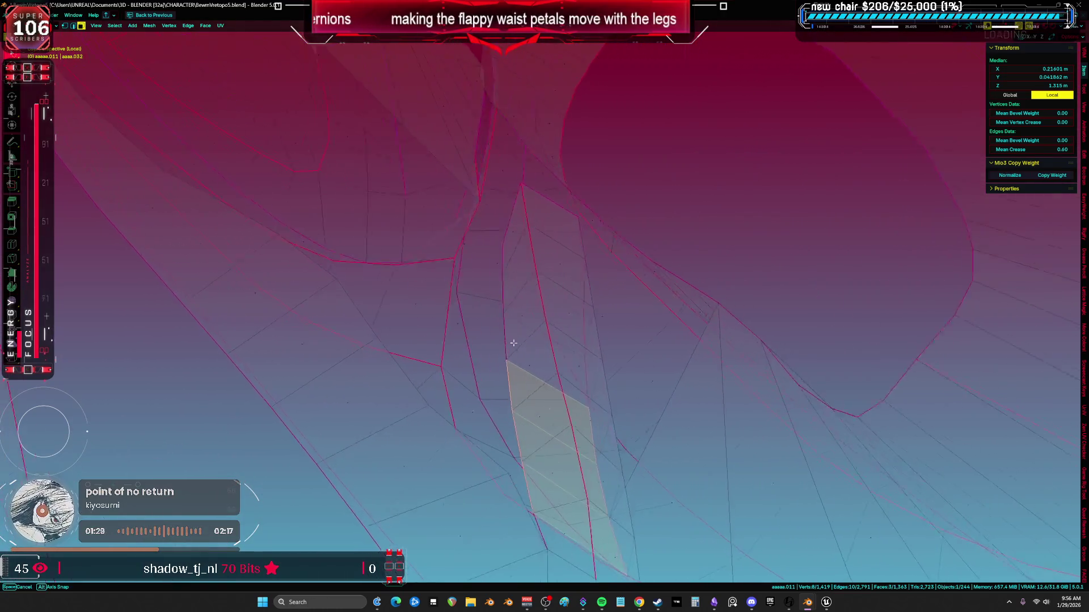
pyautogui.press('a')
pyautogui.moveTo(510, 293)
pyautogui.mouseDown(button='middle')
pyautogui.moveTo(608, 312)
pyautogui.moveTo(565, 356)
pyautogui.mouseUp(button='middle')
# Fill a new narrow face across the gap in the petal strip
pyautogui.click(549, 375)
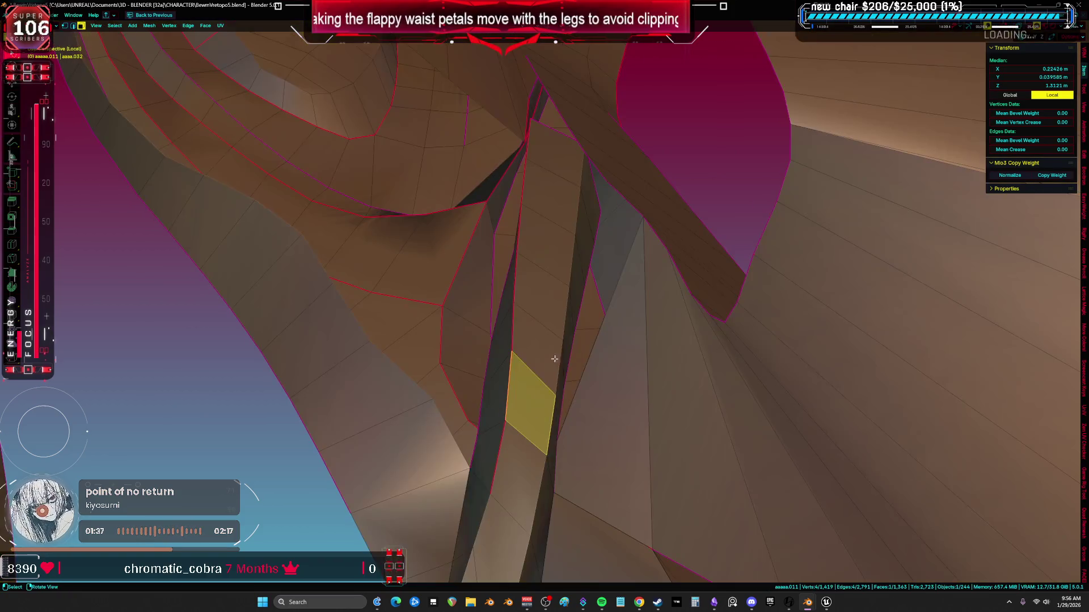
pyautogui.click(559, 179)
pyautogui.moveTo(559, 180); pyautogui.dragTo(566, 177, button='middle')
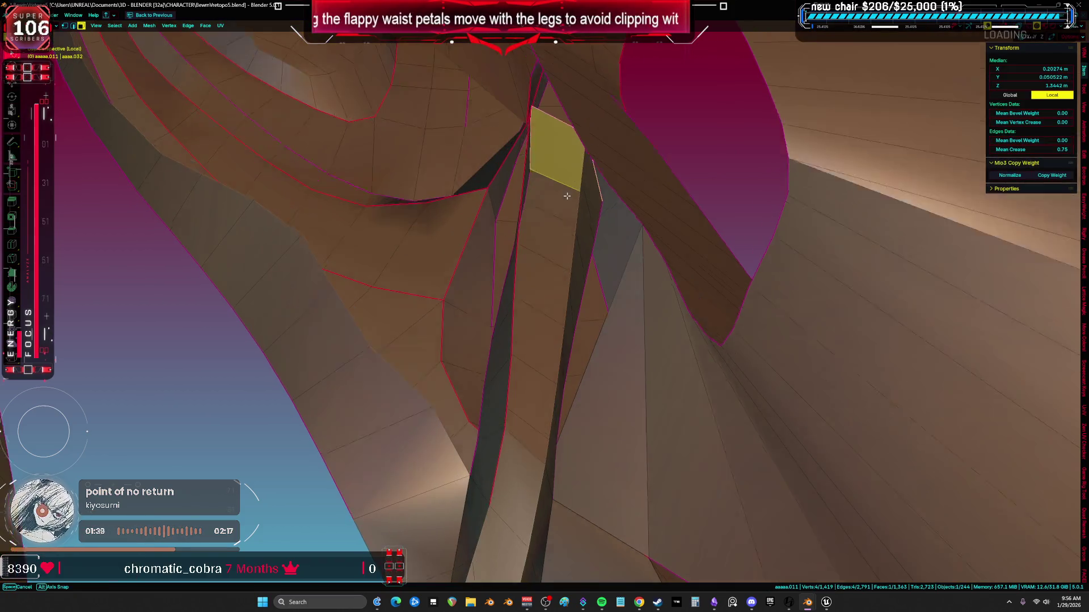
pyautogui.moveTo(528, 427); pyautogui.dragTo(587, 377, button='middle')
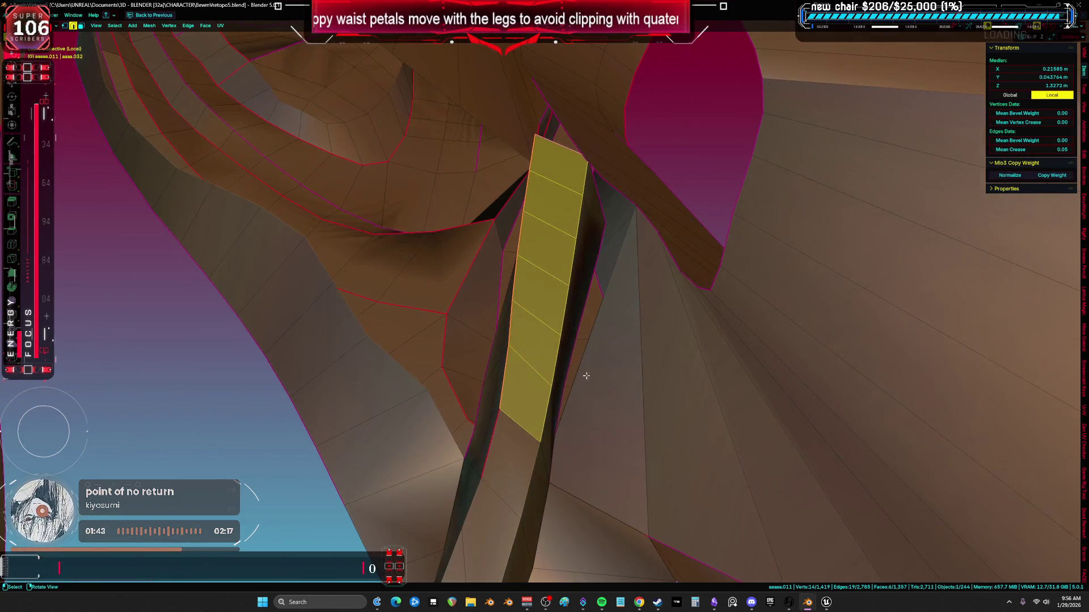
pyautogui.press('f')
pyautogui.moveTo(591, 227)
pyautogui.mouseDown(button='middle')
pyautogui.moveTo(615, 274)
pyautogui.moveTo(563, 224)
pyautogui.moveTo(590, 316)
pyautogui.mouseUp(button='middle')
pyautogui.moveTo(521, 272)
pyautogui.mouseDown(button='middle')
pyautogui.moveTo(561, 297)
pyautogui.moveTo(517, 291)
pyautogui.moveTo(554, 288)
pyautogui.moveTo(462, 338)
pyautogui.moveTo(403, 306)
pyautogui.moveTo(457, 221)
pyautogui.moveTo(491, 205)
pyautogui.mouseUp(button='middle')
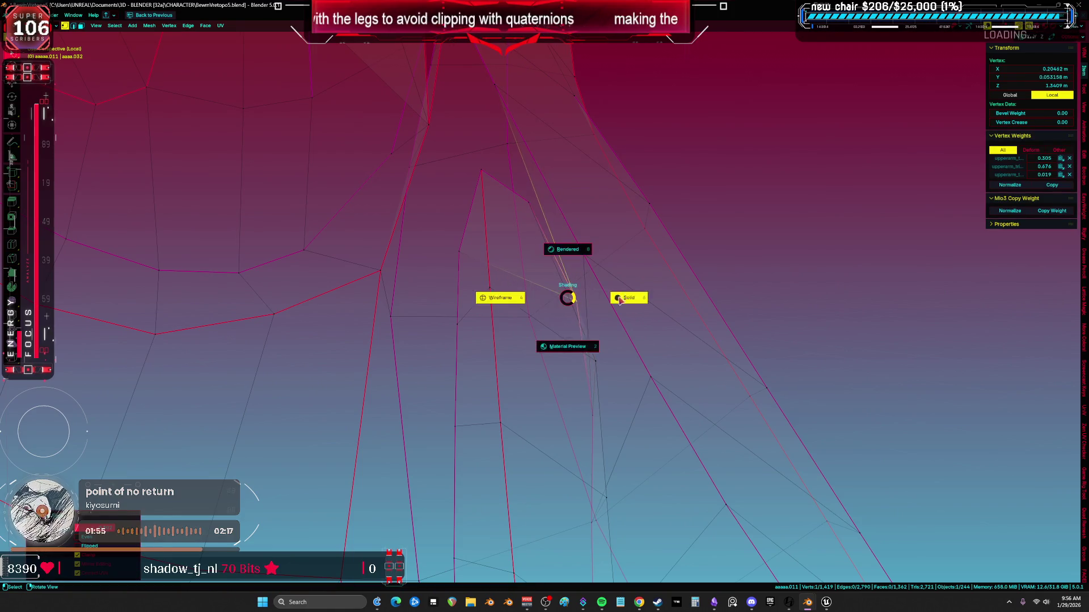
# Reposition the selected vertex with X-ray toggled on, then back to solid
pyautogui.click(623, 299)
pyautogui.moveTo(624, 299); pyautogui.dragTo(578, 283, button='middle')
pyautogui.moveTo(586, 361)
pyautogui.mouseDown(button='middle')
pyautogui.moveTo(595, 389)
pyautogui.moveTo(608, 341)
pyautogui.moveTo(625, 361)
pyautogui.moveTo(603, 364)
pyautogui.mouseUp(button='middle')
pyautogui.hotkey('alt', 'z')
pyautogui.press('g')
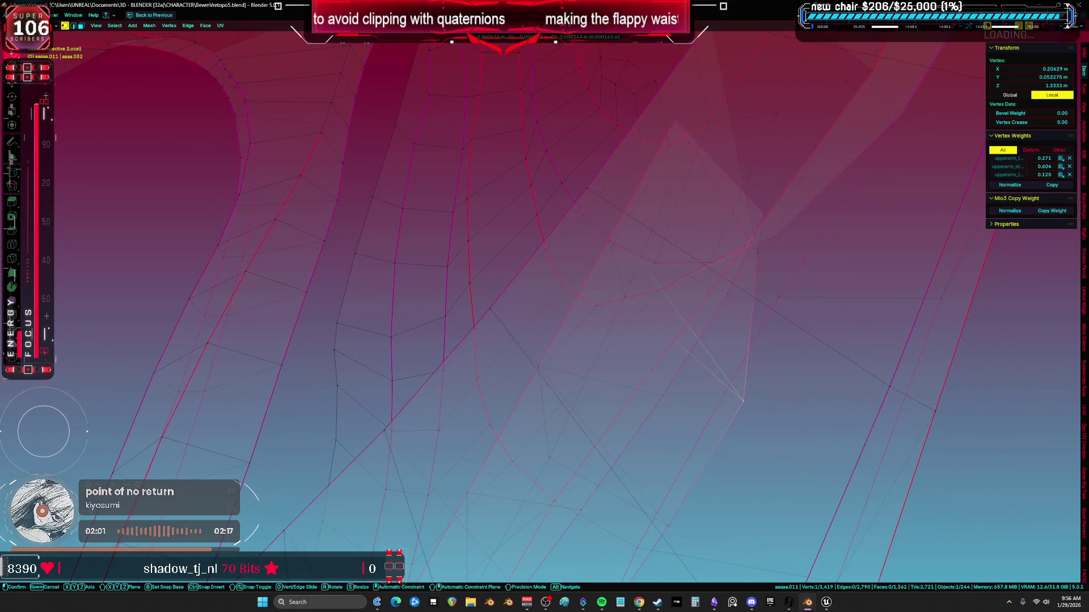
pyautogui.hotkey('alt', 'z')
pyautogui.moveTo(597, 383)
pyautogui.mouseDown(button='middle')
pyautogui.moveTo(602, 296)
pyautogui.moveTo(683, 282)
pyautogui.moveTo(629, 267)
pyautogui.moveTo(597, 287)
pyautogui.moveTo(588, 272)
pyautogui.moveTo(600, 343)
pyautogui.moveTo(615, 331)
pyautogui.moveTo(566, 335)
pyautogui.moveTo(552, 353)
pyautogui.moveTo(511, 278)
pyautogui.moveTo(386, 253)
pyautogui.moveTo(345, 214)
pyautogui.moveTo(301, 257)
pyautogui.moveTo(364, 308)
pyautogui.moveTo(288, 234)
pyautogui.mouseUp(button='middle')
# Save the file as BewmVretopo5.blend
pyautogui.press('a')
pyautogui.scroll(-4, 601, 342)
pyautogui.hotkey('ctrl', 's')
pyautogui.scroll(3, 470, 268)
pyautogui.scroll(2, 354, 249)
# Extrude a petal-edge vertex into three new vertices, each forming a triangle face
pyautogui.click(345, 289)
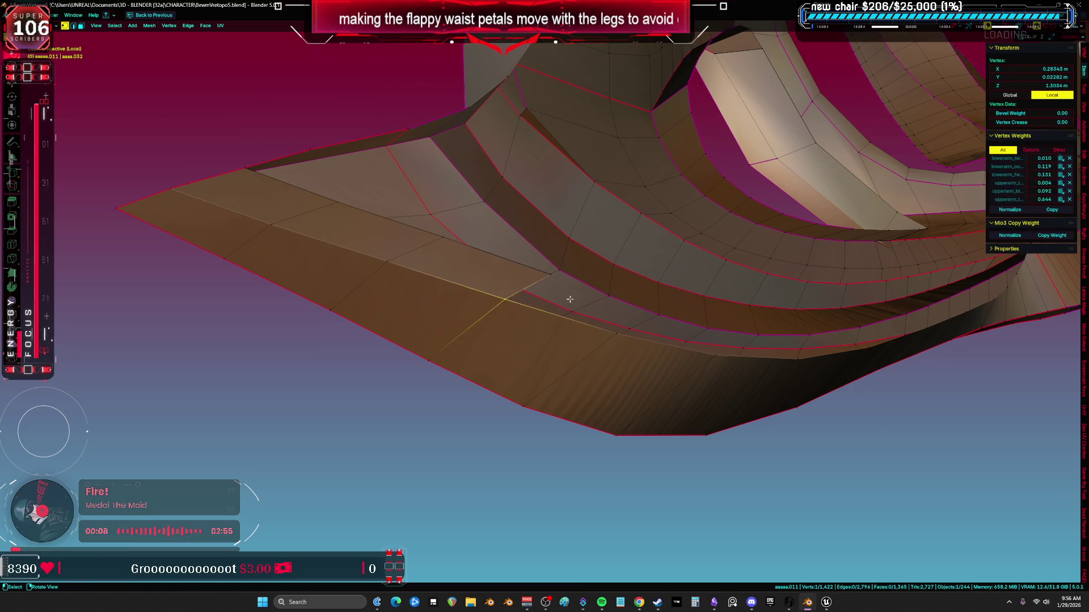
pyautogui.hotkey('alt', 'd')
pyautogui.click(597, 298)
pyautogui.moveTo(598, 299); pyautogui.dragTo(432, 368, button='middle')
pyautogui.hotkey('alt', 'd')
pyautogui.click(386, 454)
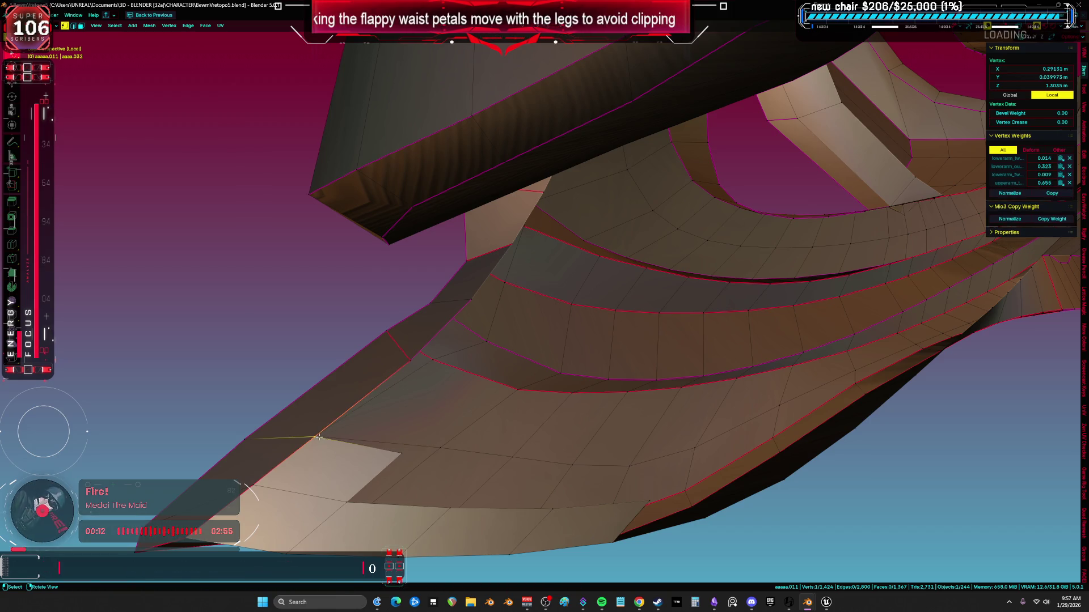
pyautogui.hotkey('alt', 'd')
pyautogui.click(409, 399)
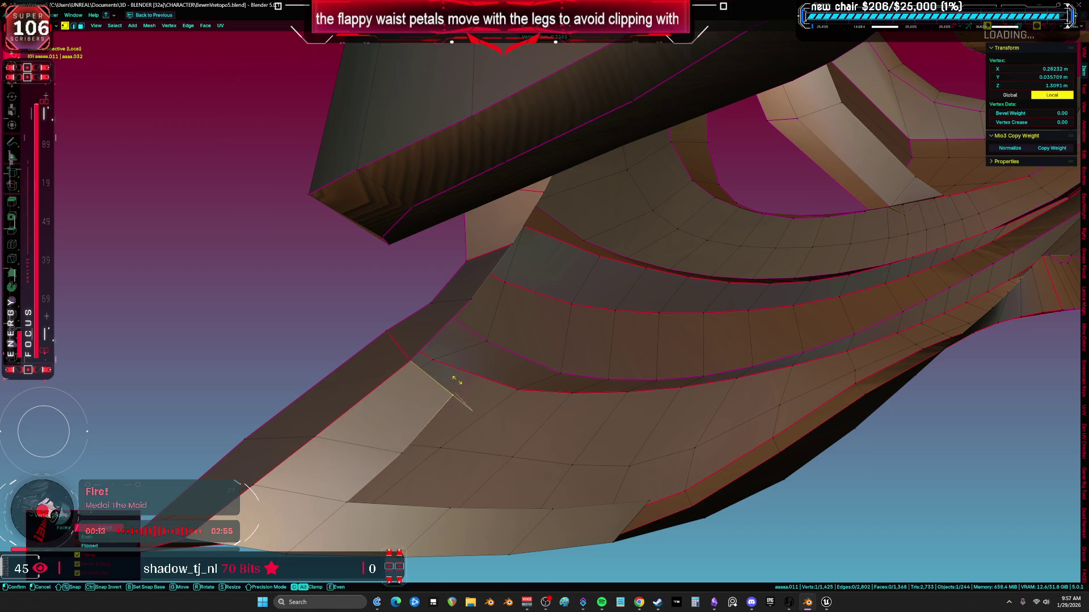
# Extrude one more vertex into a triangle to close the petal's opening
pyautogui.hotkey('alt', 'd')
pyautogui.moveTo(532, 358)
pyautogui.mouseDown(button='middle')
pyautogui.moveTo(485, 258)
pyautogui.moveTo(632, 284)
pyautogui.moveTo(718, 262)
pyautogui.moveTo(612, 297)
pyautogui.moveTo(685, 306)
pyautogui.mouseUp(button='middle')
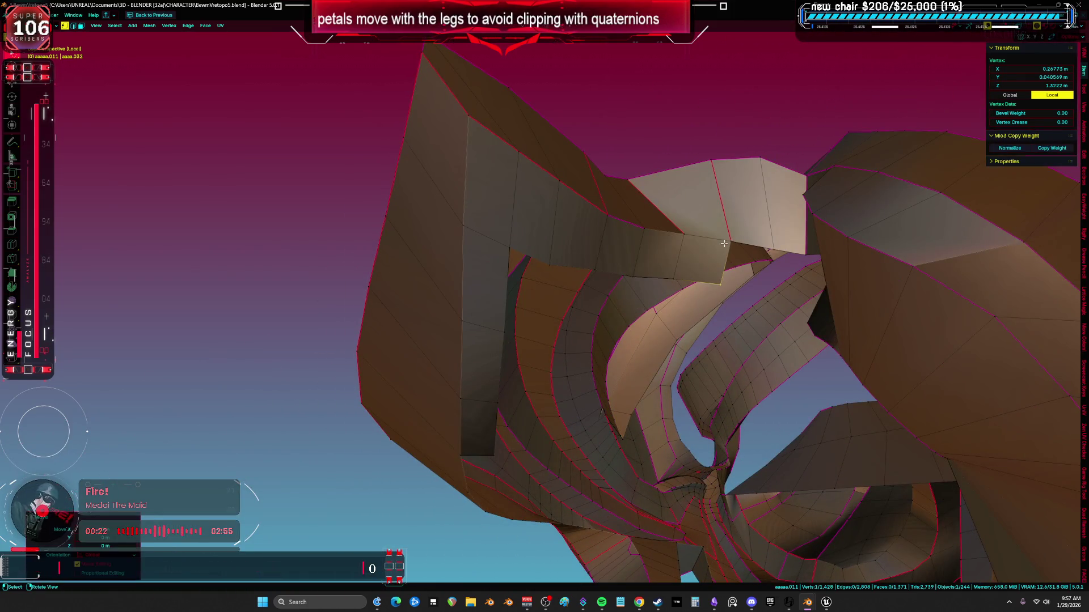
pyautogui.click(779, 249)
pyautogui.moveTo(779, 248); pyautogui.dragTo(448, 202, button='middle')
pyautogui.moveTo(581, 211); pyautogui.dragTo(694, 297, button='middle')
# Select a shortest edge path, then slide a vertex along its edge with Shift+V
pyautogui.click(823, 383)
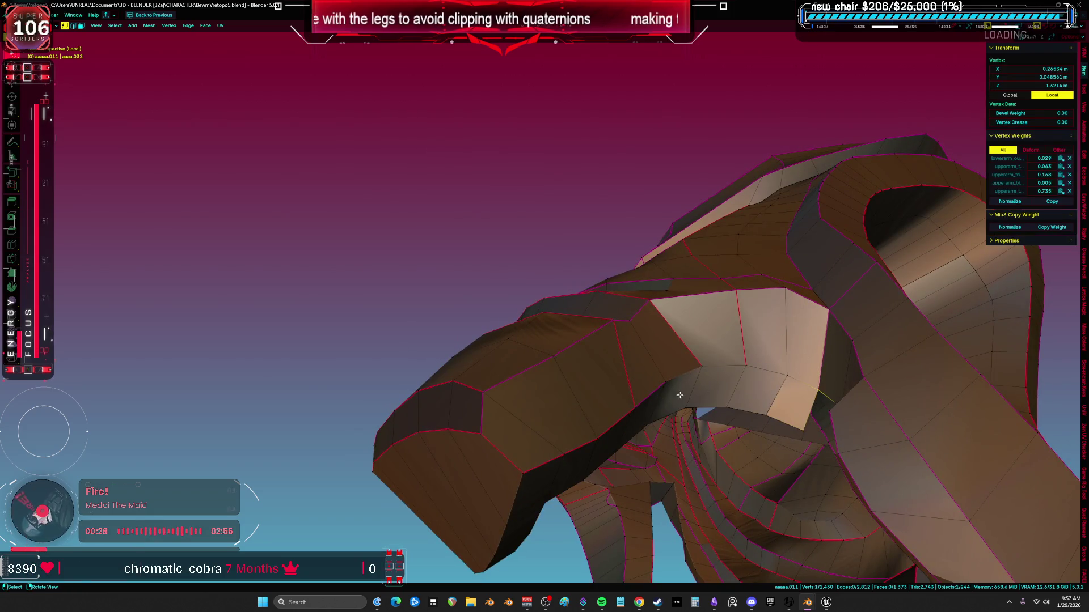
pyautogui.keyDown('ctrl'); pyautogui.click(521, 469); pyautogui.keyUp('ctrl')
pyautogui.press('q')
pyautogui.moveTo(700, 399); pyautogui.dragTo(607, 377, button='middle')
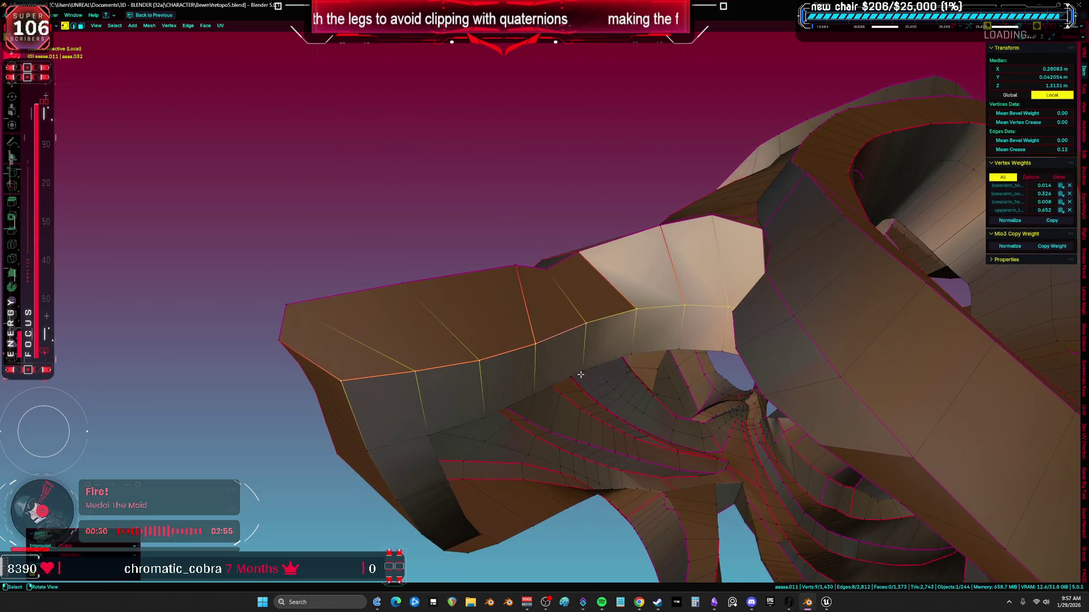
pyautogui.click(470, 366)
pyautogui.hotkey('shift', 'v')
pyautogui.click(470, 366)
pyautogui.press('a')
pyautogui.moveTo(470, 366)
pyautogui.mouseDown(button='middle')
pyautogui.moveTo(686, 236)
pyautogui.moveTo(528, 311)
pyautogui.moveTo(504, 176)
pyautogui.moveTo(541, 255)
pyautogui.moveTo(525, 214)
pyautogui.moveTo(452, 213)
pyautogui.moveTo(396, 250)
pyautogui.moveTo(499, 309)
pyautogui.moveTo(462, 310)
pyautogui.moveTo(556, 210)
pyautogui.moveTo(556, 189)
pyautogui.moveTo(672, 227)
pyautogui.moveTo(644, 292)
pyautogui.moveTo(618, 270)
pyautogui.mouseUp(button='middle')
pyautogui.click(547, 259)
pyautogui.press('a')
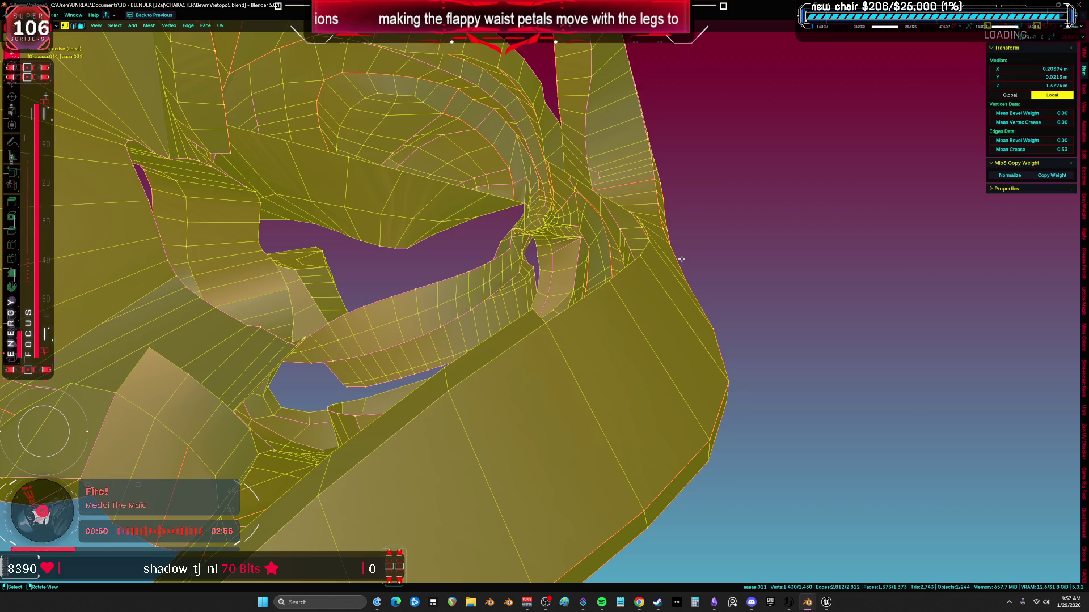
# Merge the stray vertex onto its neighbour using Merge At Last
pyautogui.moveTo(216, 315)
pyautogui.mouseDown(button='middle')
pyautogui.moveTo(283, 277)
pyautogui.moveTo(359, 306)
pyautogui.moveTo(400, 226)
pyautogui.moveTo(438, 194)
pyautogui.moveTo(451, 184)
pyautogui.moveTo(450, 233)
pyautogui.moveTo(510, 182)
pyautogui.moveTo(445, 219)
pyautogui.mouseUp(button='middle')
pyautogui.click(417, 280)
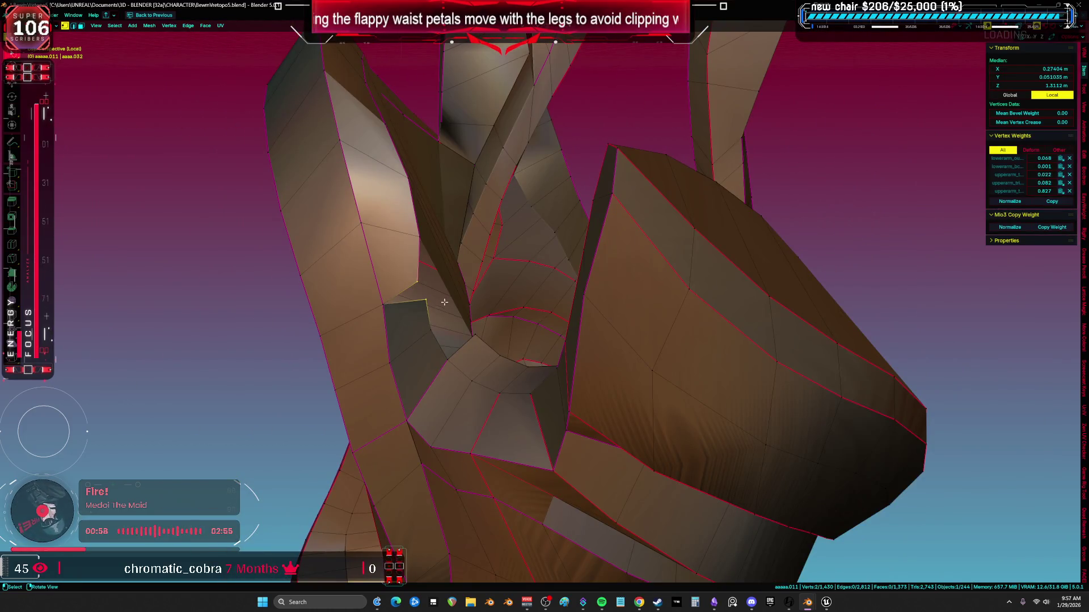
pyautogui.press('m')
pyautogui.click(429, 265)
pyautogui.moveTo(429, 265)
pyautogui.mouseDown(button='middle')
pyautogui.moveTo(556, 272)
pyautogui.moveTo(544, 279)
pyautogui.mouseUp(button='middle')
# Recalculate the whole mesh's normals to face outside
pyautogui.press('a')
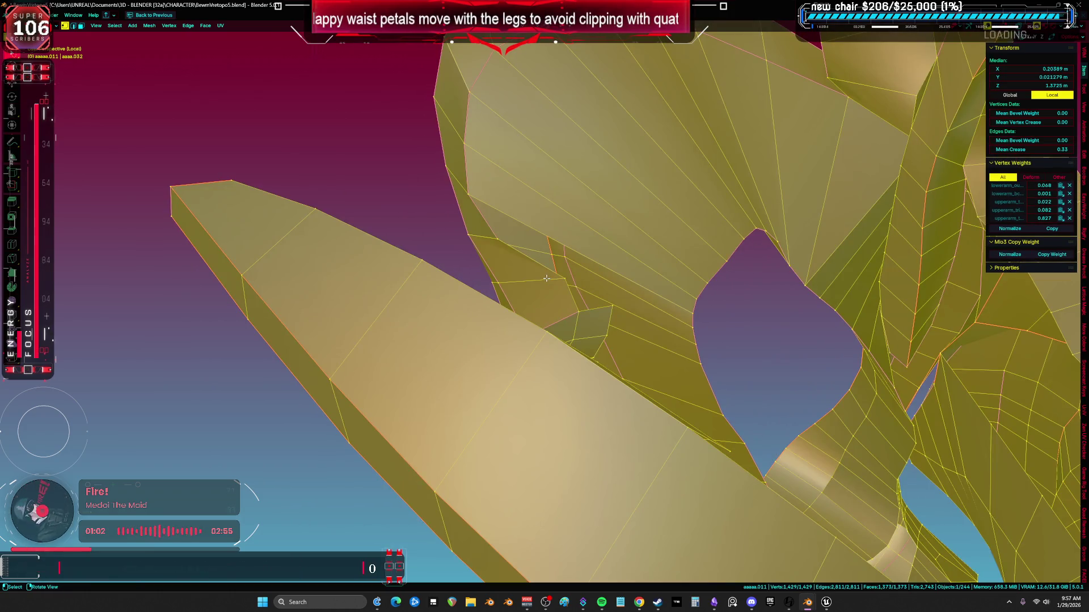
pyautogui.press('m')
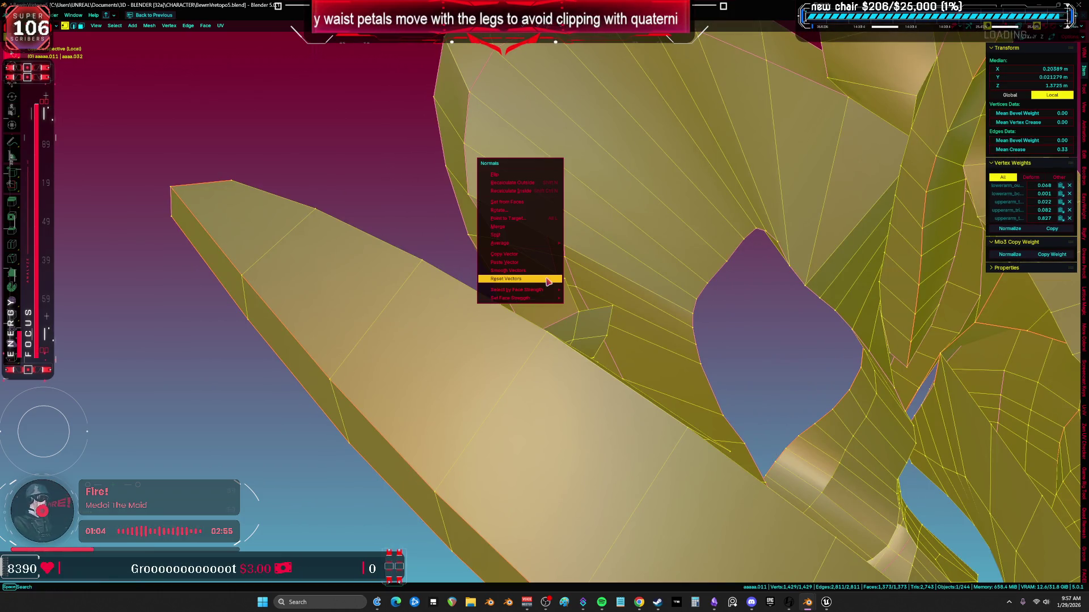
pyautogui.press('Escape')
pyautogui.click(530, 184)
pyautogui.moveTo(530, 183)
pyautogui.mouseDown(button='middle')
pyautogui.moveTo(631, 303)
pyautogui.moveTo(522, 258)
pyautogui.mouseUp(button='middle')
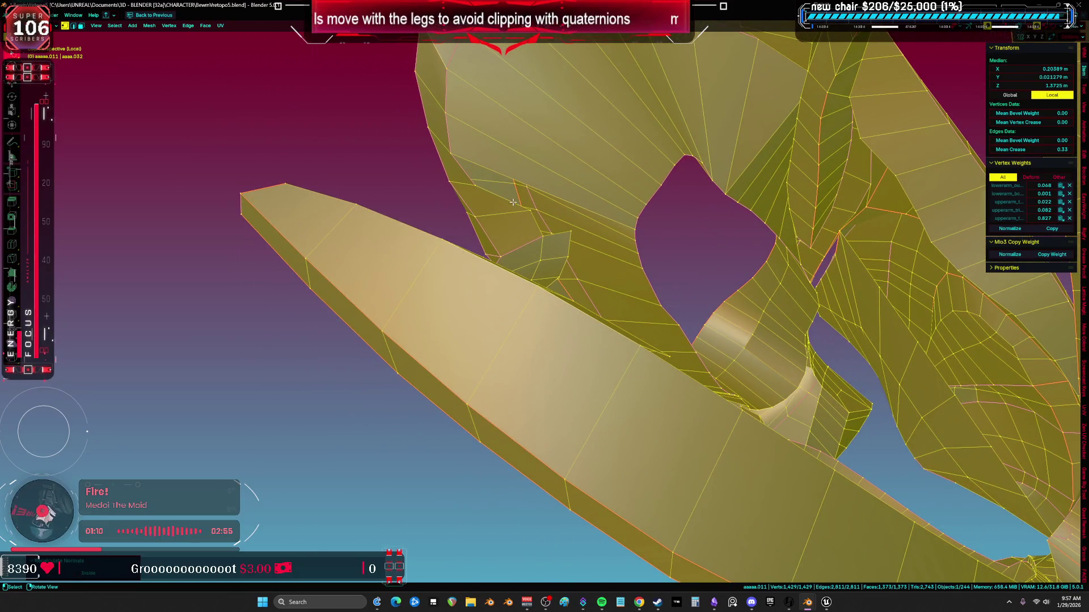
# Select the edges bordering the small gap between petal pieces and fill it with a face
pyautogui.click(504, 184)
pyautogui.moveTo(642, 214)
pyautogui.mouseDown(button='middle')
pyautogui.moveTo(613, 250)
pyautogui.moveTo(601, 224)
pyautogui.mouseUp(button='middle')
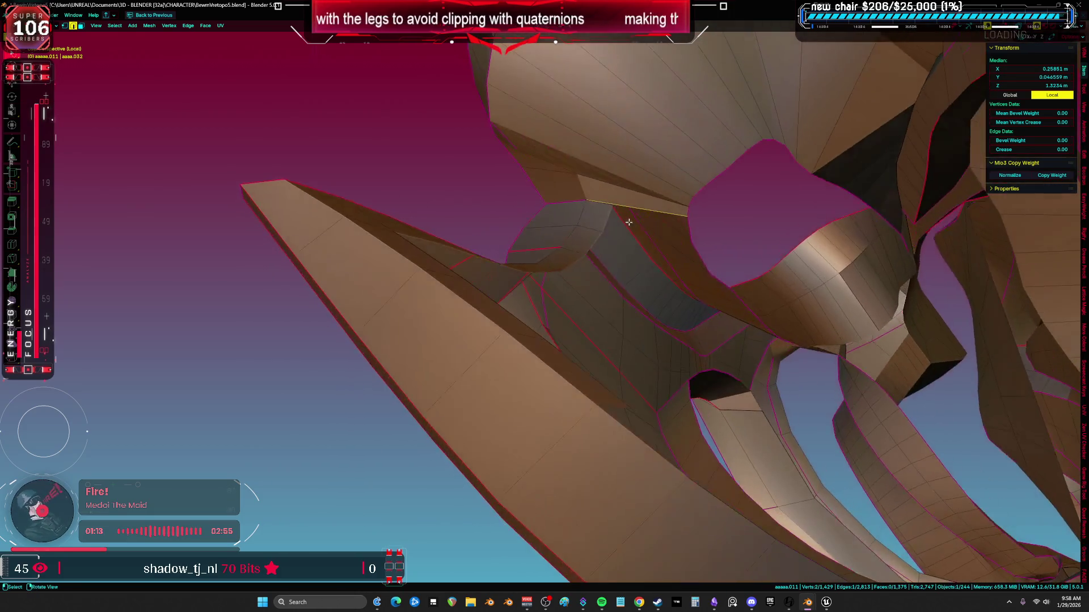
pyautogui.hotkey('alt', 'a')
pyautogui.click(653, 208)
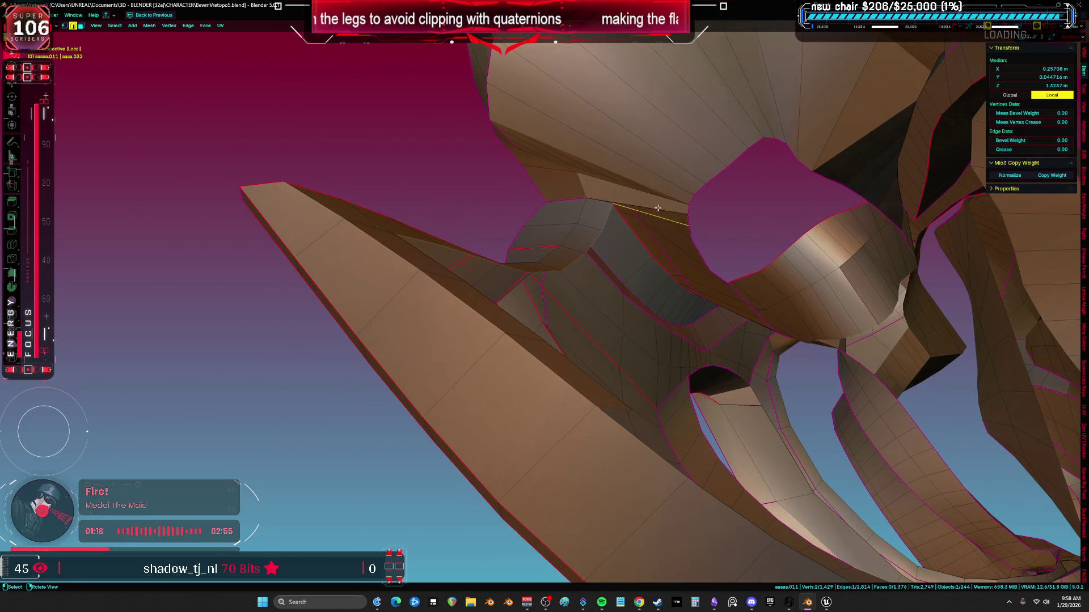
pyautogui.moveTo(710, 271)
pyautogui.mouseDown(button='middle')
pyautogui.moveTo(688, 313)
pyautogui.moveTo(754, 340)
pyautogui.moveTo(672, 302)
pyautogui.moveTo(607, 304)
pyautogui.moveTo(651, 274)
pyautogui.moveTo(634, 238)
pyautogui.moveTo(722, 227)
pyautogui.moveTo(720, 170)
pyautogui.moveTo(612, 250)
pyautogui.moveTo(674, 283)
pyautogui.moveTo(550, 203)
pyautogui.moveTo(564, 321)
pyautogui.moveTo(573, 289)
pyautogui.moveTo(440, 146)
pyautogui.moveTo(527, 116)
pyautogui.moveTo(528, 132)
pyautogui.mouseUp(button='middle')
pyautogui.press('f')
pyautogui.press('a')
pyautogui.scroll(-5, 528, 133)
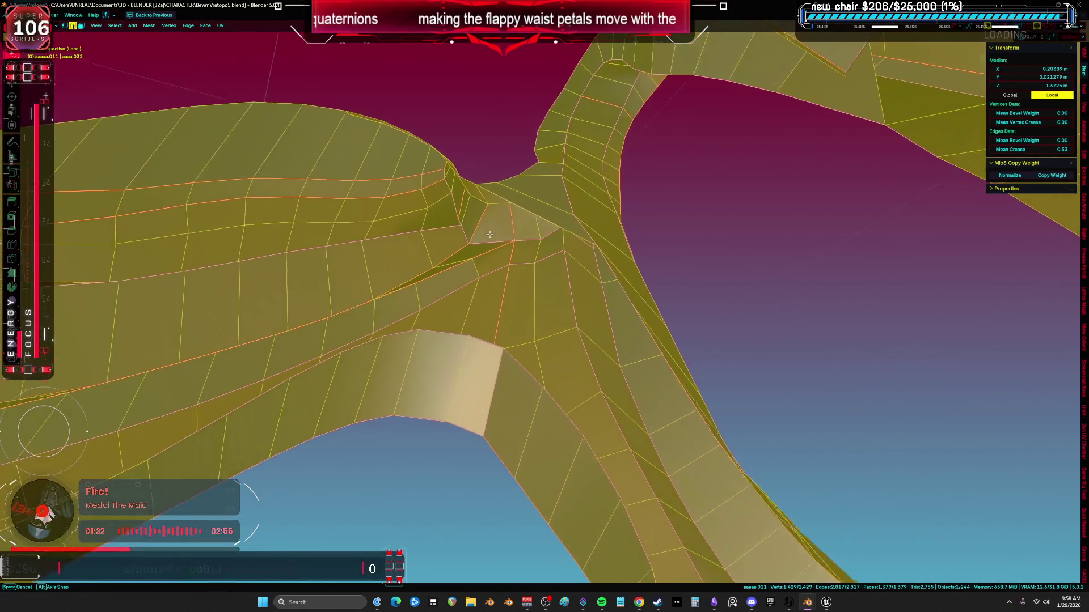
# Fill the next petal gaps with new faces
pyautogui.click(517, 209)
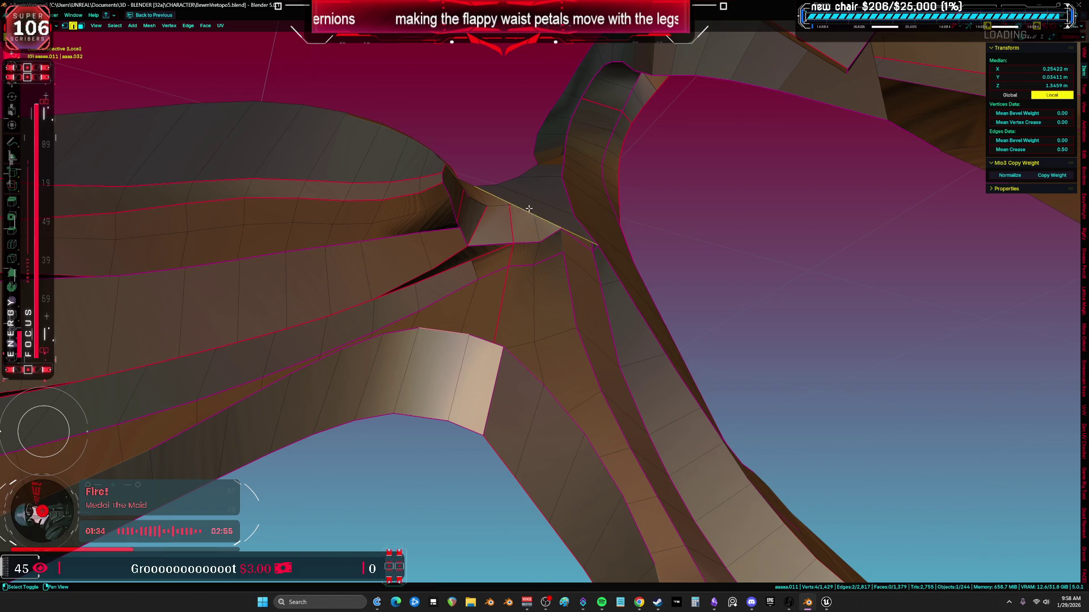
pyautogui.press('f')
pyautogui.moveTo(539, 249)
pyautogui.mouseDown(button='middle')
pyautogui.moveTo(553, 291)
pyautogui.moveTo(700, 335)
pyautogui.moveTo(738, 370)
pyautogui.moveTo(677, 330)
pyautogui.moveTo(734, 354)
pyautogui.moveTo(758, 401)
pyautogui.moveTo(504, 306)
pyautogui.mouseUp(button='middle')
pyautogui.press('f')
pyautogui.press('f')
pyautogui.press('a')
# Inset the stray triangle, then delete it with its neighbouring face to open a hole
pyautogui.moveTo(399, 334); pyautogui.dragTo(412, 273, button='middle')
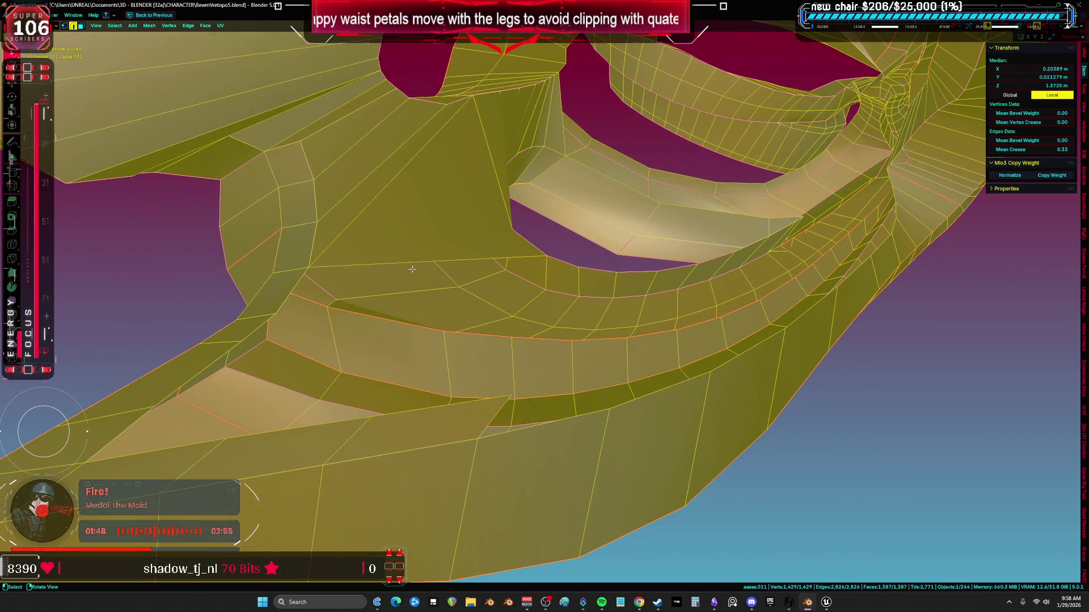
pyautogui.click(443, 220)
pyautogui.press('i')
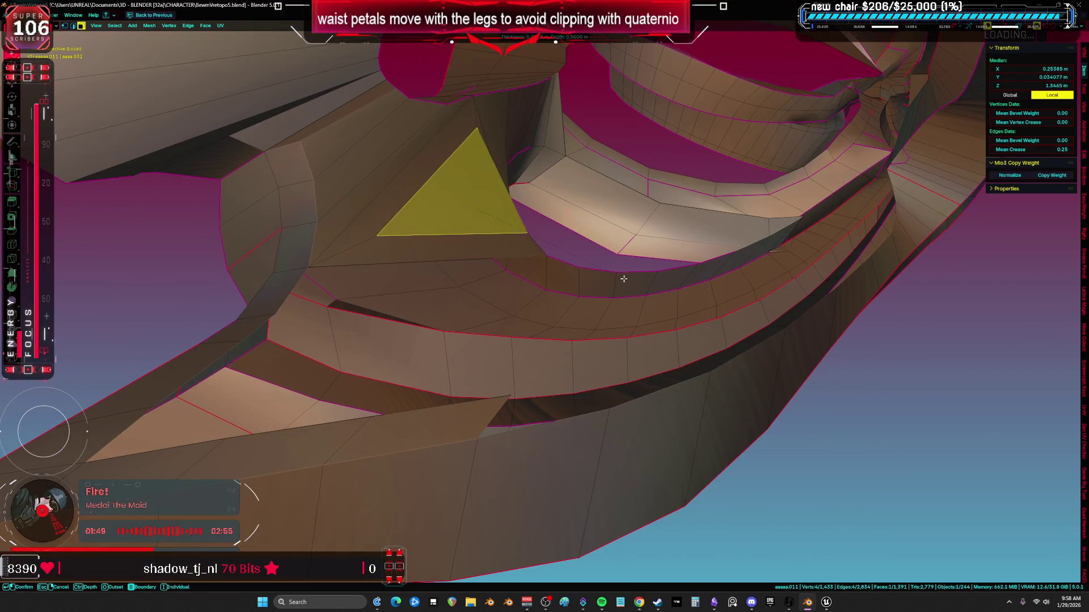
pyautogui.click(624, 275)
pyautogui.keyDown('shift'); pyautogui.click(519, 252); pyautogui.keyUp('shift')
pyautogui.press('x')
pyautogui.click(510, 245)
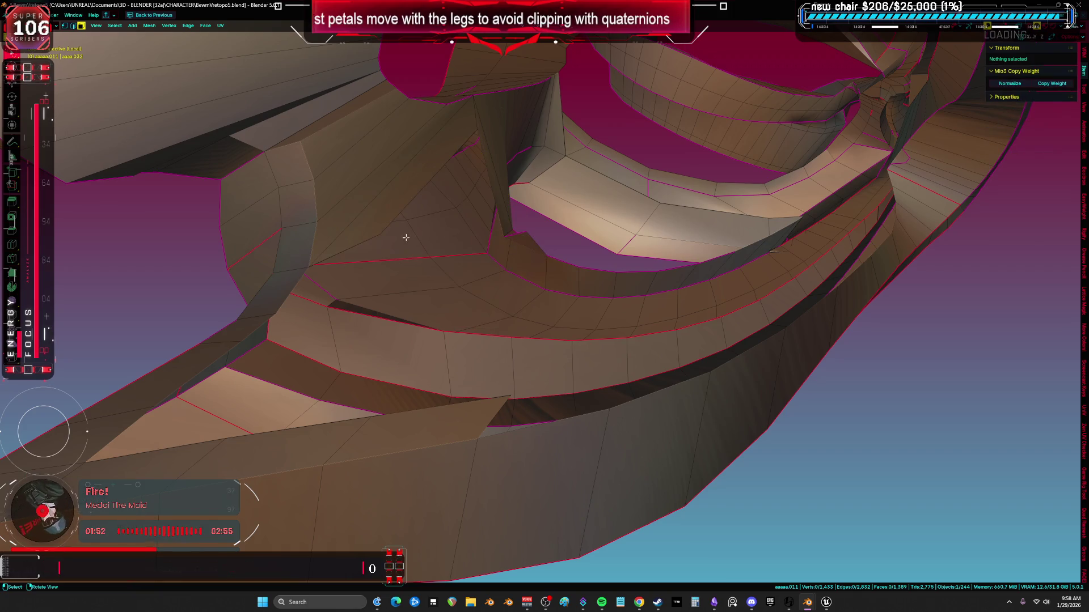
# Join two vertices on the hole's border with a new edge
pyautogui.keyDown('alt'); pyautogui.click(462, 175); pyautogui.keyUp('alt')
pyautogui.moveTo(463, 175); pyautogui.dragTo(528, 287, button='middle')
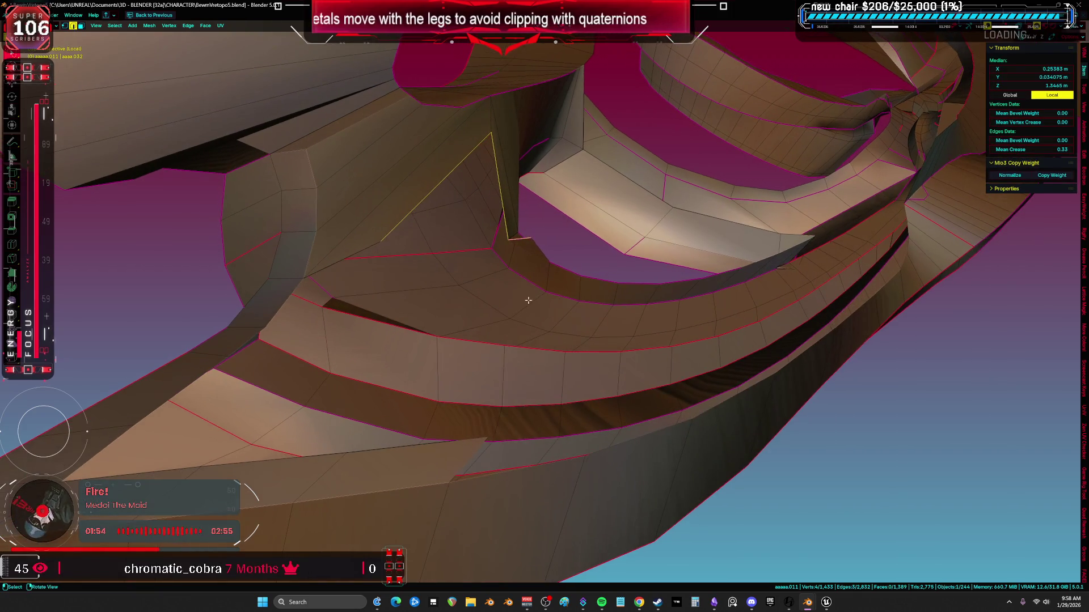
pyautogui.click(530, 239)
pyautogui.press('f')
pyautogui.moveTo(590, 243)
pyautogui.mouseDown(button='middle')
pyautogui.moveTo(535, 218)
pyautogui.moveTo(552, 235)
pyautogui.moveTo(530, 181)
pyautogui.mouseUp(button='middle')
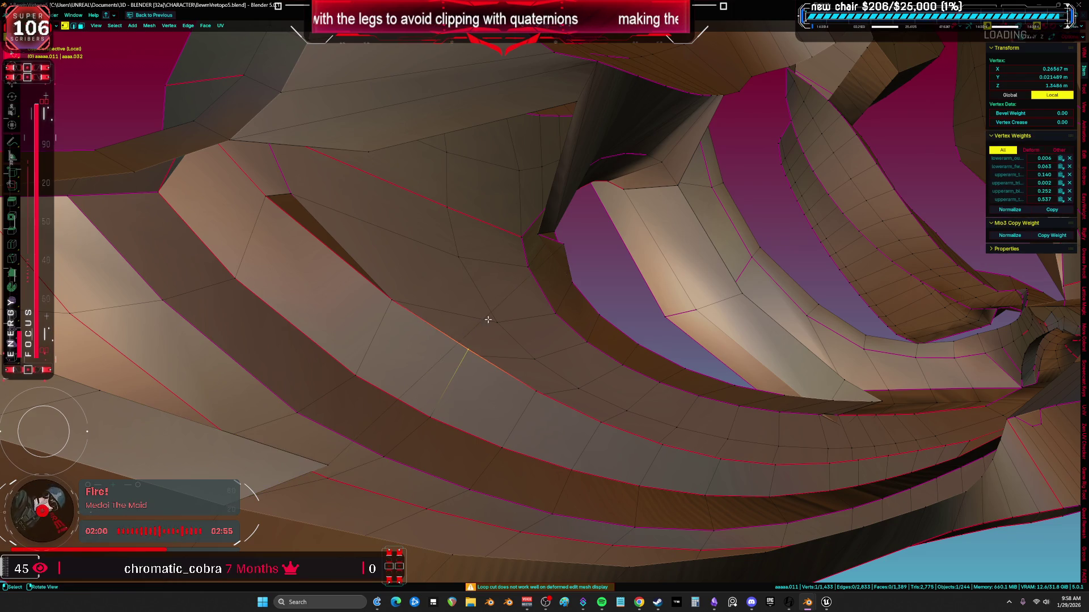
pyautogui.press('a')
# Add two loop cuts across the petal band with Ctrl+R
pyautogui.moveTo(486, 321); pyautogui.dragTo(473, 328, button='middle')
pyautogui.click(475, 328)
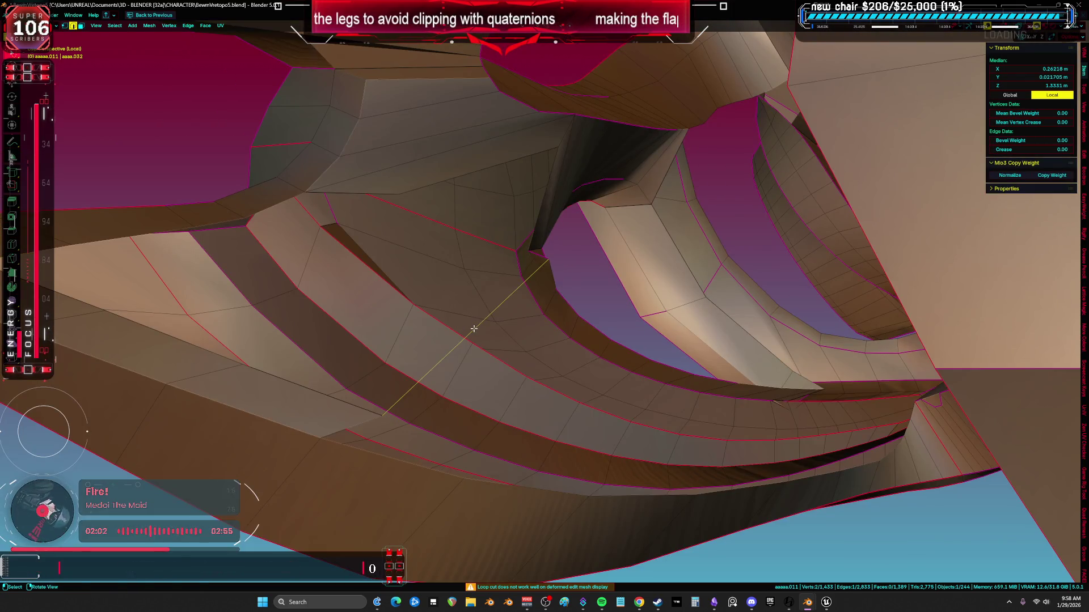
pyautogui.click(473, 329)
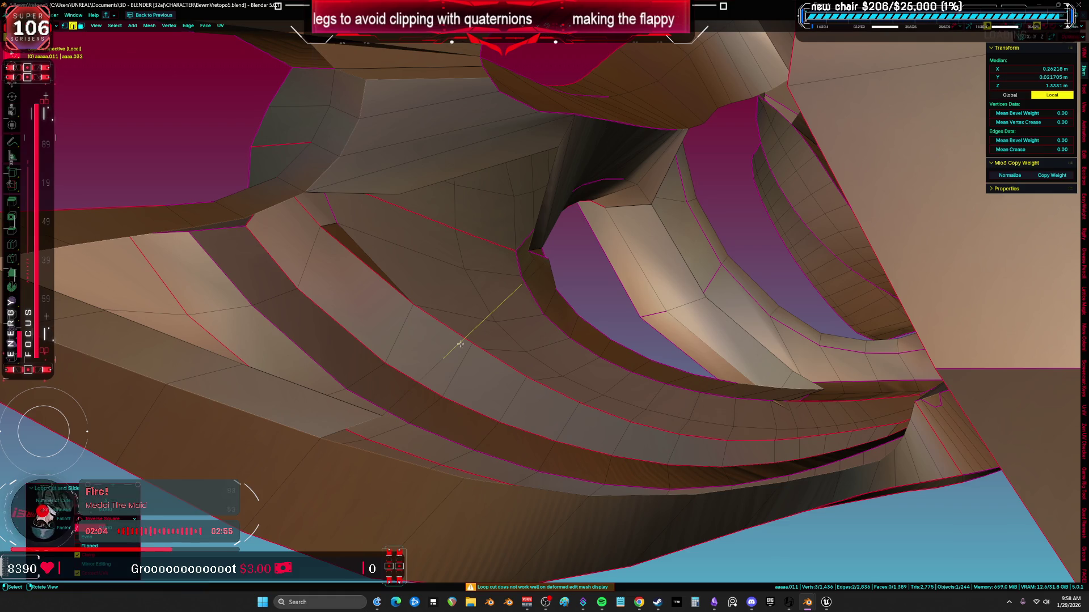
pyautogui.keyDown('alt'); pyautogui.click(355, 405); pyautogui.keyUp('alt')
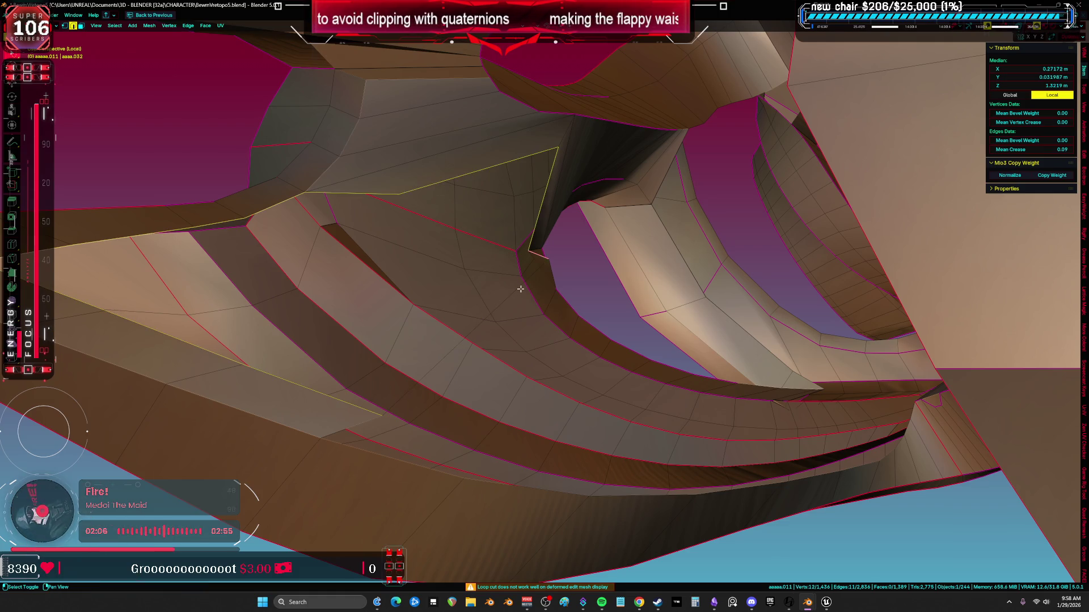
pyautogui.hotkey('ctrl', 'r')
pyautogui.moveTo(518, 287)
pyautogui.mouseDown(button='middle')
pyautogui.moveTo(579, 294)
pyautogui.moveTo(556, 316)
pyautogui.mouseUp(button='middle')
pyautogui.click(550, 367)
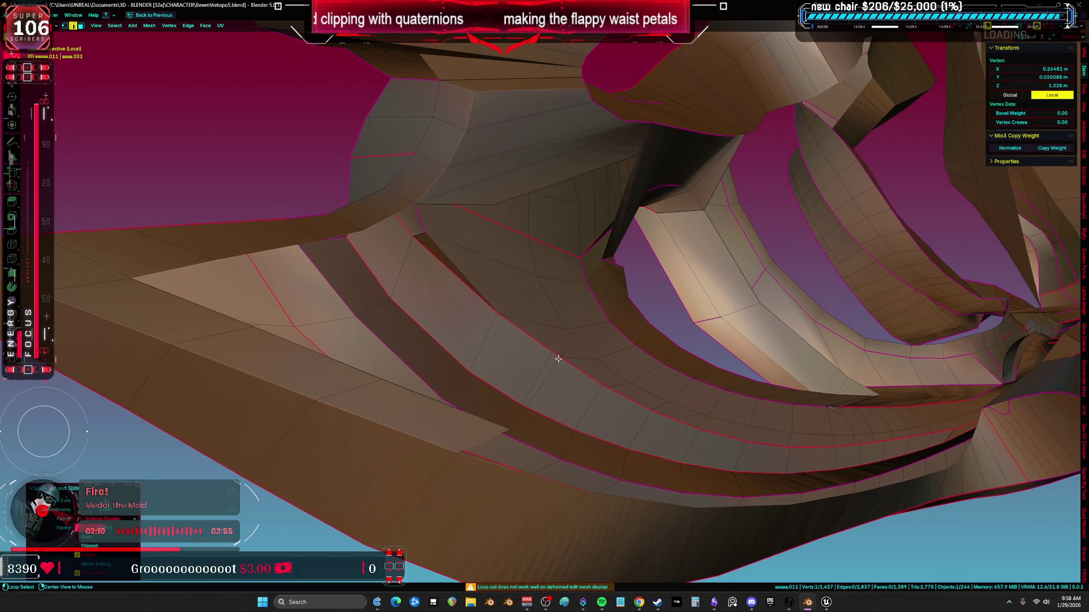
# Grid-fill the newly cut edge loop around the opening
pyautogui.keyDown('alt'); pyautogui.click(558, 359); pyautogui.keyUp('alt')
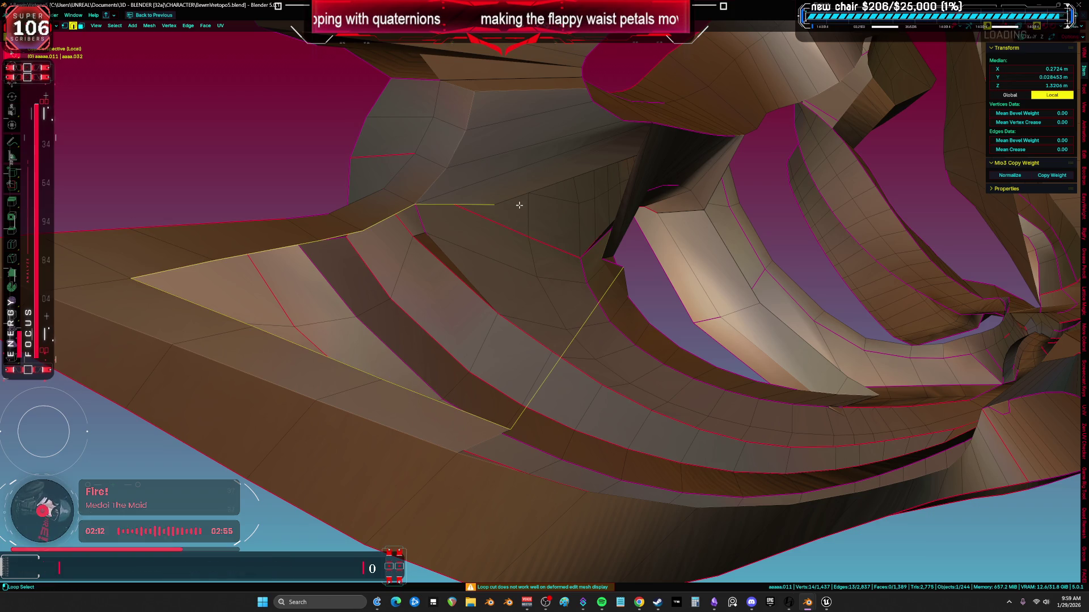
pyautogui.moveTo(619, 227)
pyautogui.mouseDown(button='middle')
pyautogui.moveTo(587, 259)
pyautogui.moveTo(724, 272)
pyautogui.moveTo(637, 257)
pyautogui.mouseUp(button='middle')
pyautogui.hotkey('ctrl', 'f')
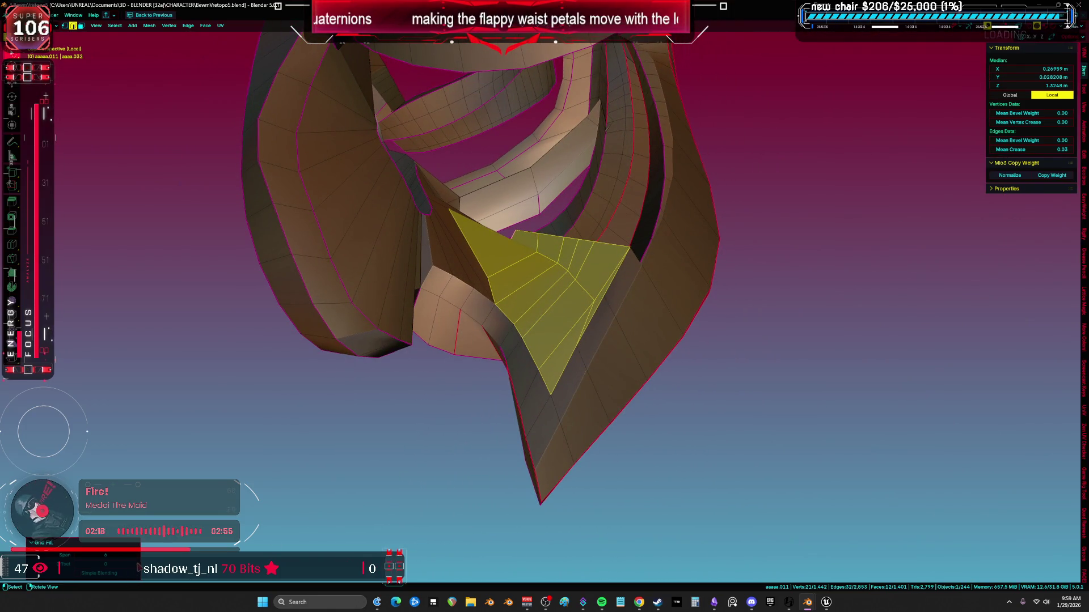
# Set the Grid Fill offset to 2
pyautogui.click(135, 565)
pyautogui.click(135, 565)
pyautogui.moveTo(488, 351)
pyautogui.mouseDown(button='middle')
pyautogui.moveTo(499, 363)
pyautogui.moveTo(461, 340)
pyautogui.moveTo(508, 334)
pyautogui.moveTo(470, 289)
pyautogui.moveTo(408, 287)
pyautogui.moveTo(611, 265)
pyautogui.moveTo(622, 389)
pyautogui.moveTo(621, 369)
pyautogui.moveTo(611, 379)
pyautogui.mouseUp(button='middle')
# Add a centred edge loop across one petal band
pyautogui.click(611, 379)
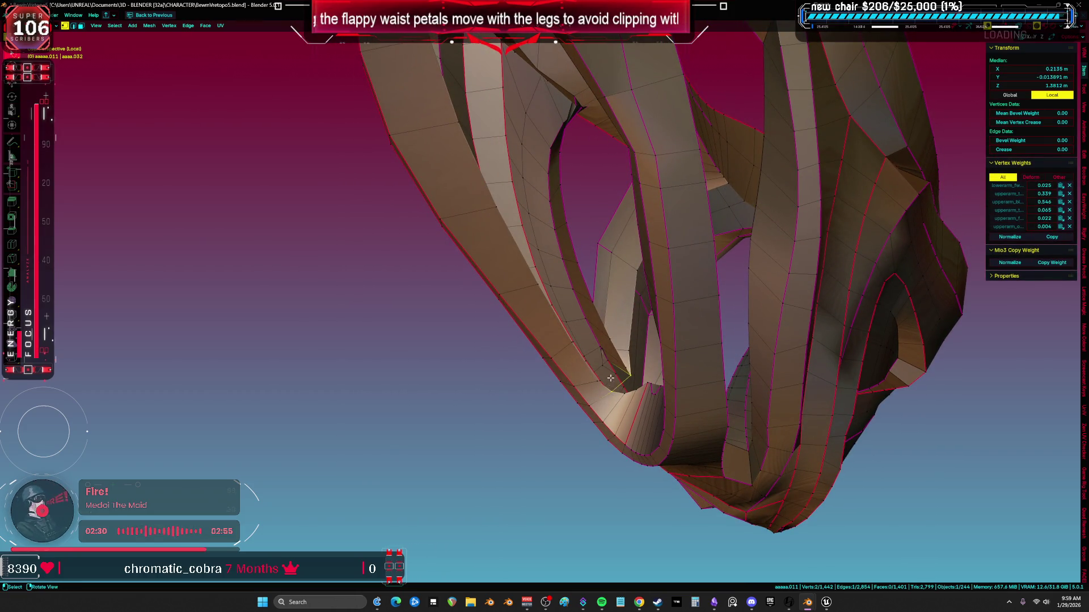
pyautogui.click(622, 382)
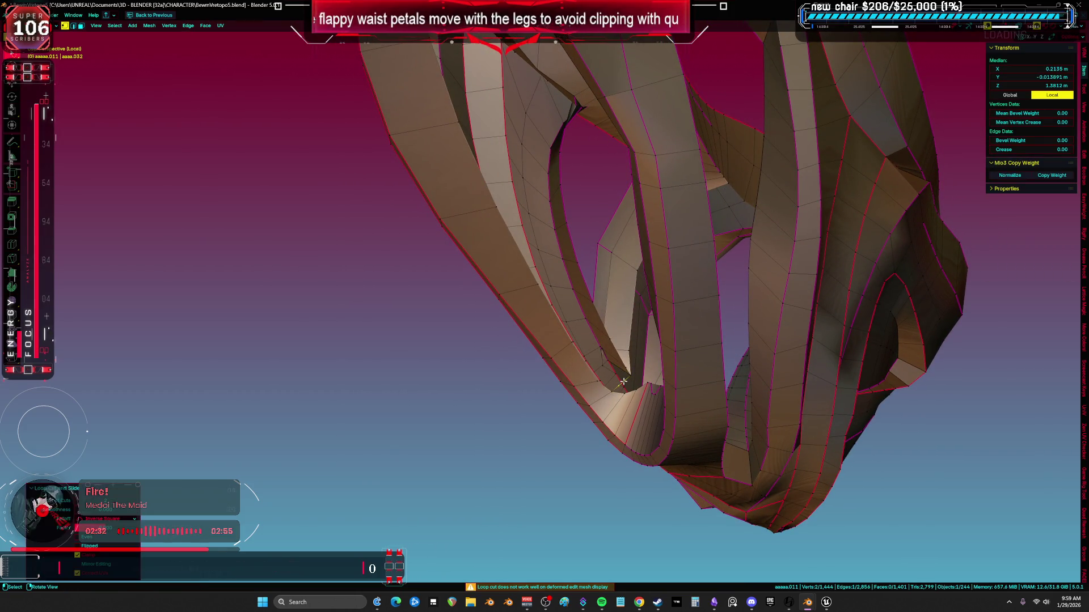
pyautogui.rightClick(597, 372)
pyautogui.keyDown('alt'); pyautogui.click(616, 386); pyautogui.keyUp('alt')
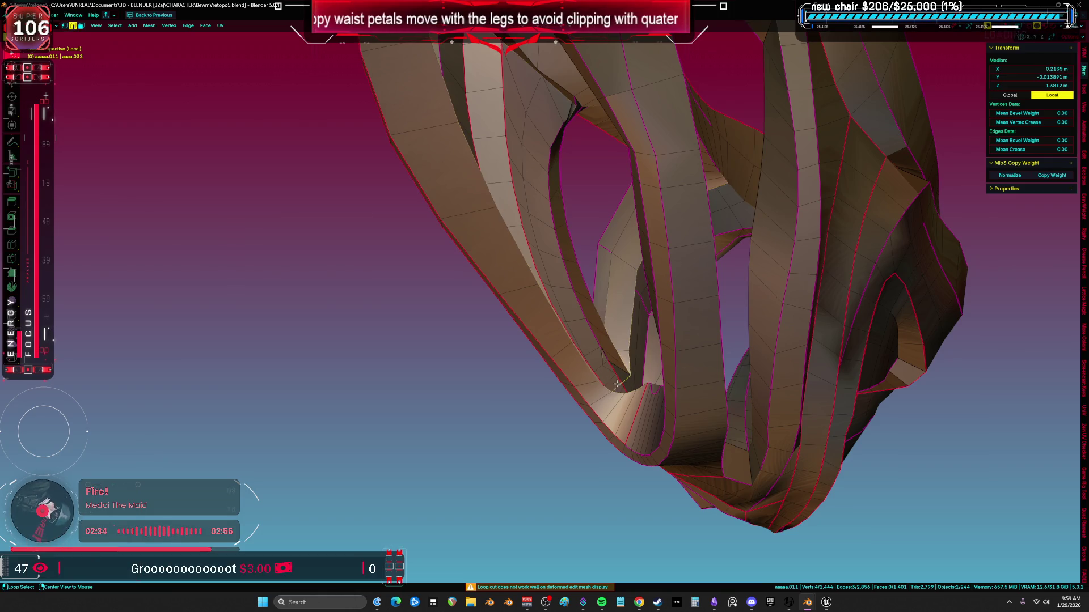
pyautogui.moveTo(613, 342); pyautogui.dragTo(646, 401, button='middle')
# In X-ray, lasso-select the opening's loop, attempt a grid fill, then return to solid shading
pyautogui.hotkey('alt', 'z')
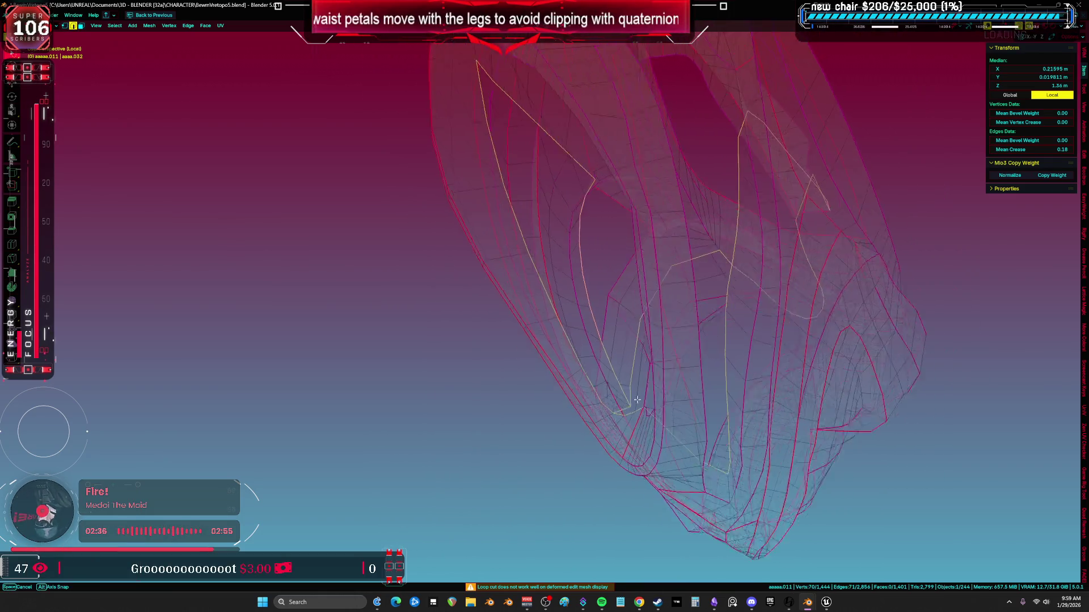
pyautogui.keyDown('alt'); pyautogui.click(646, 401); pyautogui.keyUp('alt')
pyautogui.moveTo(635, 417)
pyautogui.mouseDown()
pyautogui.moveTo(921, 411)
pyautogui.moveTo(797, 103)
pyautogui.moveTo(666, 64)
pyautogui.moveTo(601, 210)
pyautogui.mouseUp()
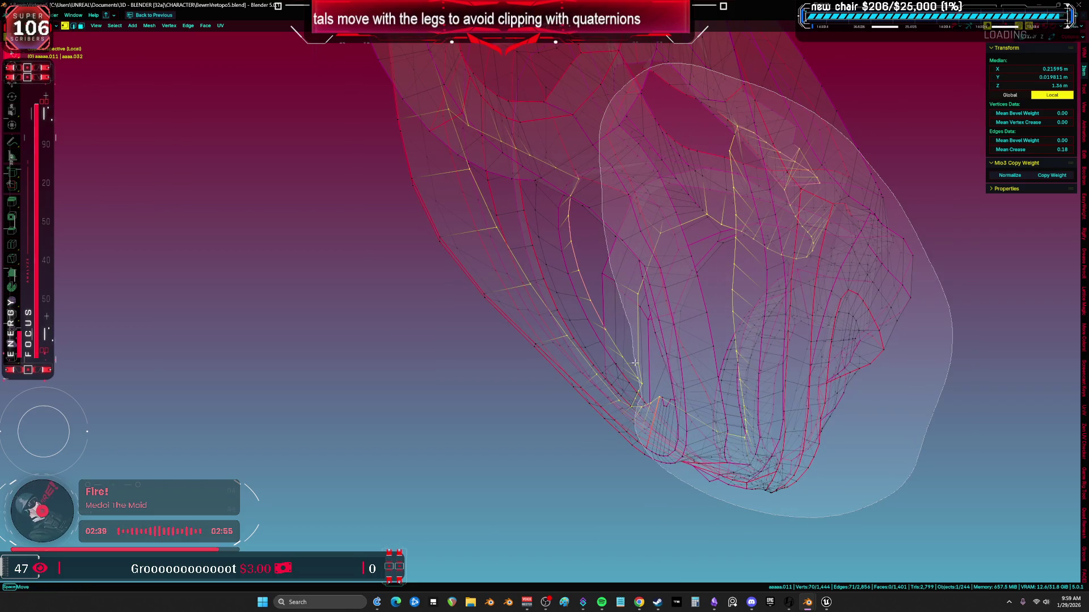
pyautogui.keyDown('ctrl'); pyautogui.moveTo(667, 386); pyautogui.dragTo(664, 368); pyautogui.keyUp('ctrl')
pyautogui.hotkey('ctrl', 'f')
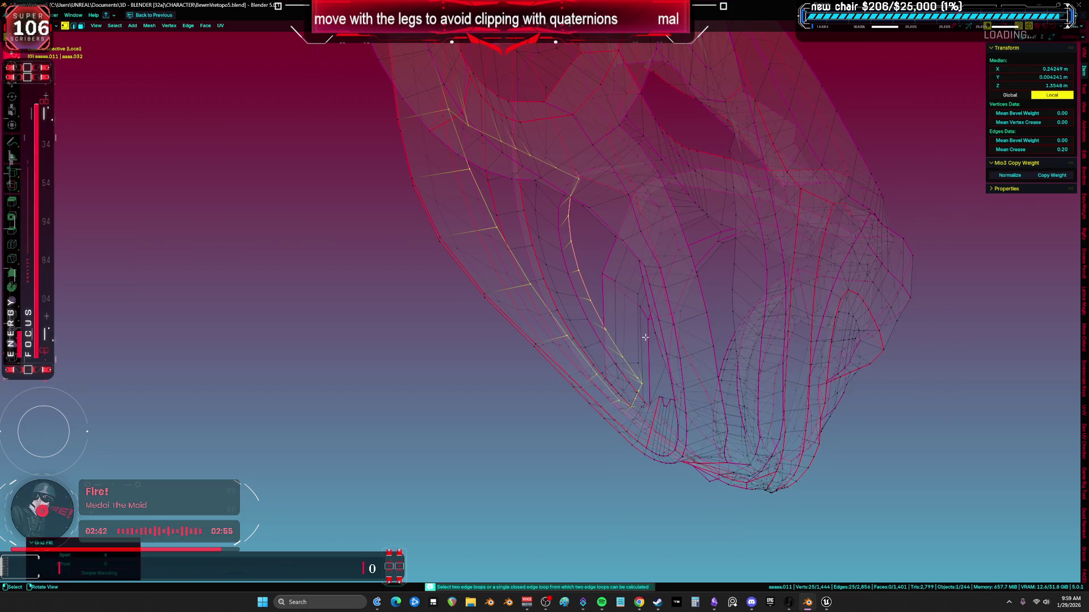
pyautogui.press('z')
pyautogui.click(647, 340)
pyautogui.scroll(5, 647, 343)
pyautogui.moveTo(648, 342); pyautogui.dragTo(654, 391, button='middle')
# In edge mode, select the opening's border loop, frame it, and outline unwanted parts in X-ray
pyautogui.press('2')
pyautogui.click(657, 409)
pyautogui.keyDown('shift'); pyautogui.click(636, 421); pyautogui.keyUp('shift')
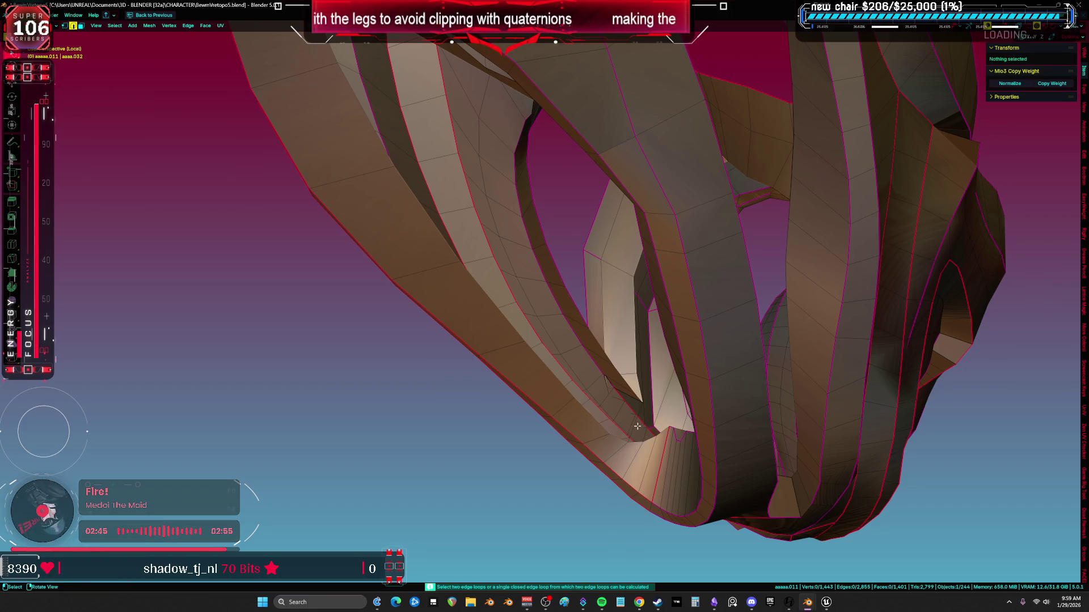
pyautogui.keyDown('alt'); pyautogui.click(620, 380); pyautogui.keyUp('alt')
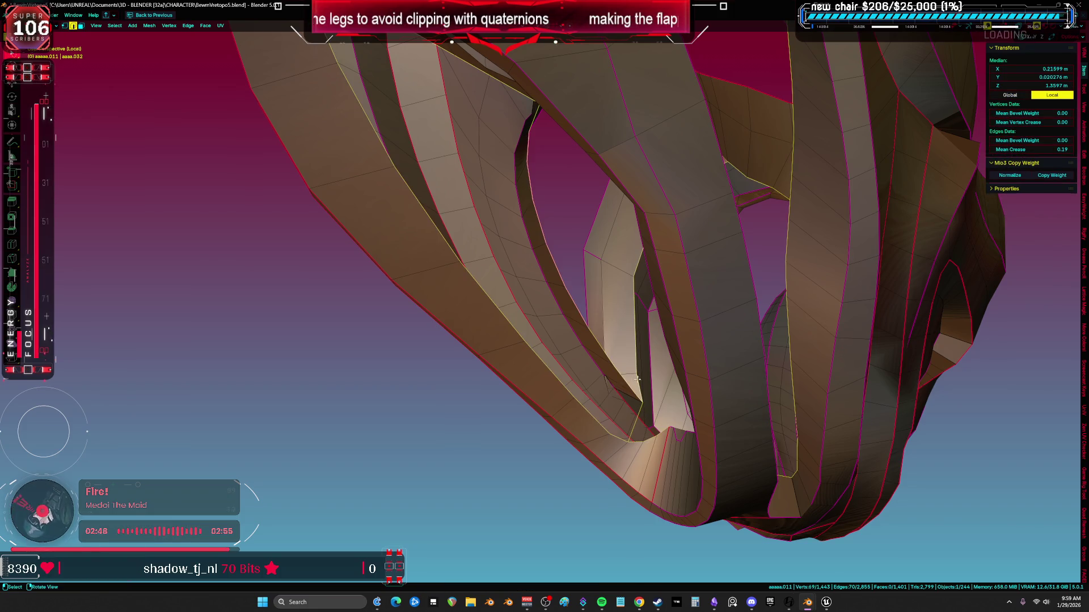
pyautogui.hotkey('alt', 'z')
pyautogui.press('KP_Decimal')
pyautogui.moveTo(641, 418)
pyautogui.mouseDown()
pyautogui.moveTo(896, 431)
pyautogui.moveTo(652, 133)
pyautogui.moveTo(602, 296)
pyautogui.mouseUp()
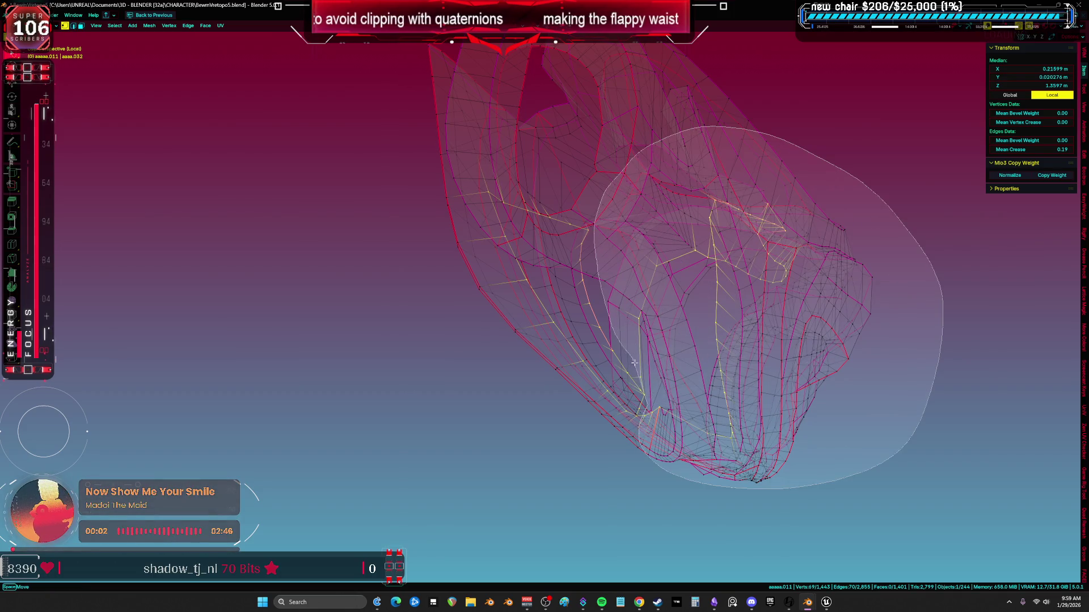
# Grid-fill the petal's side opening with quads and leave X-ray
pyautogui.moveTo(641, 387); pyautogui.dragTo(652, 397)
pyautogui.hotkey('ctrl', 'f')
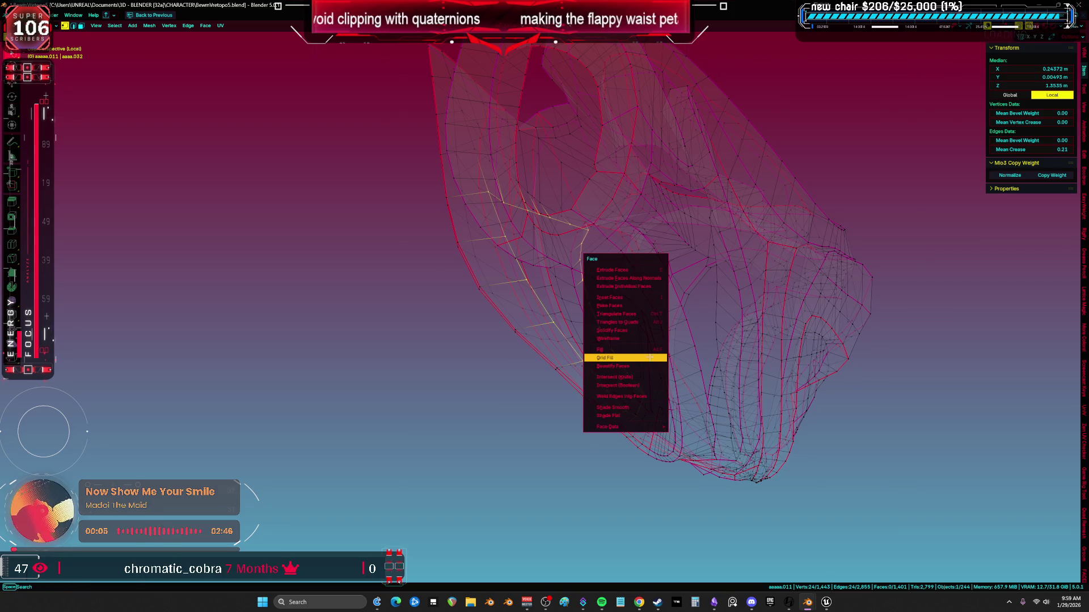
pyautogui.click(651, 359)
pyautogui.hotkey('alt', 'z')
pyautogui.scroll(5, 568, 256)
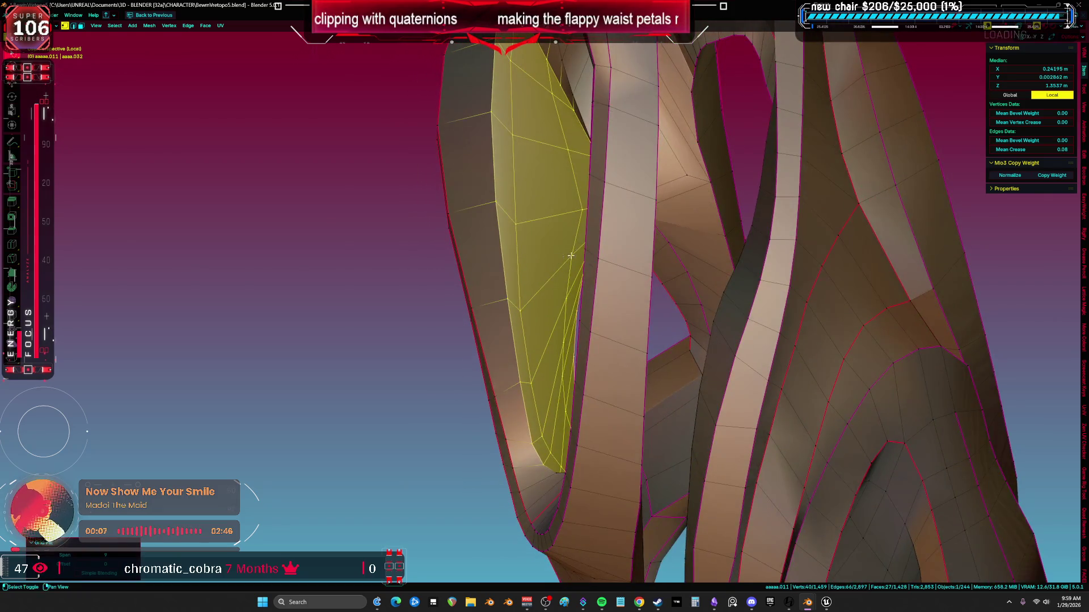
pyautogui.keyDown('shift'); pyautogui.moveTo(568, 256); pyautogui.dragTo(593, 255, button='middle'); pyautogui.keyUp('shift')
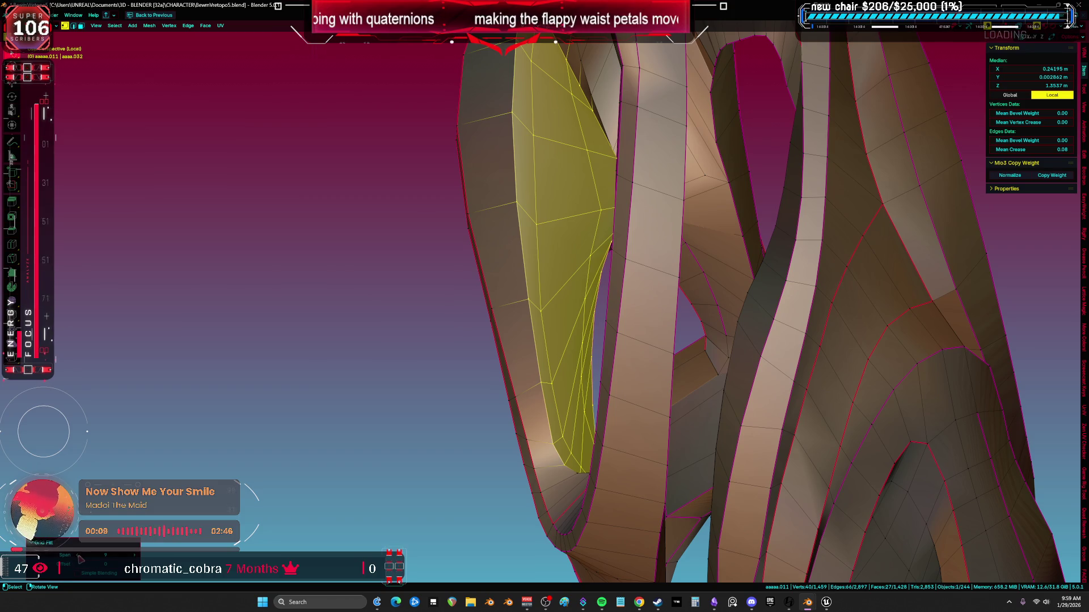
pyautogui.keyDown('ctrl'); pyautogui.scroll(-2, 81, 561); pyautogui.keyUp('ctrl')
pyautogui.moveTo(617, 407)
pyautogui.mouseDown(button='middle')
pyautogui.moveTo(589, 397)
pyautogui.moveTo(618, 406)
pyautogui.mouseUp(button='middle')
# Preview the new grid fill in Rendered shading from a low side angle
pyautogui.press('z')
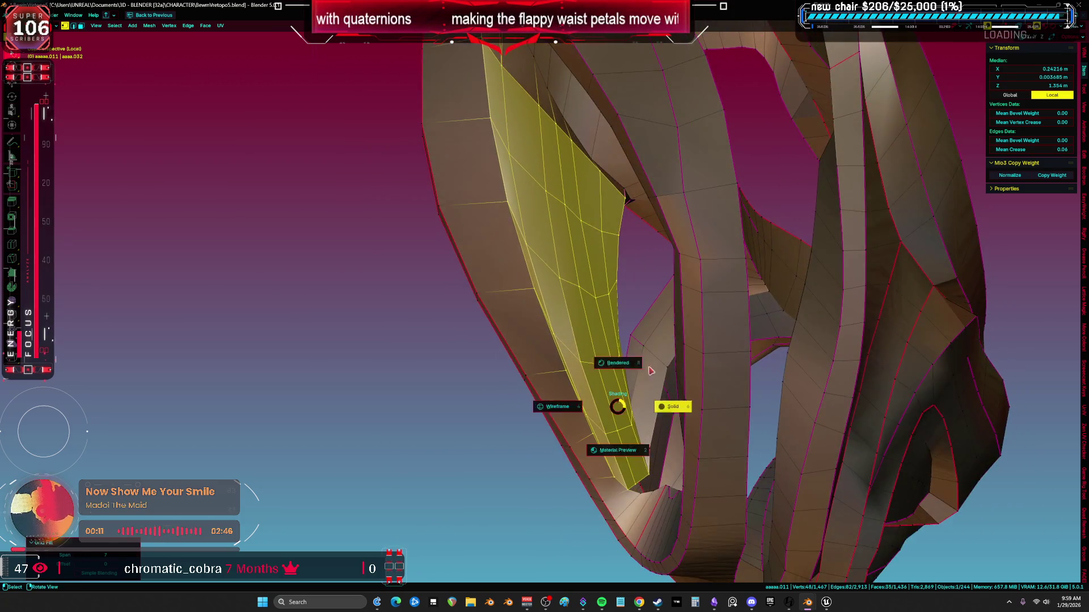
pyautogui.click(662, 375)
pyautogui.moveTo(567, 371); pyautogui.dragTo(457, 369, button='middle')
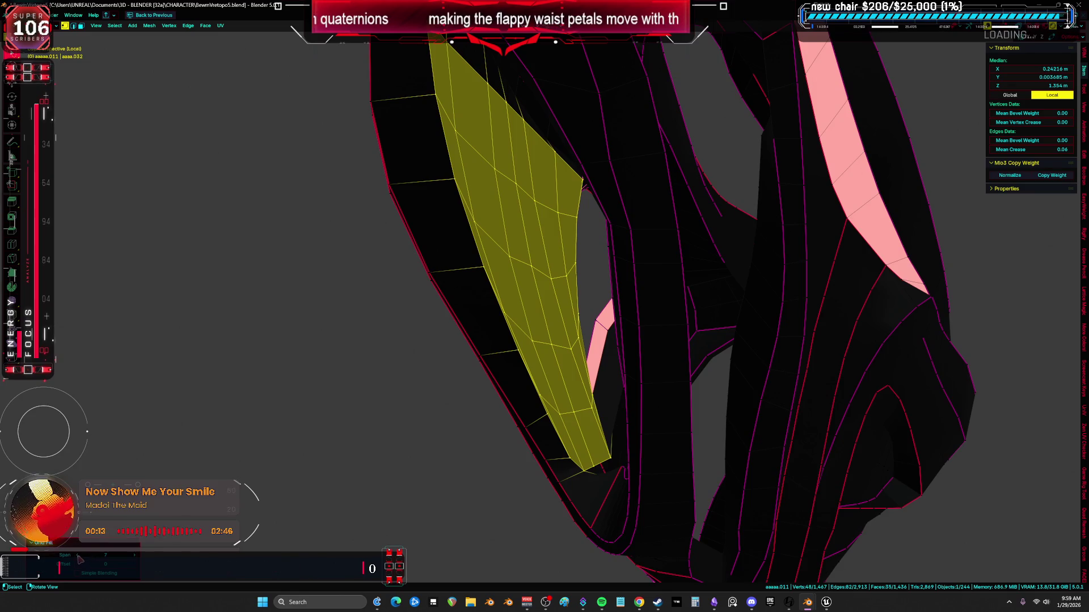
pyautogui.keyDown('ctrl'); pyautogui.scroll(-1, 80, 561); pyautogui.keyUp('ctrl')
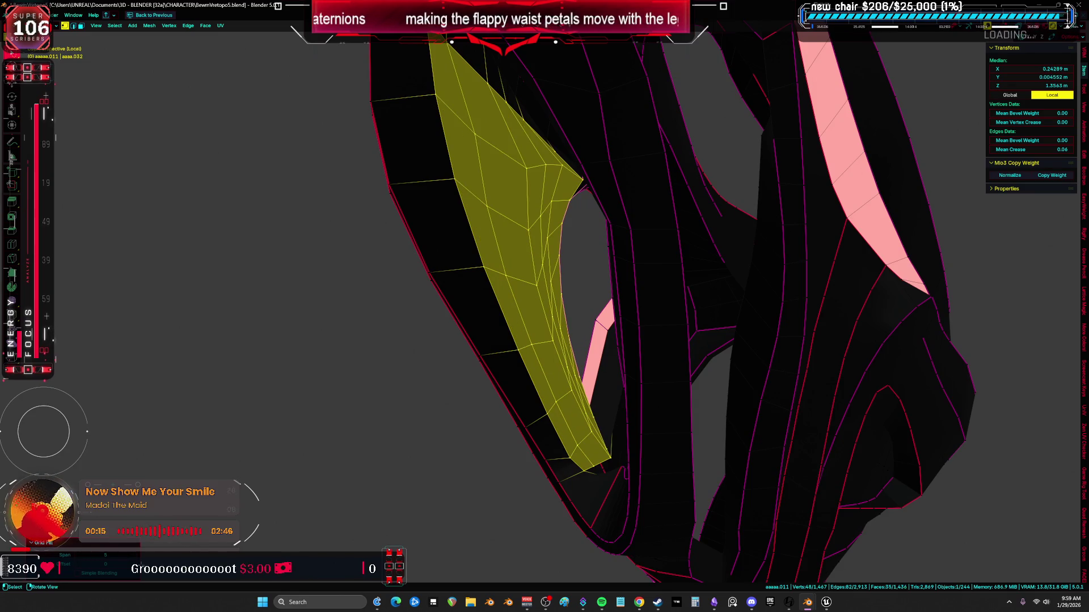
pyautogui.keyDown('ctrl'); pyautogui.scroll(1, 79, 564); pyautogui.keyUp('ctrl')
pyautogui.moveTo(431, 443)
pyautogui.mouseDown(button='middle')
pyautogui.moveTo(471, 397)
pyautogui.moveTo(450, 335)
pyautogui.moveTo(532, 336)
pyautogui.moveTo(590, 297)
pyautogui.moveTo(777, 272)
pyautogui.moveTo(446, 285)
pyautogui.moveTo(444, 389)
pyautogui.moveTo(424, 314)
pyautogui.mouseUp(button='middle')
# Select the whole mesh and check an edge beside a remaining gap
pyautogui.press('a')
pyautogui.click(421, 304)
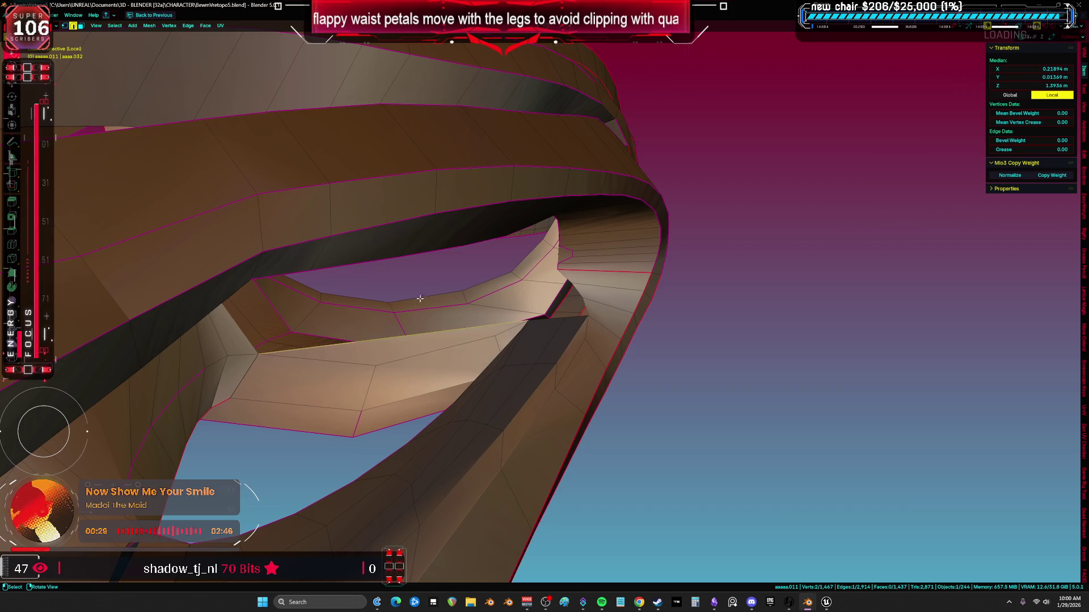
pyautogui.moveTo(389, 318)
pyautogui.mouseDown(button='middle')
pyautogui.moveTo(372, 307)
pyautogui.moveTo(524, 313)
pyautogui.moveTo(554, 301)
pyautogui.moveTo(374, 260)
pyautogui.moveTo(482, 179)
pyautogui.moveTo(488, 275)
pyautogui.mouseUp(button='middle')
pyautogui.press('a')
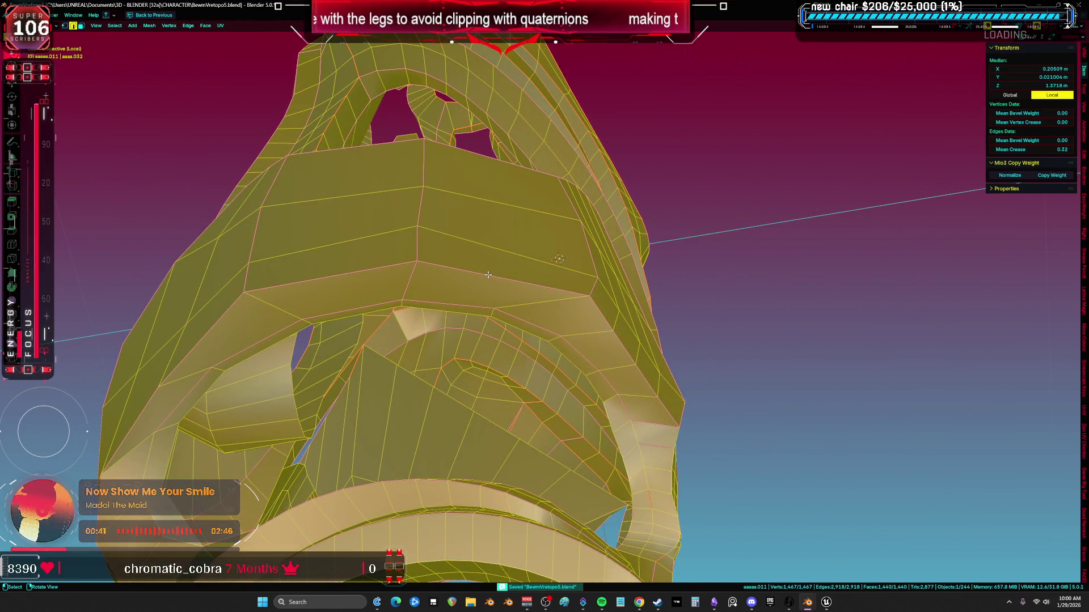
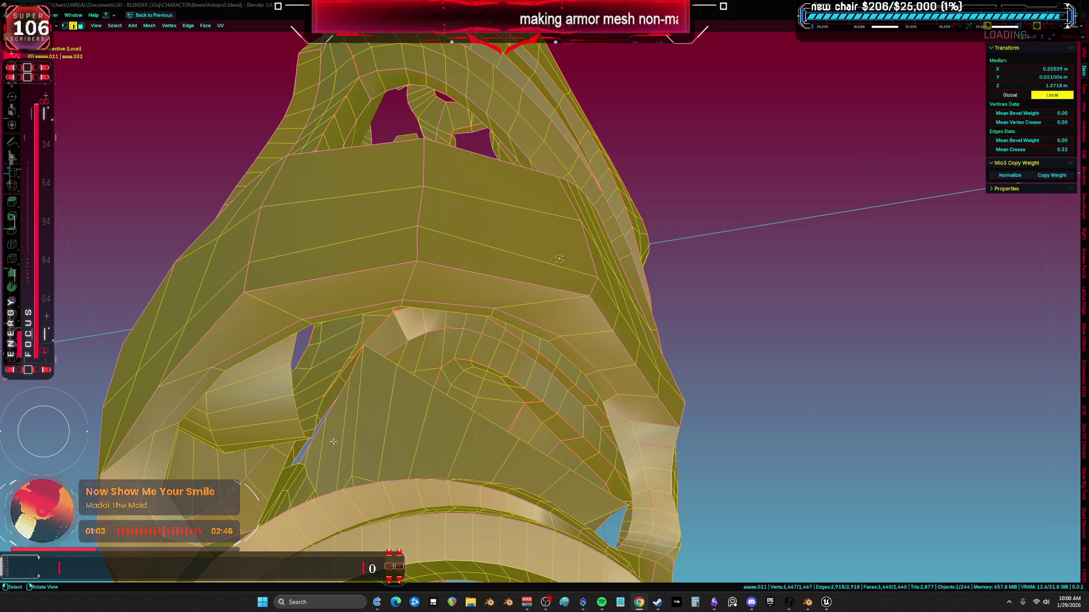
# Select vertices on either side of the inner gap in the pauldron's folds
pyautogui.moveTo(373, 210)
pyautogui.mouseDown(button='middle')
pyautogui.moveTo(384, 300)
pyautogui.moveTo(394, 307)
pyautogui.mouseUp(button='middle')
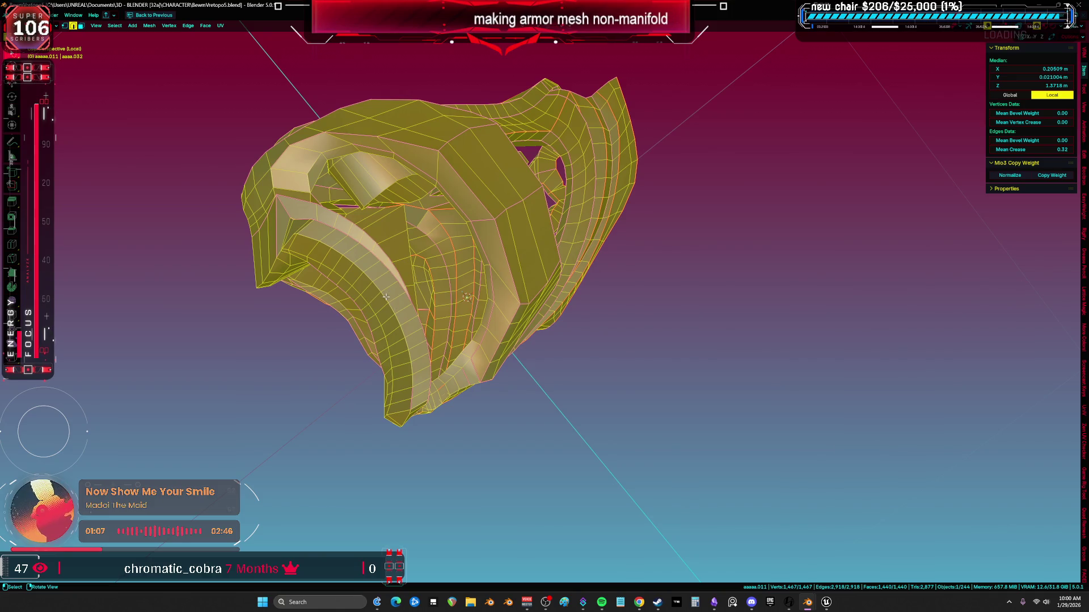
pyautogui.moveTo(431, 273)
pyautogui.mouseDown(button='middle')
pyautogui.moveTo(430, 206)
pyautogui.moveTo(566, 113)
pyautogui.moveTo(656, 341)
pyautogui.moveTo(462, 372)
pyautogui.mouseUp(button='middle')
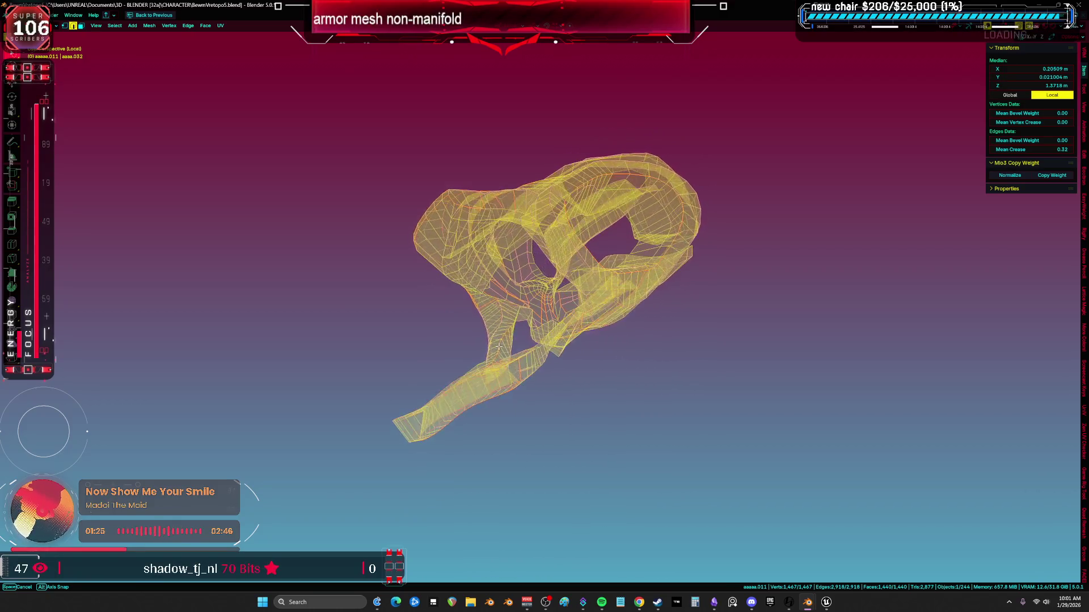
pyautogui.moveTo(595, 381)
pyautogui.mouseDown(button='middle')
pyautogui.moveTo(559, 350)
pyautogui.moveTo(536, 386)
pyautogui.moveTo(616, 306)
pyautogui.moveTo(653, 317)
pyautogui.moveTo(574, 301)
pyautogui.mouseUp(button='middle')
pyautogui.click(605, 301)
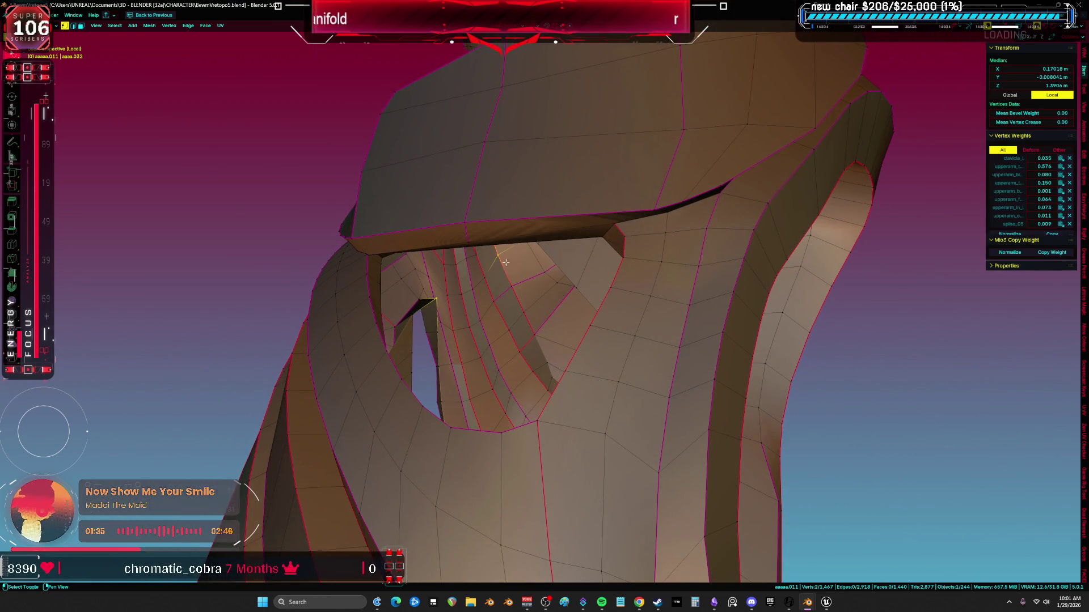
pyautogui.moveTo(504, 280); pyautogui.dragTo(579, 310, button='middle')
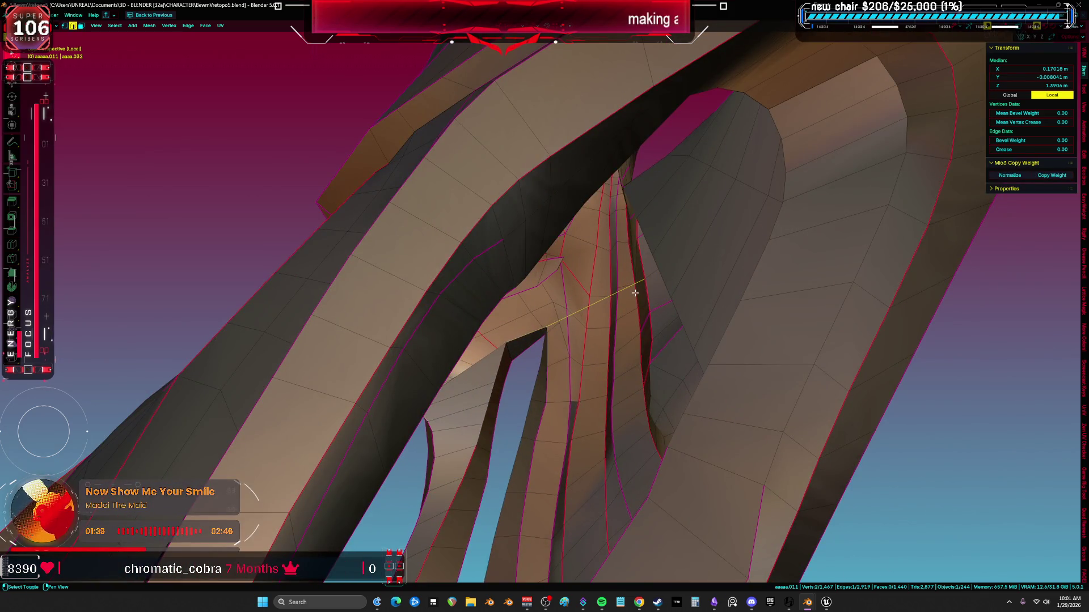
pyautogui.moveTo(629, 298)
pyautogui.keyDown('shift'); pyautogui.mouseDown(button='middle')
pyautogui.moveTo(599, 321)
pyautogui.moveTo(626, 309)
pyautogui.moveTo(618, 365)
pyautogui.mouseUp(button='middle'); pyautogui.keyUp('shift')
pyautogui.keyDown('ctrl'); pyautogui.click(618, 366); pyautogui.keyUp('ctrl')
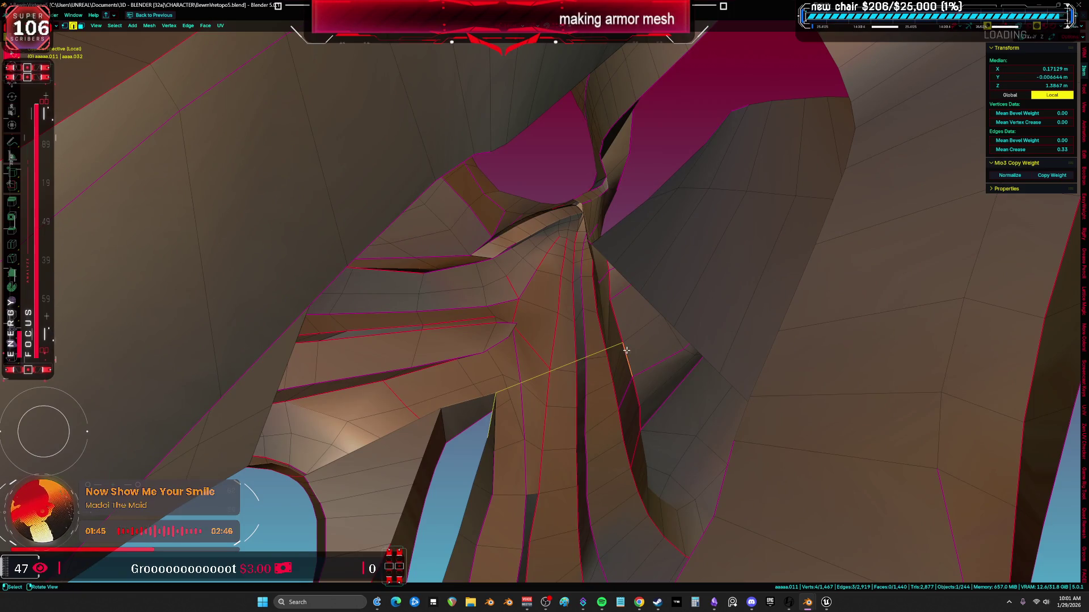
pyautogui.moveTo(588, 396); pyautogui.dragTo(510, 329, button='middle')
# Inspect the whole mesh in wireframe shading, then return to solid shading
pyautogui.press('a')
pyautogui.press('z')
pyautogui.click(373, 301)
pyautogui.moveTo(373, 302)
pyautogui.mouseDown(button='middle')
pyautogui.moveTo(401, 293)
pyautogui.moveTo(454, 384)
pyautogui.moveTo(368, 358)
pyautogui.mouseUp(button='middle')
pyautogui.hotkey('shift', 'z')
# Delete the stray face sitting in the inner gap
pyautogui.click(285, 341)
pyautogui.moveTo(299, 352)
pyautogui.mouseDown(button='middle')
pyautogui.moveTo(283, 351)
pyautogui.moveTo(340, 317)
pyautogui.moveTo(299, 250)
pyautogui.moveTo(401, 283)
pyautogui.moveTo(519, 176)
pyautogui.moveTo(485, 369)
pyautogui.mouseUp(button='middle')
pyautogui.click(283, 352)
pyautogui.press('a')
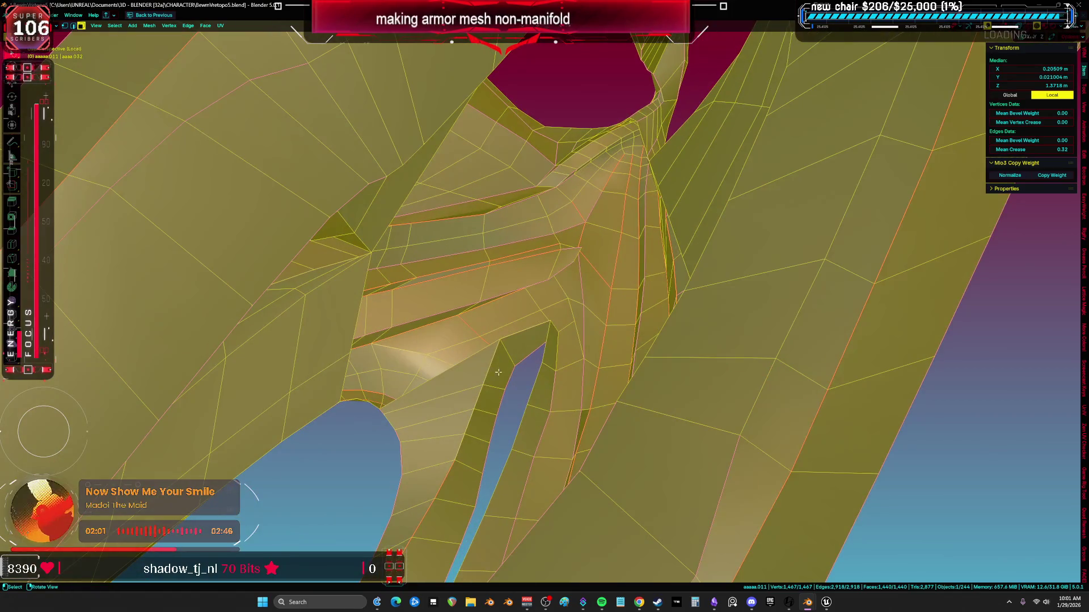
# Connect two vertices across the gap with an edge and fill a face there
pyautogui.click(548, 321)
pyautogui.moveTo(548, 321); pyautogui.dragTo(558, 232, button='middle')
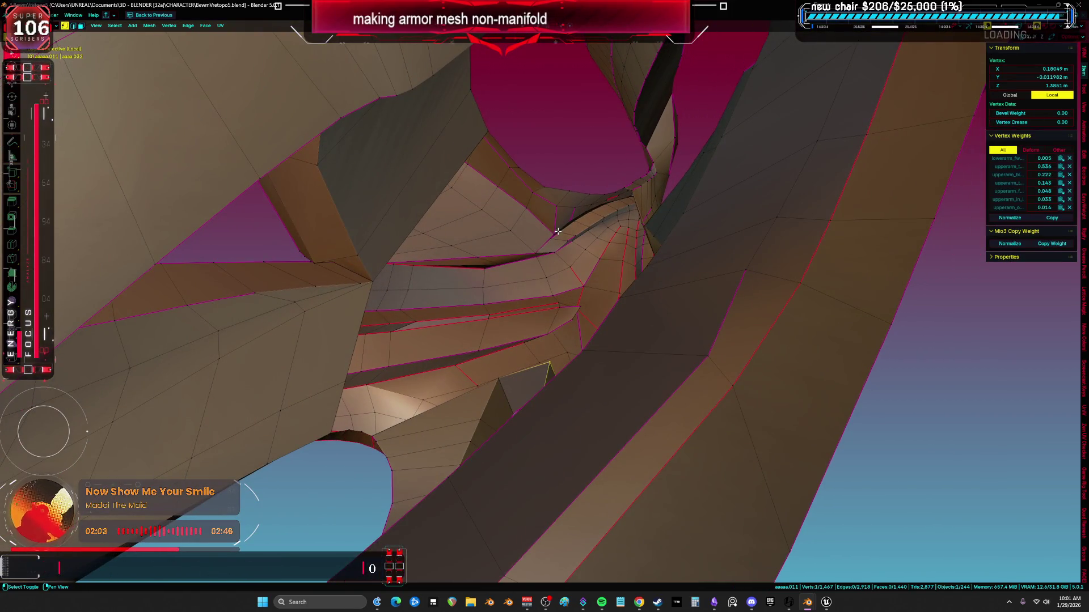
pyautogui.keyDown('shift'); pyautogui.click(568, 192); pyautogui.keyUp('shift')
pyautogui.moveTo(568, 191); pyautogui.dragTo(567, 200, button='middle')
pyautogui.press('f')
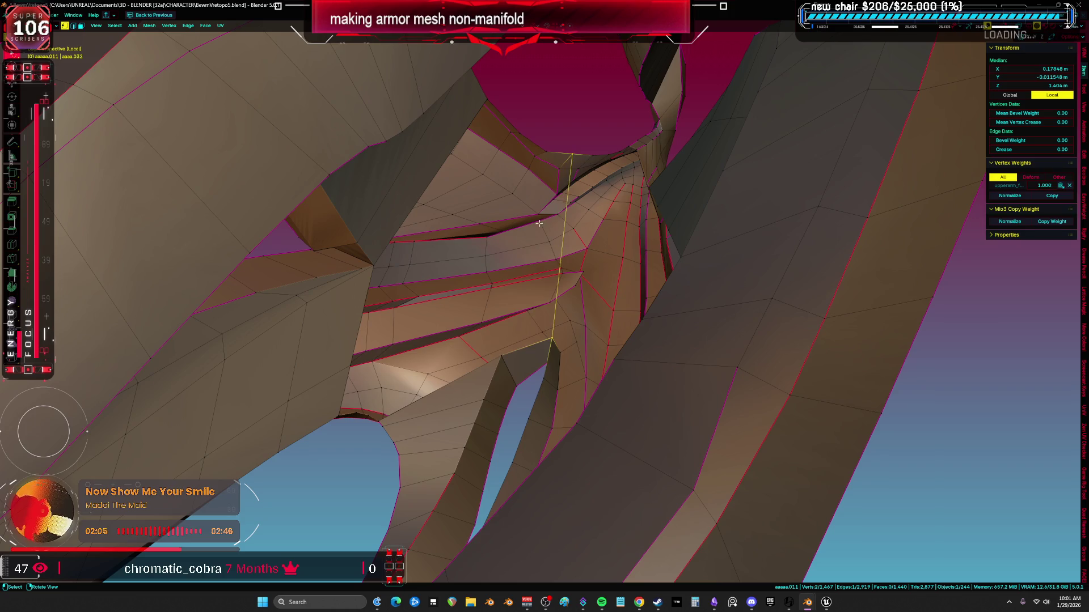
pyautogui.press('f')
pyautogui.moveTo(440, 227); pyautogui.dragTo(436, 222, button='middle')
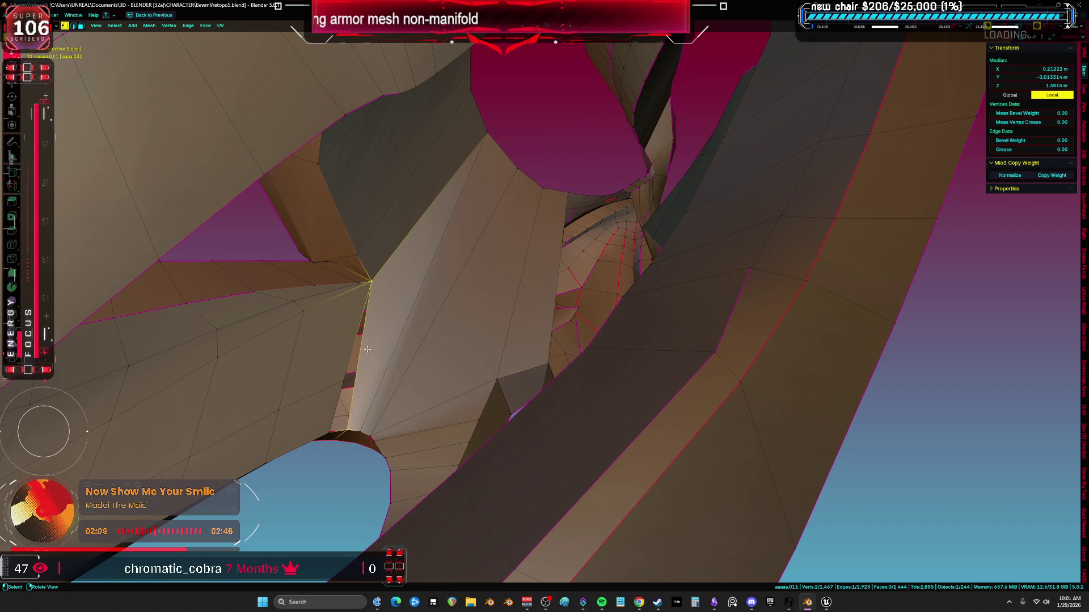
pyautogui.moveTo(346, 425); pyautogui.dragTo(360, 420, button='middle')
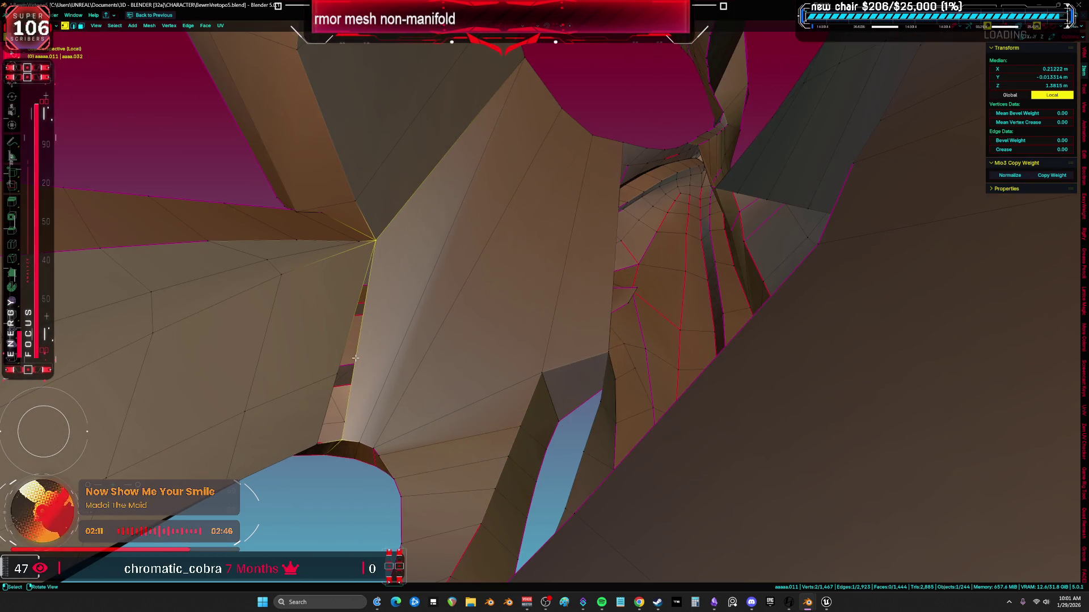
# Try deleting the face beside the gap, then undo the deletion
pyautogui.hotkey('alt', 'a')
pyautogui.moveTo(371, 360); pyautogui.dragTo(388, 285, button='middle')
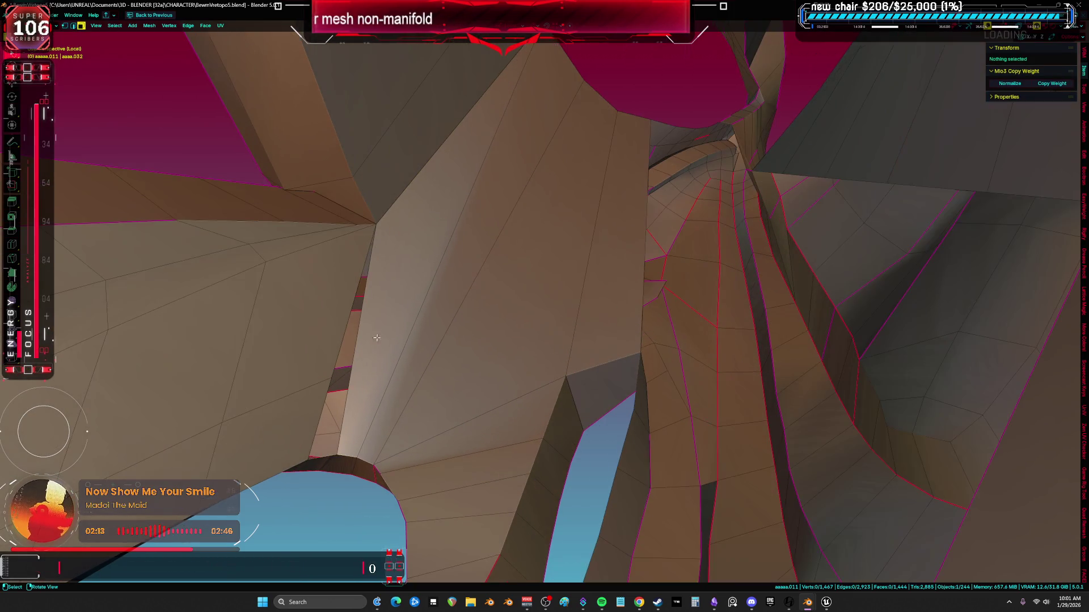
pyautogui.click(388, 285)
pyautogui.click(391, 309)
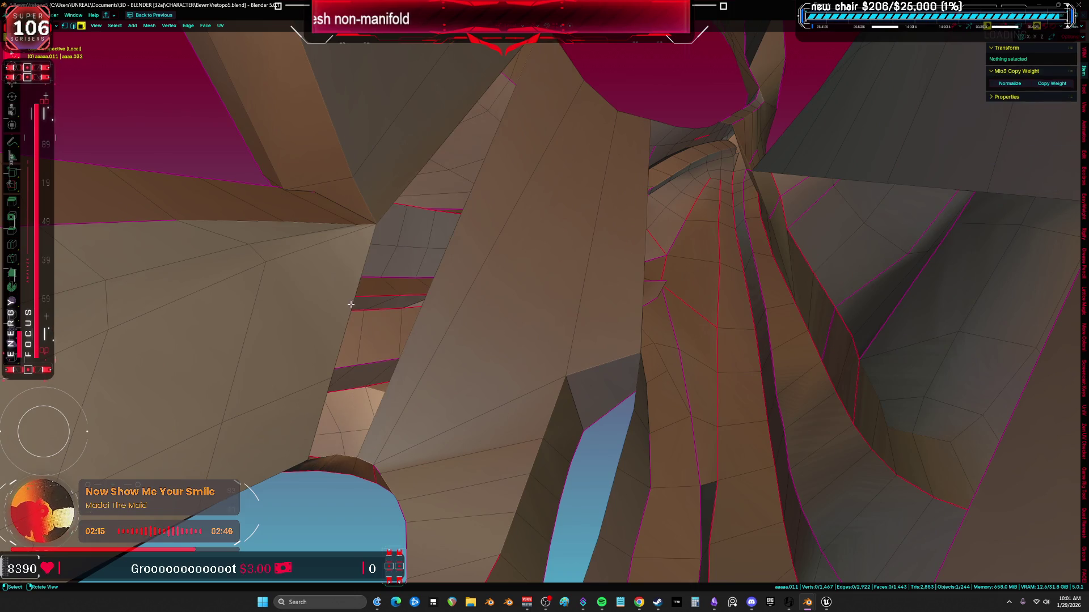
pyautogui.hotkey('ctrl', 'z')
pyautogui.click(334, 365)
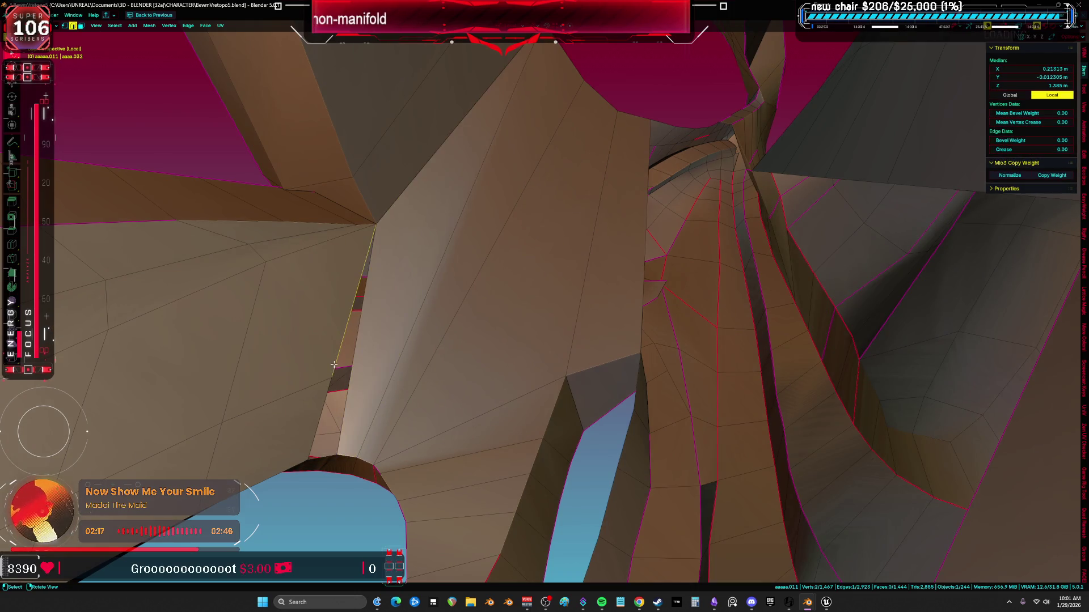
# Move to another gap and select edges along it
pyautogui.press('a')
pyautogui.hotkey('alt', 'a')
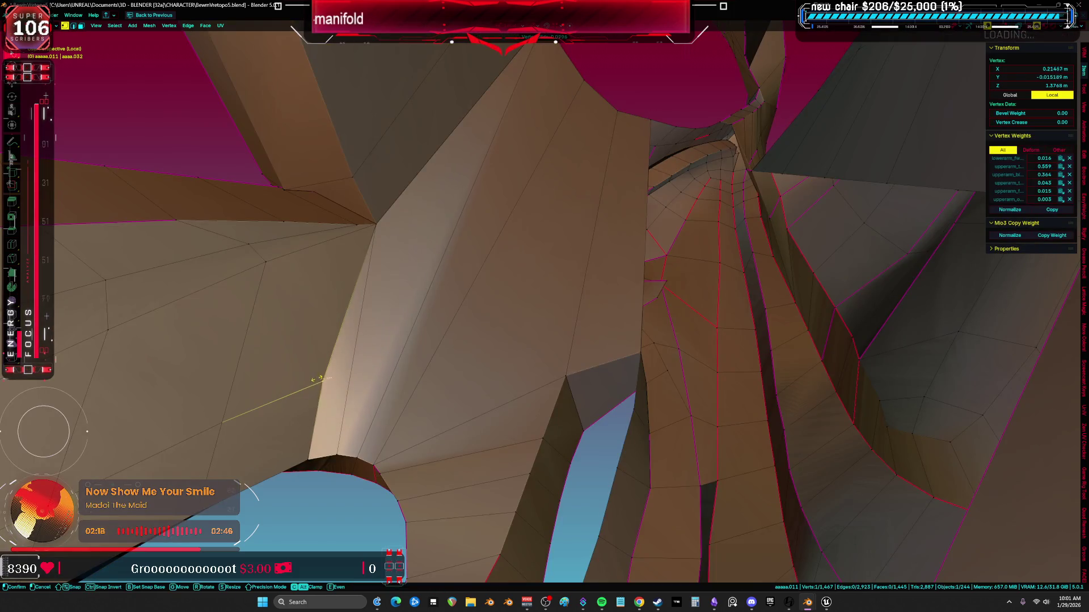
pyautogui.press('a')
pyautogui.moveTo(428, 370)
pyautogui.mouseDown(button='middle')
pyautogui.moveTo(454, 384)
pyautogui.moveTo(466, 328)
pyautogui.moveTo(533, 301)
pyautogui.moveTo(529, 337)
pyautogui.moveTo(539, 317)
pyautogui.moveTo(652, 346)
pyautogui.moveTo(615, 318)
pyautogui.moveTo(578, 324)
pyautogui.mouseUp(button='middle')
pyautogui.click(566, 338)
pyautogui.click(542, 323)
# Fill a face between two opposite edges along the rim gap
pyautogui.press('a')
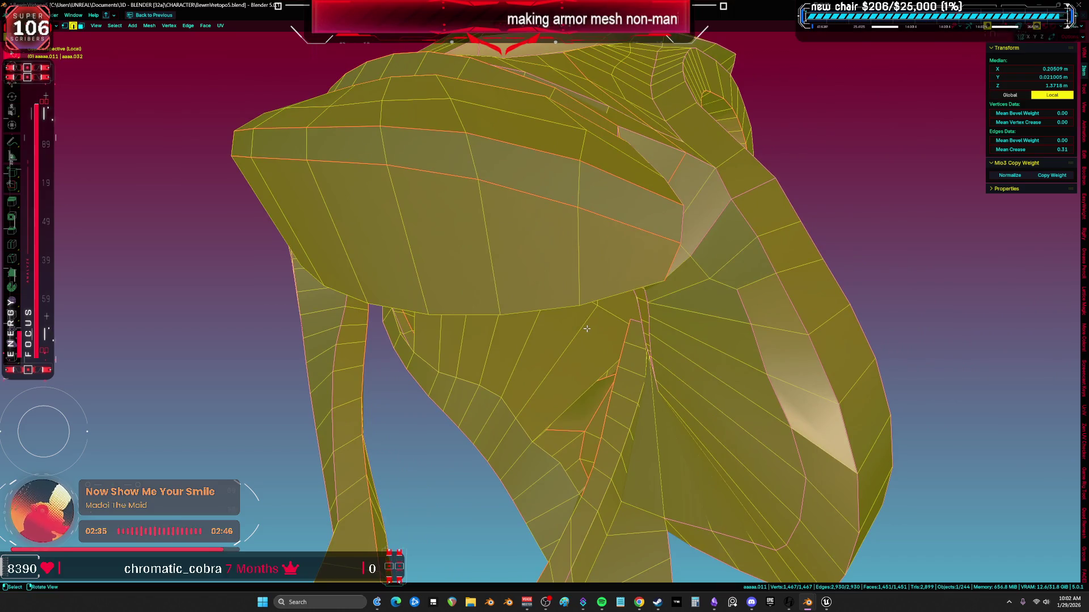
pyautogui.moveTo(550, 311)
pyautogui.mouseDown(button='middle')
pyautogui.moveTo(681, 385)
pyautogui.moveTo(601, 405)
pyautogui.moveTo(550, 373)
pyautogui.moveTo(568, 367)
pyautogui.mouseUp(button='middle')
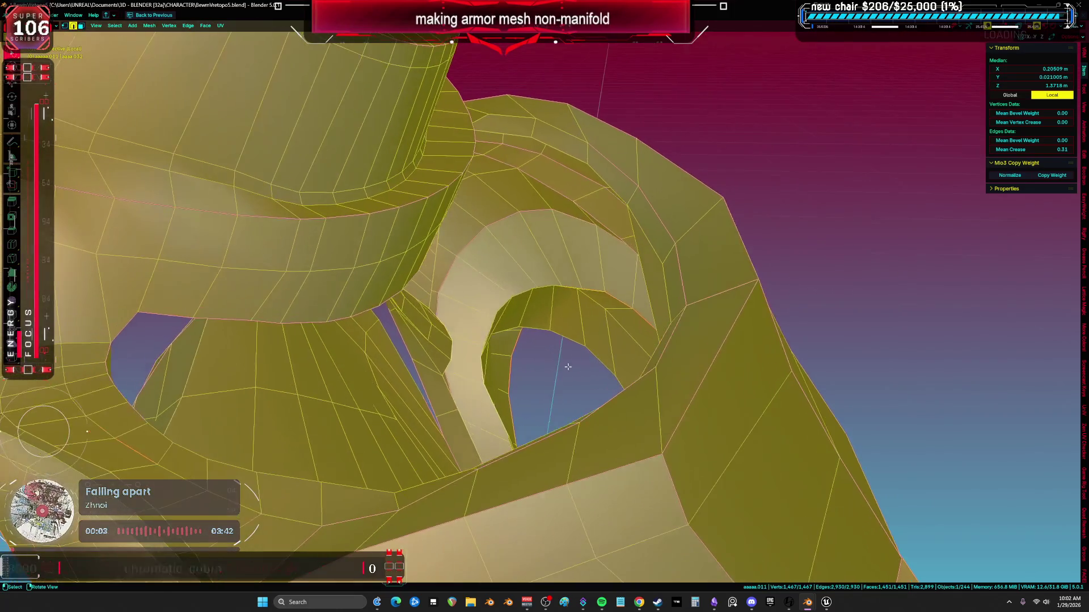
pyautogui.click(478, 368)
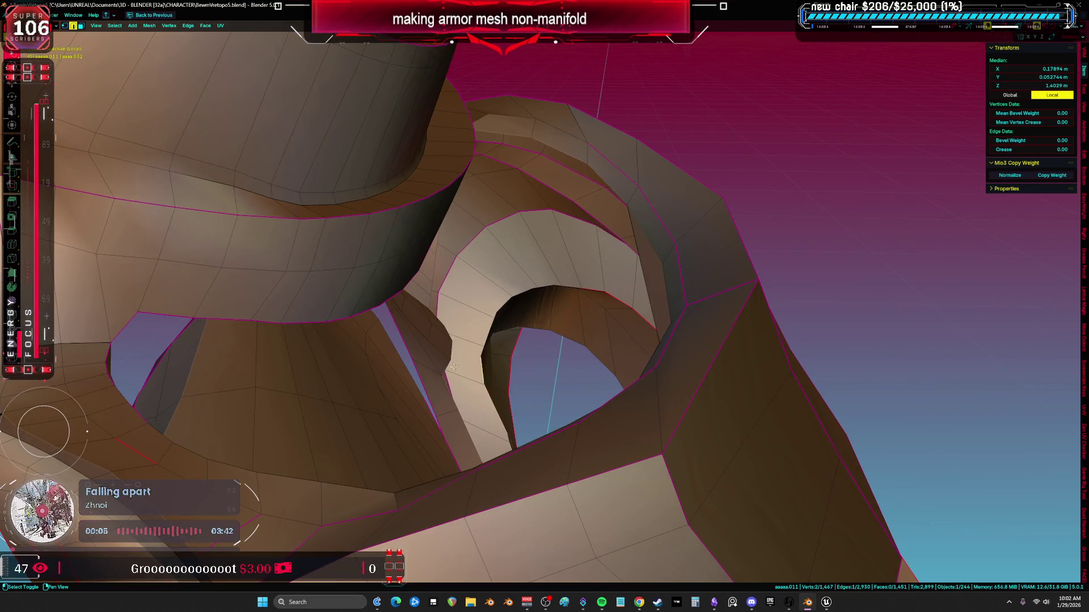
pyautogui.keyDown('shift'); pyautogui.click(444, 365); pyautogui.keyUp('shift')
pyautogui.moveTo(444, 365)
pyautogui.mouseDown(button='middle')
pyautogui.moveTo(477, 350)
pyautogui.moveTo(494, 318)
pyautogui.moveTo(518, 315)
pyautogui.moveTo(488, 317)
pyautogui.moveTo(564, 289)
pyautogui.moveTo(605, 301)
pyautogui.moveTo(561, 300)
pyautogui.moveTo(595, 321)
pyautogui.mouseUp(button='middle')
pyautogui.press('f')
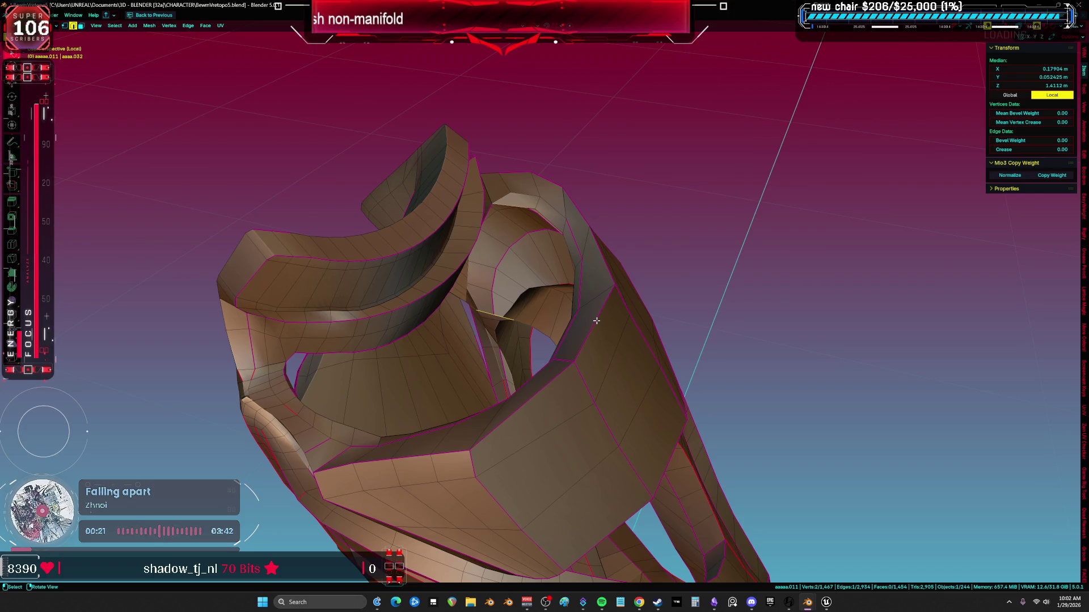
pyautogui.moveTo(596, 321)
pyautogui.mouseDown(button='middle')
pyautogui.moveTo(496, 335)
pyautogui.moveTo(564, 253)
pyautogui.moveTo(547, 273)
pyautogui.mouseUp(button='middle')
# Try a loop cut across the inner surface, undo it, and select an inner rim face
pyautogui.press('a')
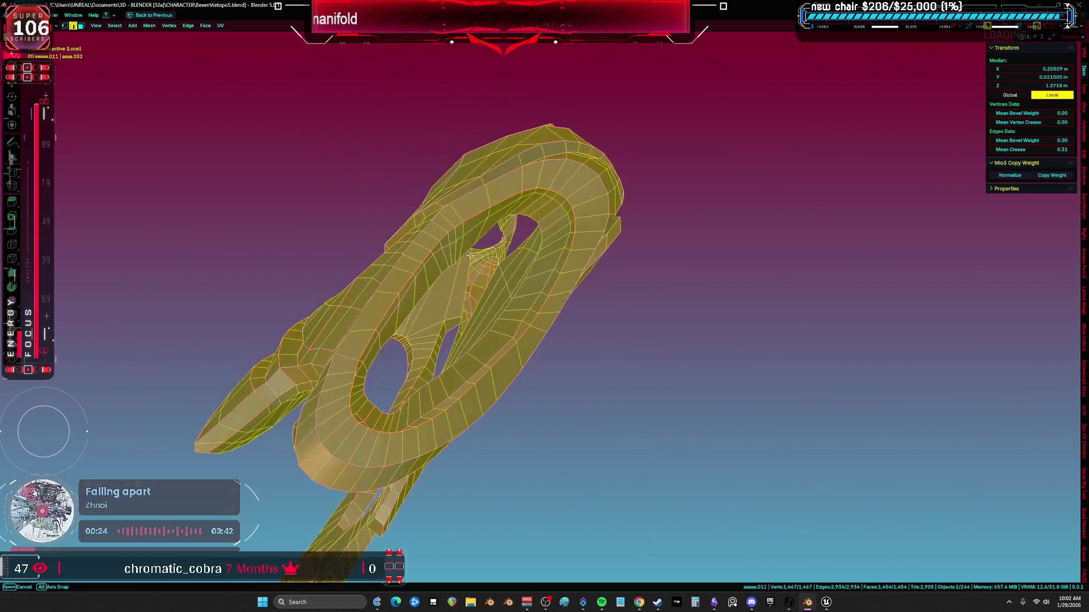
pyautogui.scroll(3, 444, 312)
pyautogui.moveTo(444, 312)
pyautogui.mouseDown(button='middle')
pyautogui.moveTo(474, 333)
pyautogui.moveTo(430, 317)
pyautogui.moveTo(517, 241)
pyautogui.moveTo(472, 335)
pyautogui.moveTo(486, 319)
pyautogui.moveTo(457, 300)
pyautogui.moveTo(708, 337)
pyautogui.moveTo(709, 188)
pyautogui.mouseUp(button='middle')
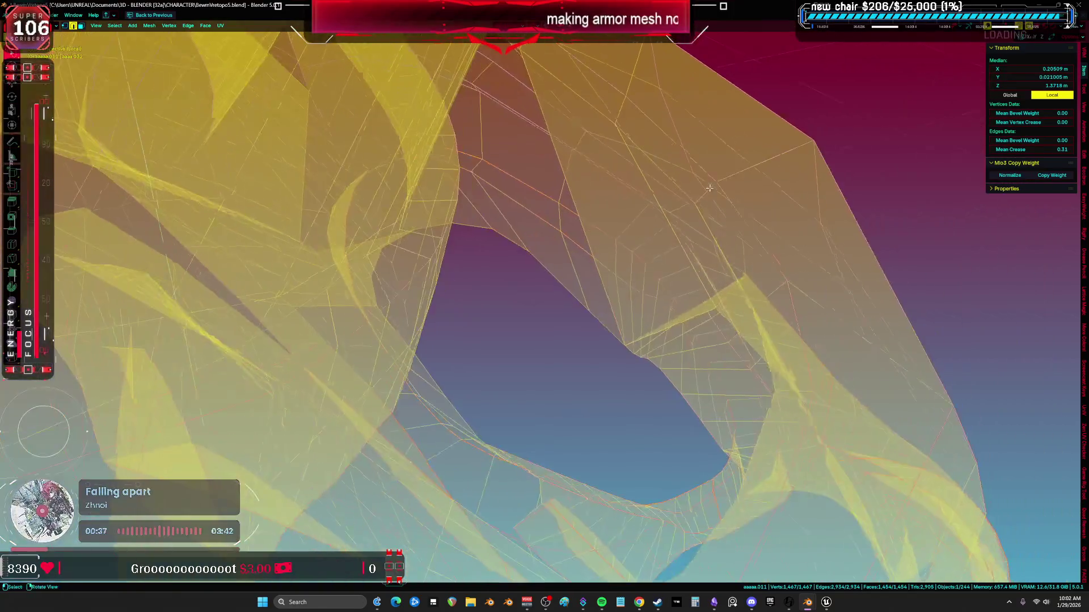
pyautogui.click(660, 215)
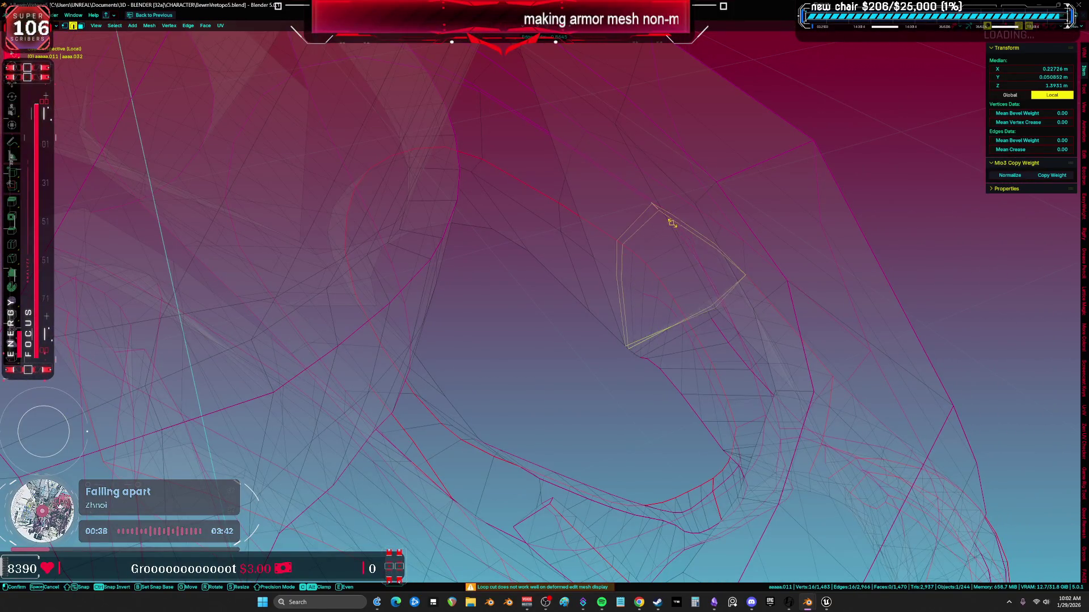
pyautogui.hotkey('ctrl', 'z')
pyautogui.hotkey('ctrl', 'r')
pyautogui.moveTo(660, 235)
pyautogui.mouseDown(button='middle')
pyautogui.moveTo(754, 219)
pyautogui.moveTo(712, 241)
pyautogui.moveTo(756, 233)
pyautogui.moveTo(759, 269)
pyautogui.moveTo(729, 290)
pyautogui.mouseUp(button='middle')
pyautogui.click(754, 306)
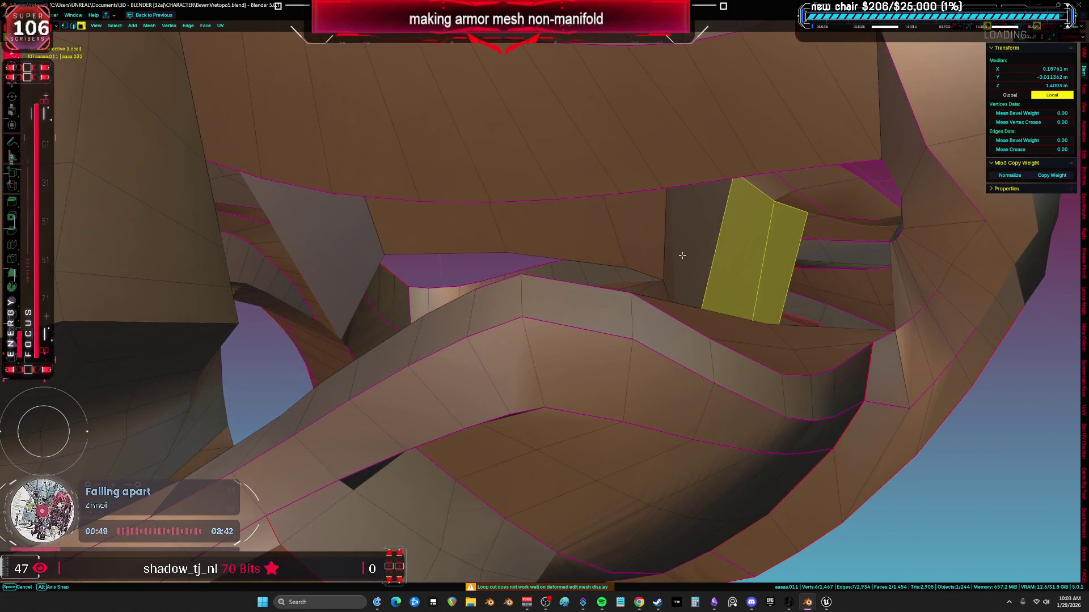
pyautogui.moveTo(683, 256); pyautogui.dragTo(668, 230, button='middle')
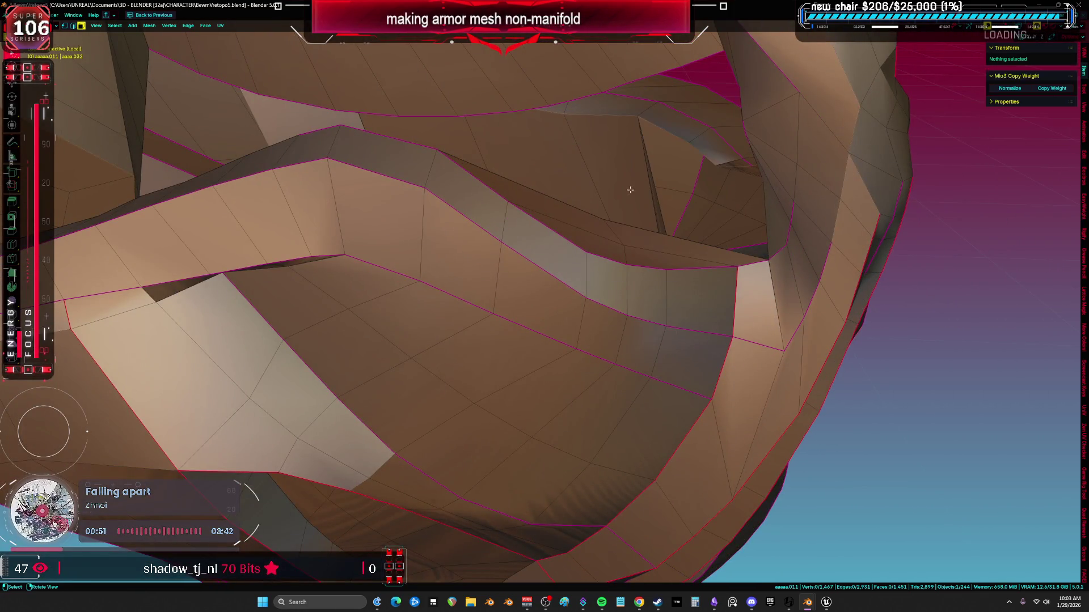
pyautogui.moveTo(578, 163); pyautogui.dragTo(578, 169, button='middle')
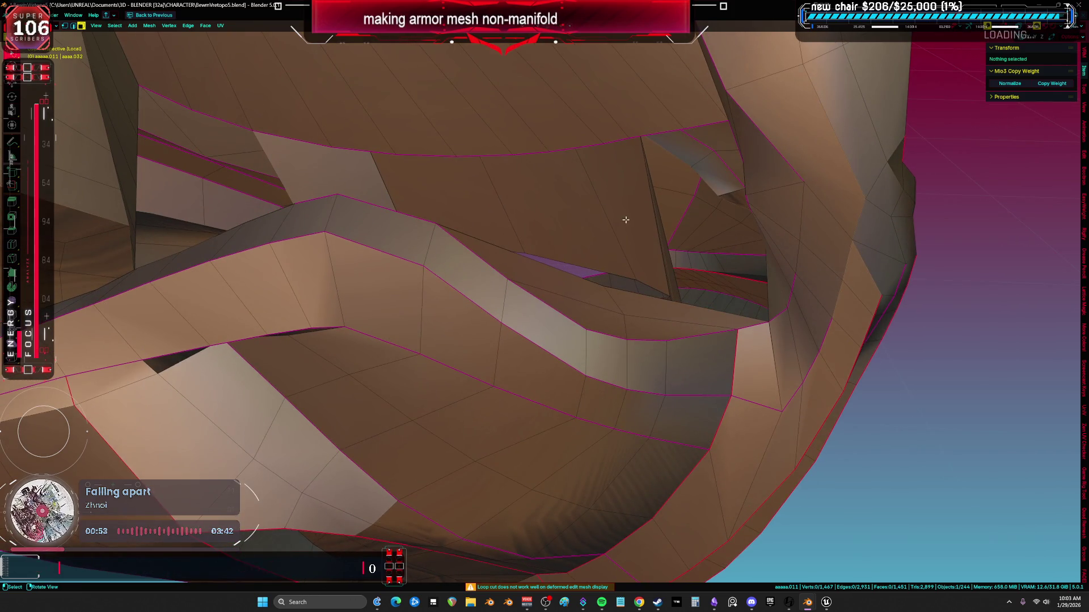
pyautogui.moveTo(611, 213); pyautogui.dragTo(614, 241, button='middle')
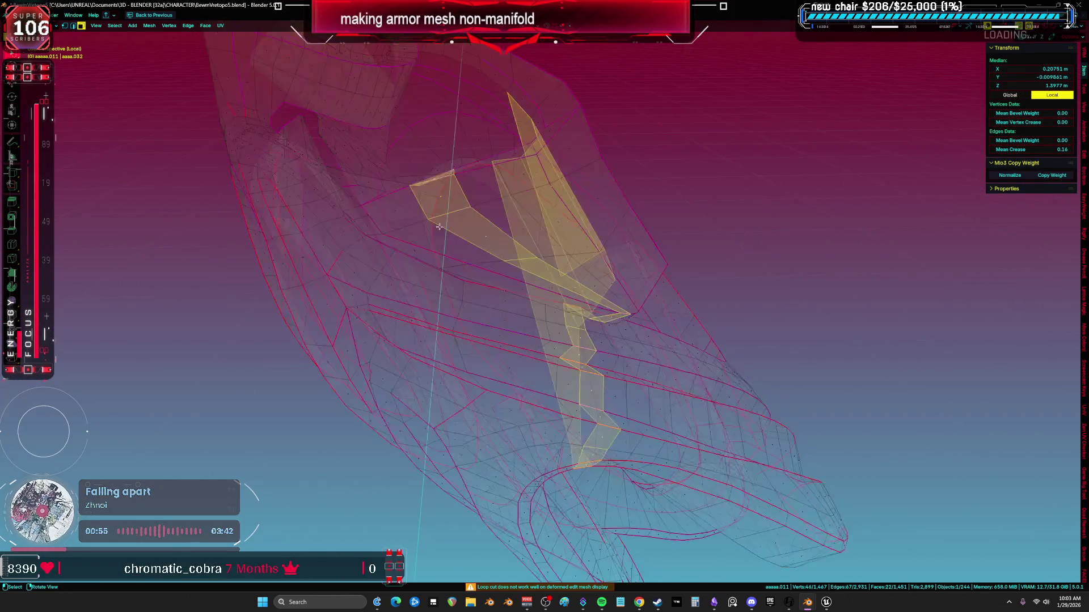
pyautogui.moveTo(421, 257)
pyautogui.mouseDown(button='middle')
pyautogui.moveTo(462, 289)
pyautogui.moveTo(481, 323)
pyautogui.moveTo(426, 296)
pyautogui.moveTo(594, 316)
pyautogui.moveTo(503, 240)
pyautogui.moveTo(513, 242)
pyautogui.moveTo(418, 253)
pyautogui.moveTo(553, 206)
pyautogui.mouseUp(button='middle')
pyautogui.hotkey('alt', 'a')
pyautogui.click(508, 239)
pyautogui.press('a')
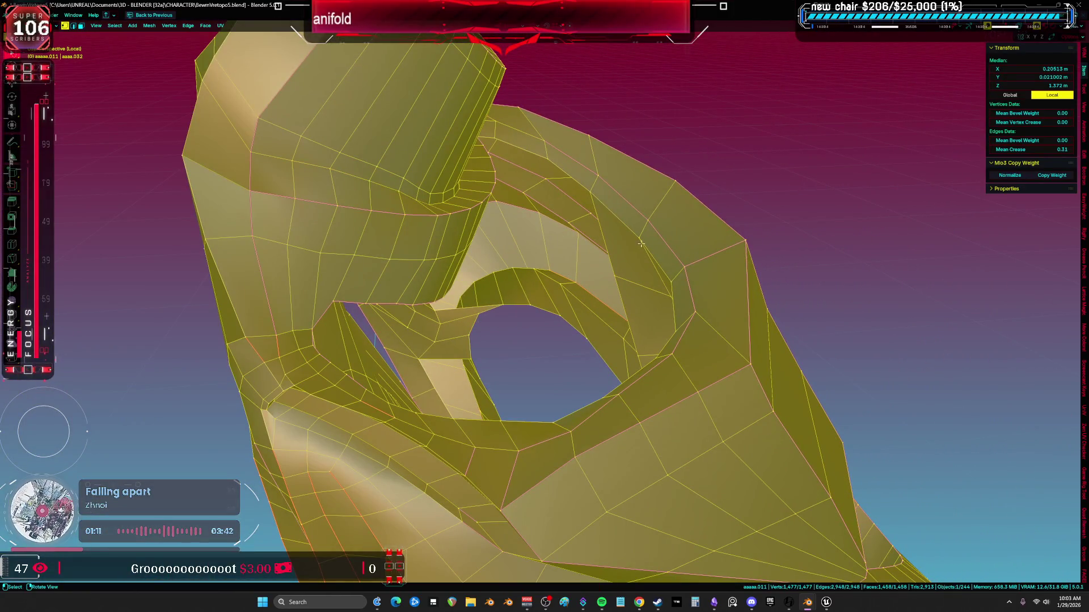
pyautogui.click(624, 278)
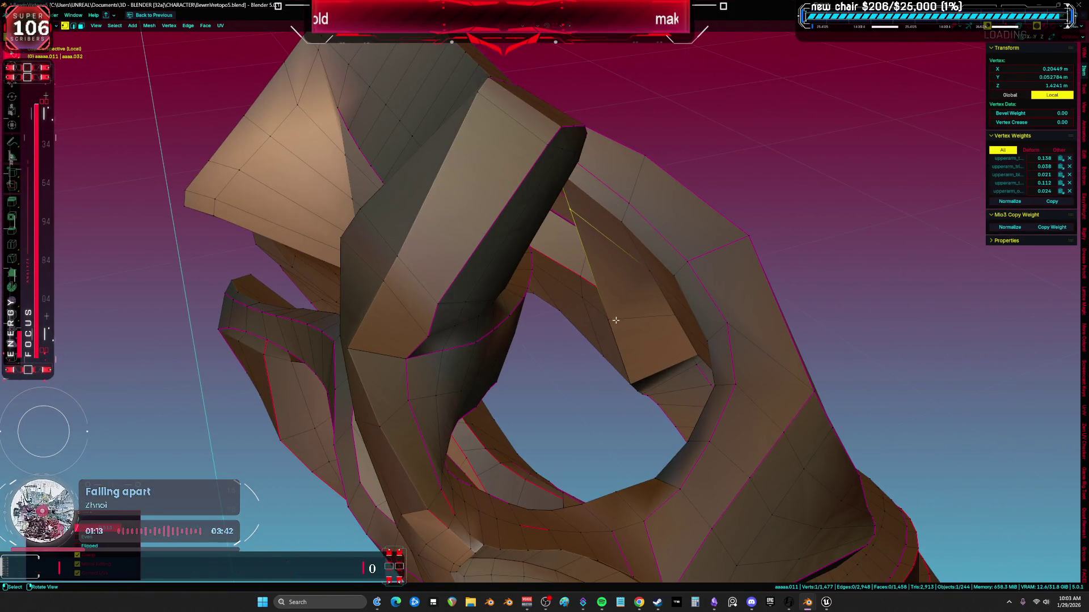
pyautogui.press('a')
pyautogui.moveTo(613, 295); pyautogui.dragTo(589, 256, button='middle')
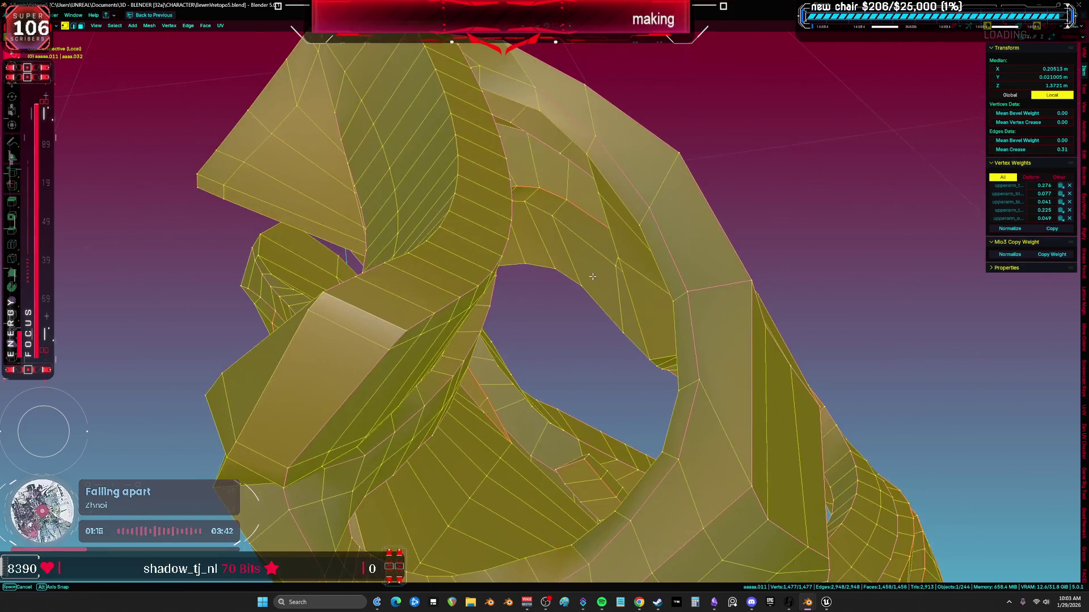
pyautogui.keyDown('alt'); pyautogui.click(605, 204); pyautogui.keyUp('alt')
pyautogui.moveTo(605, 203)
pyautogui.mouseDown(button='middle')
pyautogui.moveTo(595, 218)
pyautogui.moveTo(553, 203)
pyautogui.moveTo(611, 202)
pyautogui.mouseUp(button='middle')
pyautogui.hotkey('alt', 'z')
pyautogui.moveTo(379, 337)
pyautogui.mouseDown(button='middle')
pyautogui.moveTo(554, 270)
pyautogui.moveTo(474, 292)
pyautogui.mouseUp(button='middle')
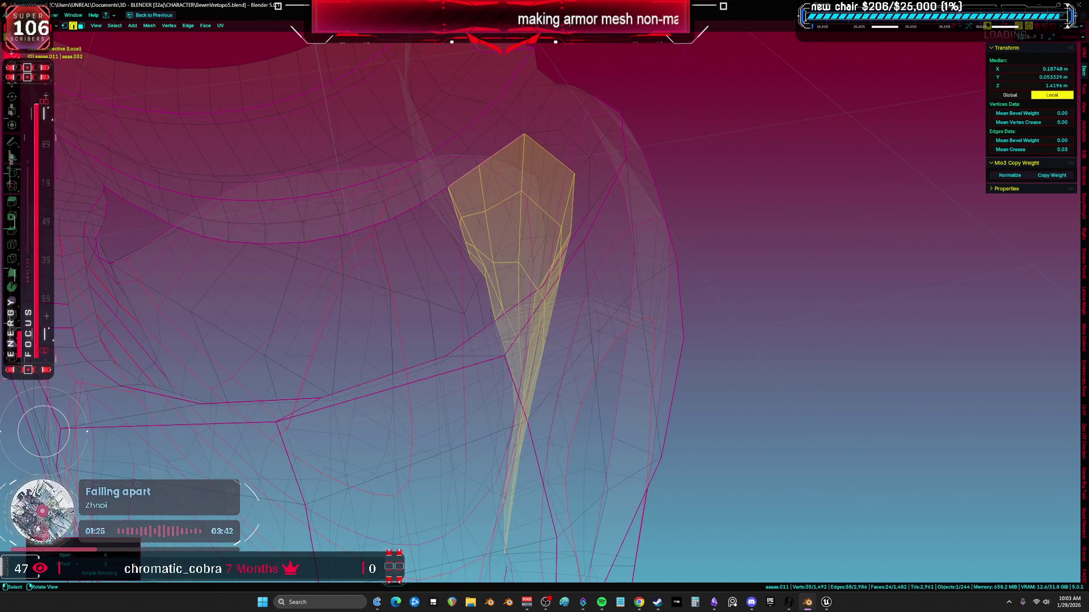
pyautogui.moveTo(437, 374)
pyautogui.mouseDown(button='middle')
pyautogui.moveTo(460, 340)
pyautogui.moveTo(443, 376)
pyautogui.moveTo(554, 312)
pyautogui.moveTo(629, 301)
pyautogui.moveTo(652, 278)
pyautogui.moveTo(666, 301)
pyautogui.moveTo(483, 278)
pyautogui.moveTo(496, 271)
pyautogui.moveTo(749, 242)
pyautogui.moveTo(713, 259)
pyautogui.moveTo(777, 279)
pyautogui.moveTo(798, 308)
pyautogui.mouseUp(button='middle')
pyautogui.hotkey('shift', 'z')
pyautogui.hotkey('shift', 'z')
pyautogui.hotkey('alt', 'a')
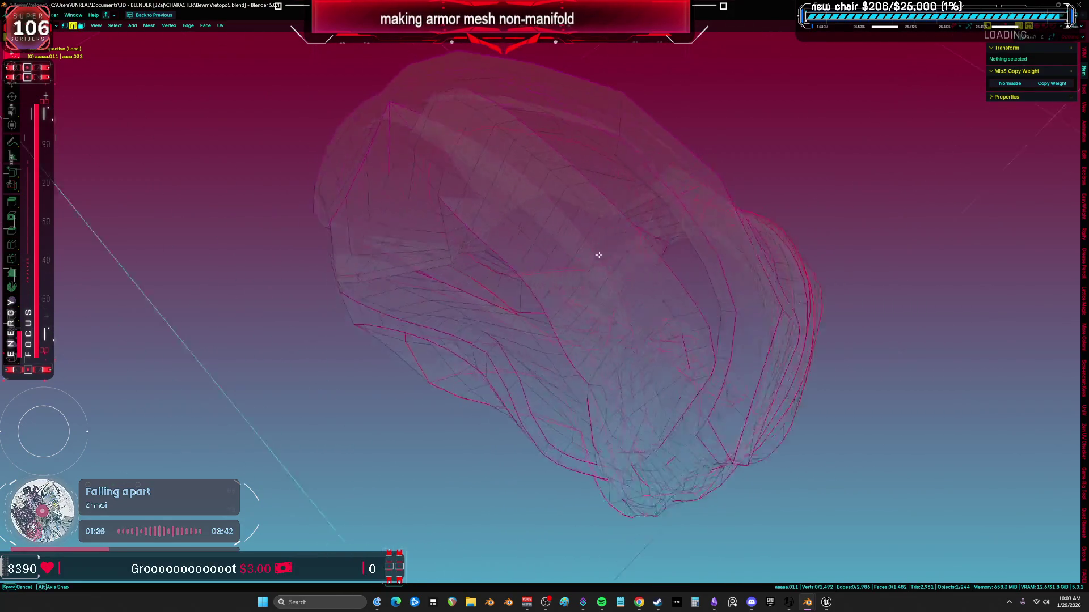
pyautogui.moveTo(534, 238); pyautogui.dragTo(499, 219, button='middle')
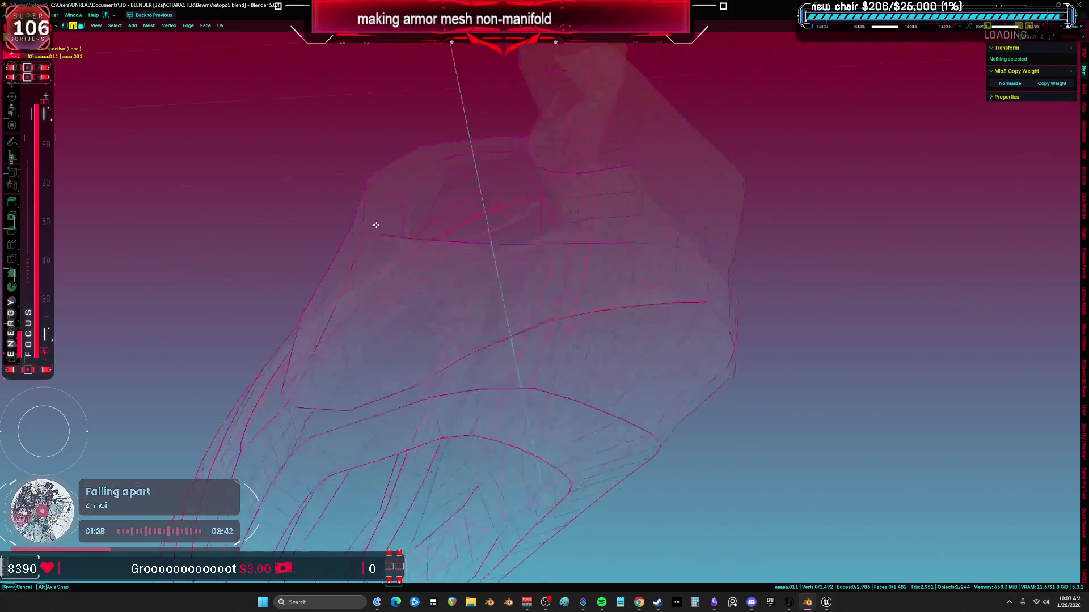
pyautogui.moveTo(378, 225); pyautogui.dragTo(293, 214, button='middle')
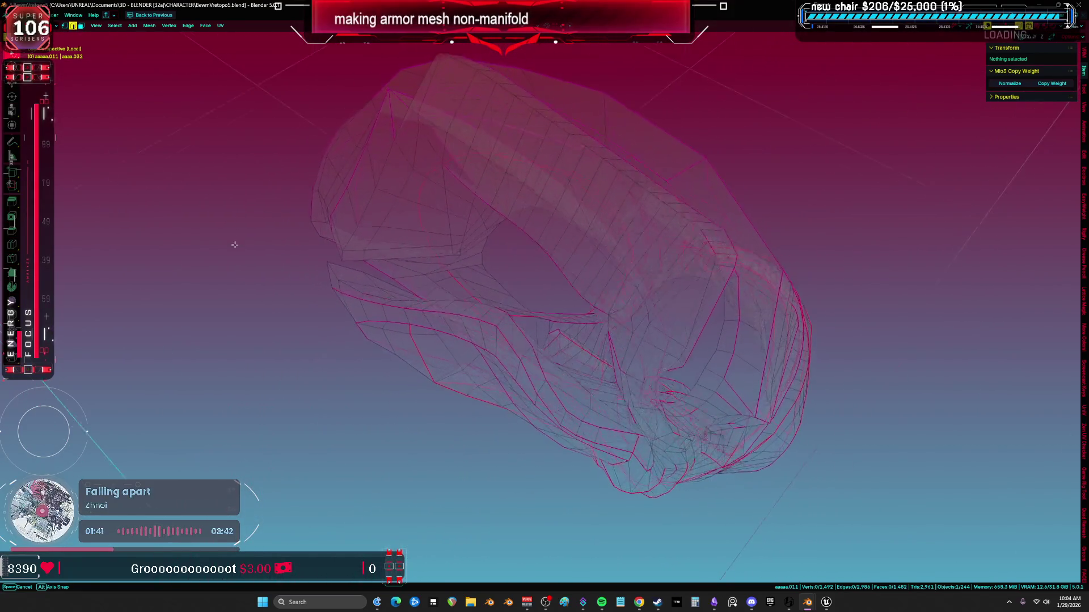
pyautogui.moveTo(480, 254)
pyautogui.mouseDown(button='middle')
pyautogui.moveTo(473, 266)
pyautogui.moveTo(484, 280)
pyautogui.moveTo(579, 347)
pyautogui.moveTo(539, 308)
pyautogui.mouseUp(button='middle')
# Select the face beside the gap in face mode, then return to vertex mode
pyautogui.scroll(6, 474, 272)
pyautogui.click(466, 283)
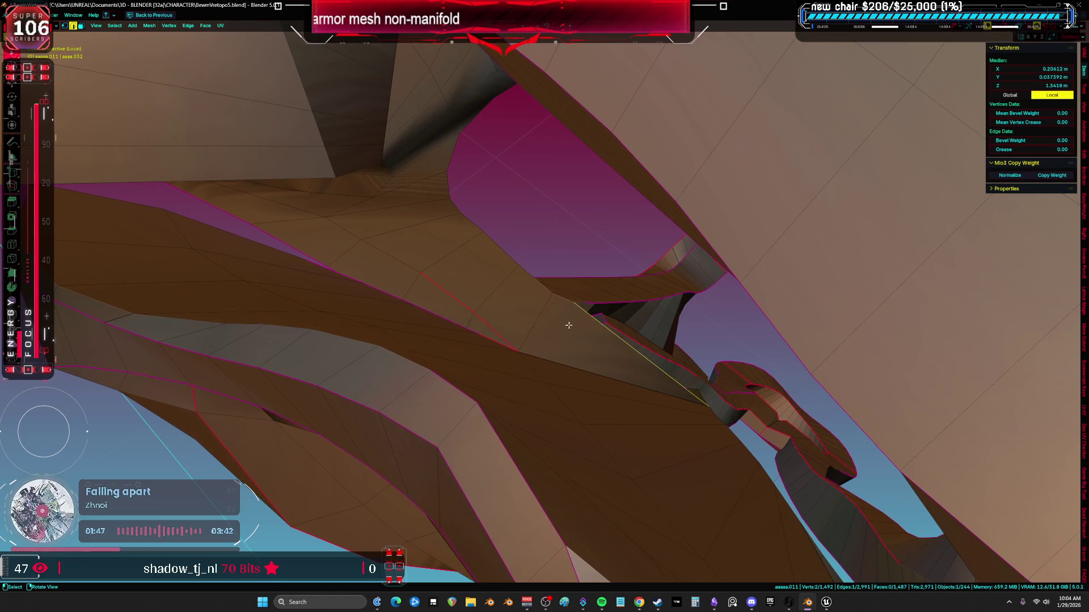
pyautogui.press('3')
pyautogui.click(517, 317)
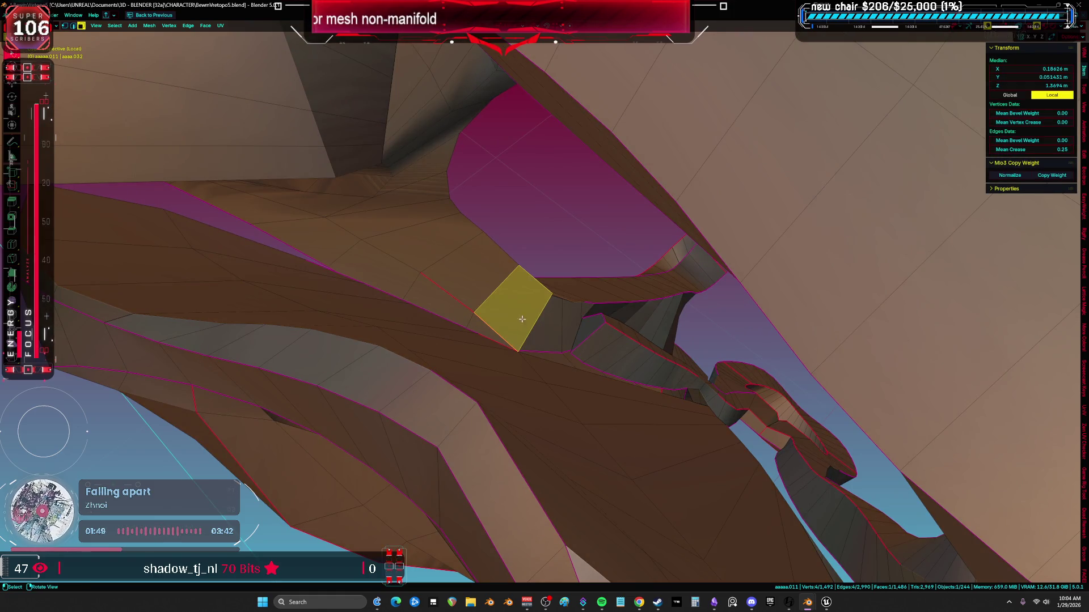
pyautogui.moveTo(524, 320)
pyautogui.mouseDown(button='middle')
pyautogui.moveTo(544, 306)
pyautogui.moveTo(556, 317)
pyautogui.moveTo(539, 250)
pyautogui.moveTo(527, 260)
pyautogui.moveTo(574, 345)
pyautogui.moveTo(566, 404)
pyautogui.moveTo(539, 345)
pyautogui.mouseUp(button='middle')
pyautogui.press('1')
pyautogui.scroll(-6, 538, 346)
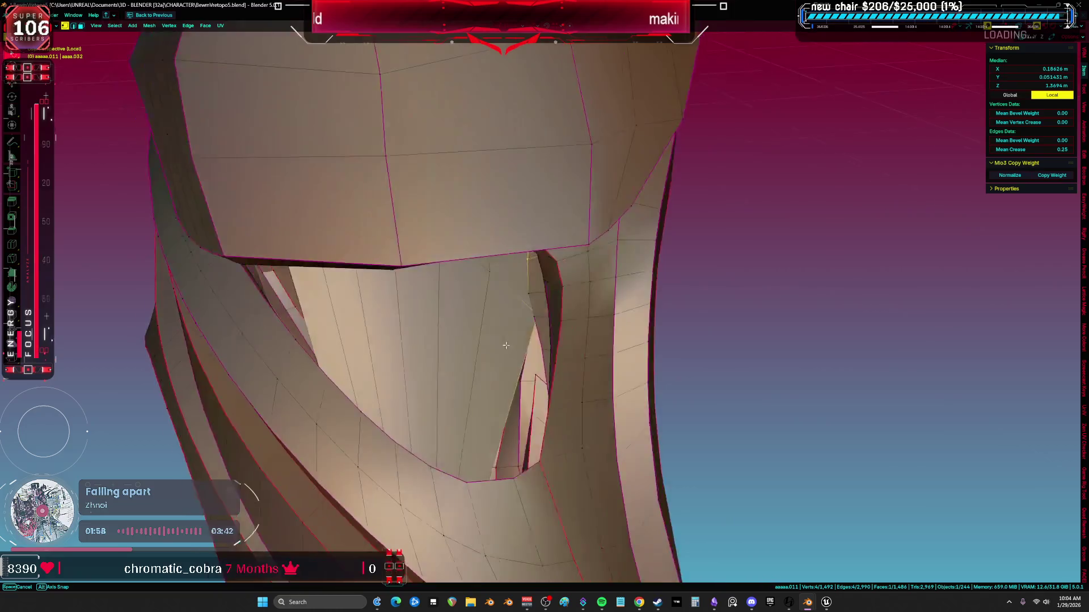
# Use solid shading, add crevice vertices to the selection, and enable X-ray
pyautogui.press('z')
pyautogui.click(590, 321)
pyautogui.moveTo(590, 321)
pyautogui.mouseDown(button='middle')
pyautogui.moveTo(626, 275)
pyautogui.moveTo(649, 278)
pyautogui.moveTo(600, 282)
pyautogui.moveTo(580, 325)
pyautogui.moveTo(504, 273)
pyautogui.moveTo(471, 191)
pyautogui.mouseUp(button='middle')
pyautogui.keyDown('alt'); pyautogui.click(465, 144); pyautogui.keyUp('alt')
pyautogui.moveTo(465, 144)
pyautogui.mouseDown(button='middle')
pyautogui.moveTo(479, 151)
pyautogui.moveTo(491, 274)
pyautogui.moveTo(474, 260)
pyautogui.moveTo(474, 396)
pyautogui.moveTo(586, 347)
pyautogui.moveTo(512, 362)
pyautogui.moveTo(493, 378)
pyautogui.moveTo(518, 360)
pyautogui.moveTo(508, 369)
pyautogui.mouseUp(button='middle')
pyautogui.hotkey('alt', 'z')
pyautogui.hotkey('alt', 'z')
# Delete the stray faces wedged in the crevice with X > Faces
pyautogui.click(513, 372)
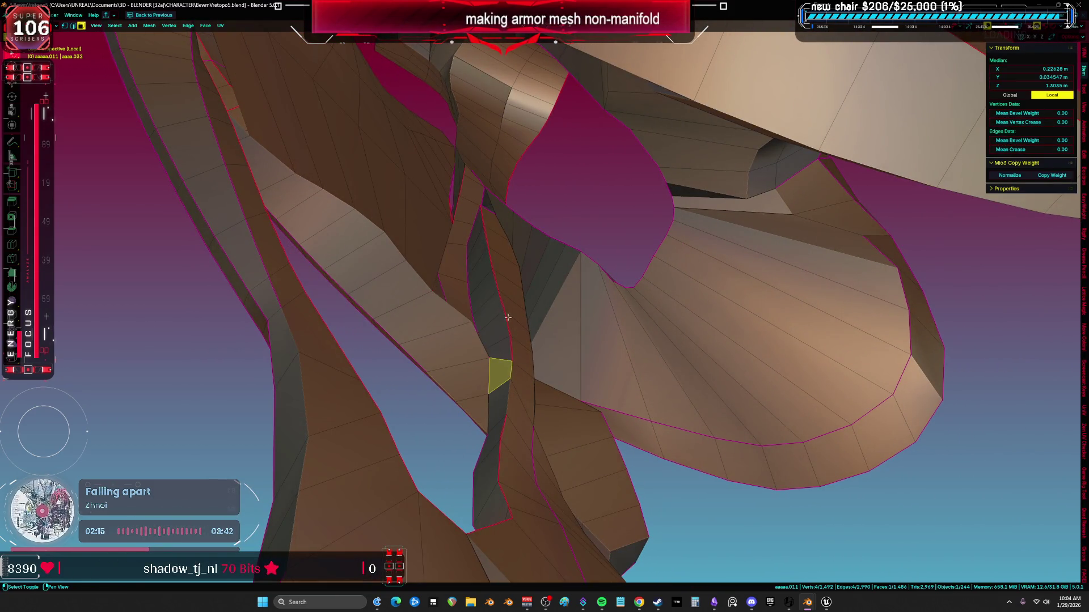
pyautogui.press('x')
pyautogui.click(497, 248)
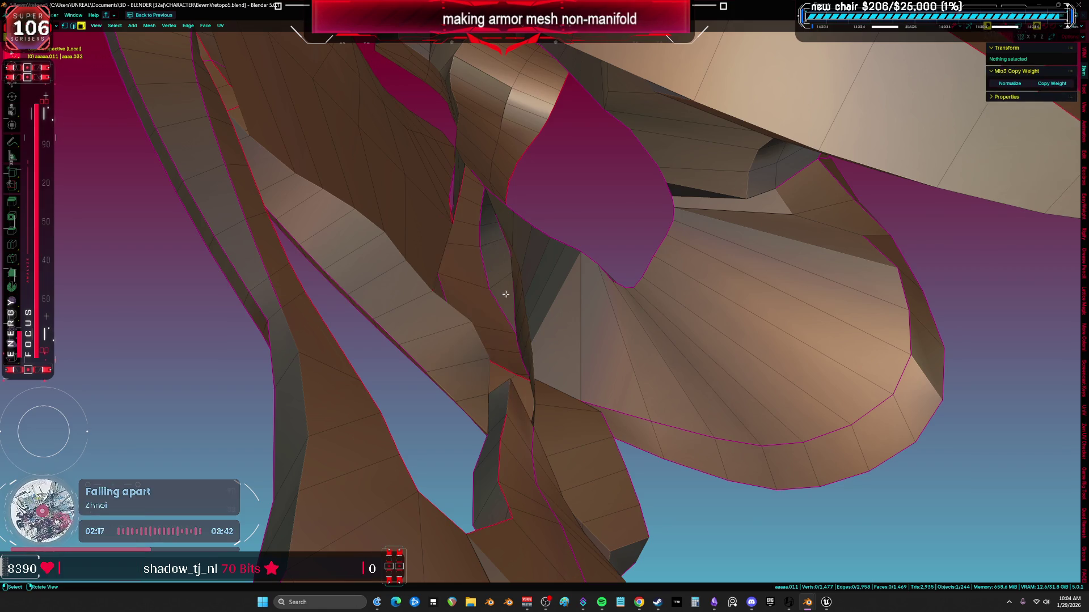
pyautogui.moveTo(497, 248); pyautogui.dragTo(518, 304, button='middle')
# Select a vertex at the opened gap and slide it along its edge
pyautogui.moveTo(511, 427)
pyautogui.mouseDown(button='middle')
pyautogui.moveTo(503, 452)
pyautogui.moveTo(433, 469)
pyautogui.moveTo(298, 433)
pyautogui.moveTo(325, 393)
pyautogui.moveTo(408, 369)
pyautogui.moveTo(488, 383)
pyautogui.moveTo(486, 440)
pyautogui.moveTo(425, 461)
pyautogui.mouseUp(button='middle')
pyautogui.press('a')
pyautogui.click(330, 365)
pyautogui.click(495, 415)
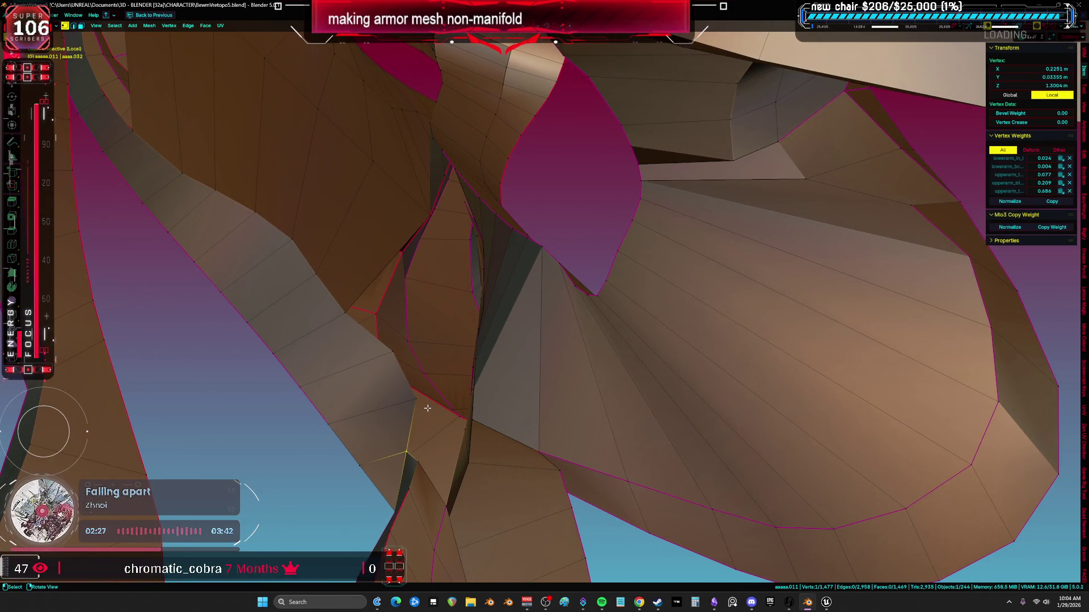
# Add new vertices across the ridge gap and join them to neighbours with J
pyautogui.hotkey('alt', 'd')
pyautogui.keyDown('shift'); pyautogui.click(448, 432); pyautogui.keyUp('shift')
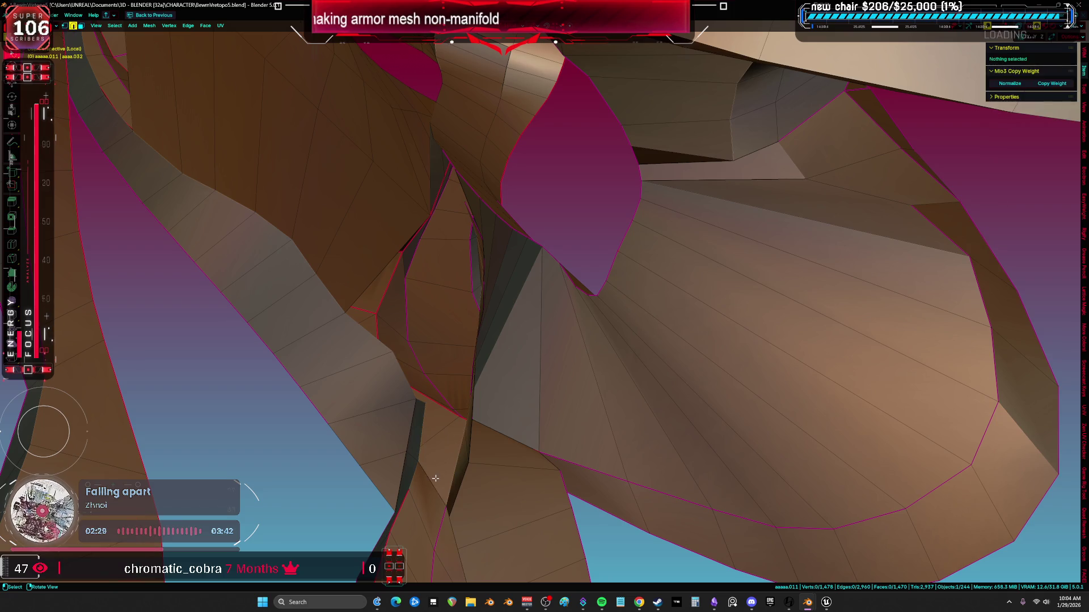
pyautogui.press('j')
pyautogui.click(461, 431)
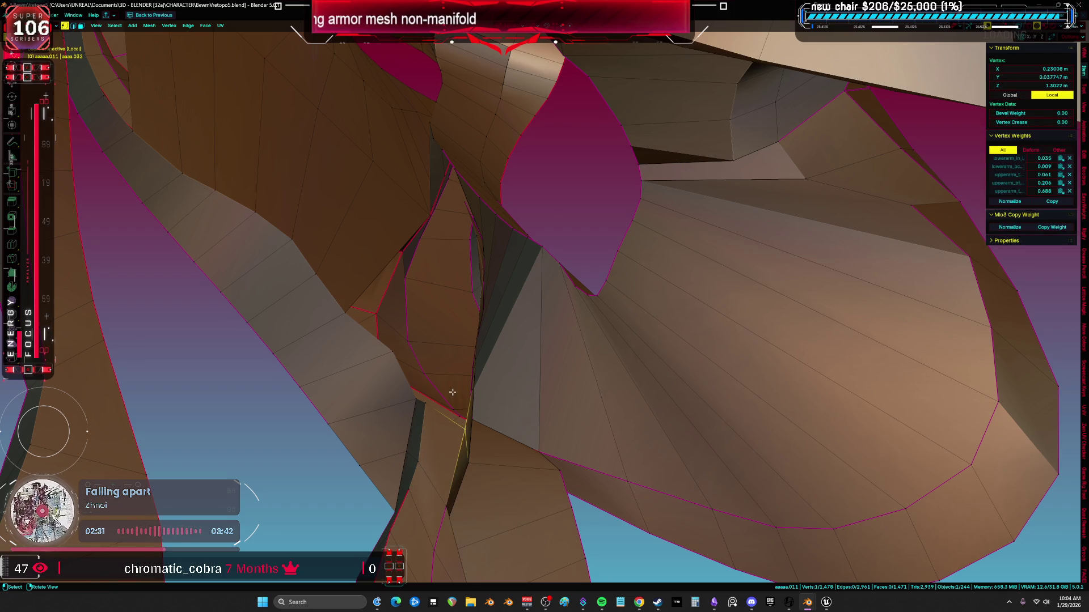
pyautogui.hotkey('alt', 'd')
pyautogui.click(408, 404)
pyautogui.keyDown('shift'); pyautogui.click(435, 373); pyautogui.keyUp('shift')
pyautogui.press('j')
# Select the thin faces and edge loops around the gap's boundary
pyautogui.press('l')
pyautogui.moveTo(435, 373)
pyautogui.mouseDown(button='middle')
pyautogui.moveTo(420, 369)
pyautogui.moveTo(468, 355)
pyautogui.moveTo(477, 365)
pyautogui.moveTo(577, 311)
pyautogui.mouseUp(button='middle')
pyautogui.keyDown('alt'); pyautogui.click(443, 362); pyautogui.keyUp('alt')
pyautogui.hotkey('alt', 'a')
pyautogui.click(580, 313)
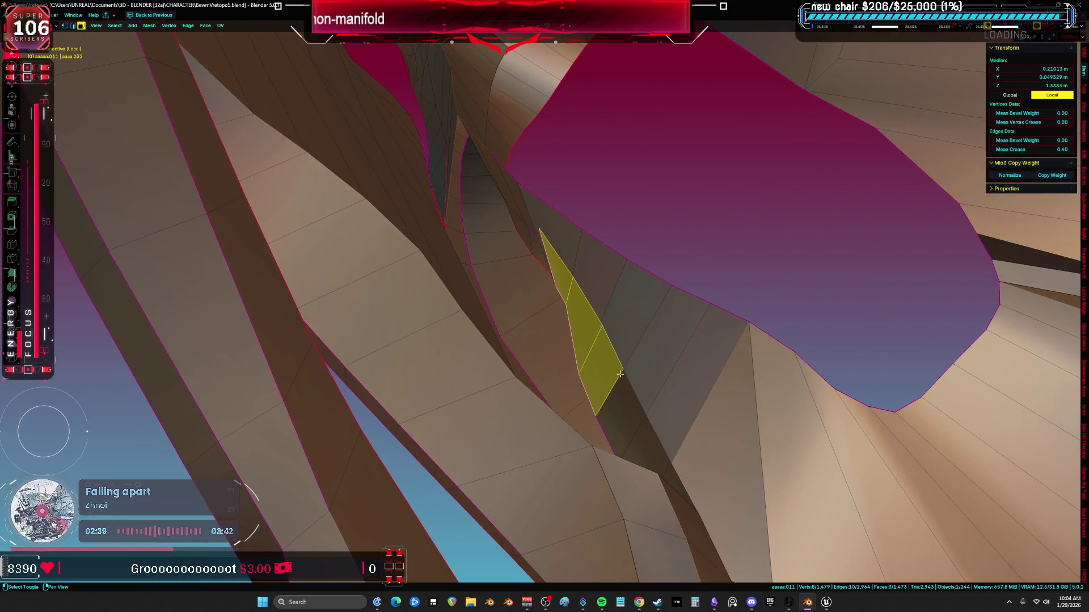
pyautogui.moveTo(643, 429)
pyautogui.mouseDown(button='middle')
pyautogui.moveTo(542, 435)
pyautogui.moveTo(533, 449)
pyautogui.moveTo(480, 426)
pyautogui.mouseUp(button='middle')
pyautogui.press('a')
pyautogui.keyDown('alt'); pyautogui.click(443, 536); pyautogui.keyUp('alt')
pyautogui.moveTo(447, 534)
pyautogui.mouseDown(button='middle')
pyautogui.moveTo(478, 491)
pyautogui.moveTo(462, 489)
pyautogui.moveTo(503, 432)
pyautogui.moveTo(476, 301)
pyautogui.moveTo(521, 139)
pyautogui.moveTo(504, 123)
pyautogui.moveTo(472, 138)
pyautogui.mouseUp(button='middle')
pyautogui.keyDown('alt'); pyautogui.click(461, 490); pyautogui.keyUp('alt')
# Try moving the vertices at the gap corner, cancelling each move
pyautogui.click(472, 138)
pyautogui.press('g')
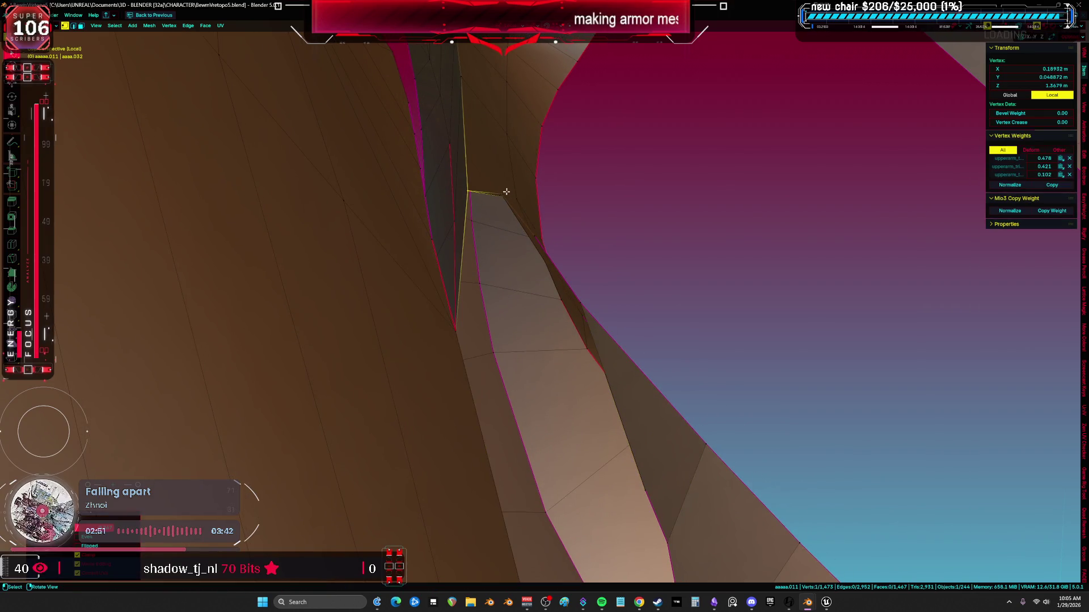
pyautogui.click(538, 239)
pyautogui.press('g')
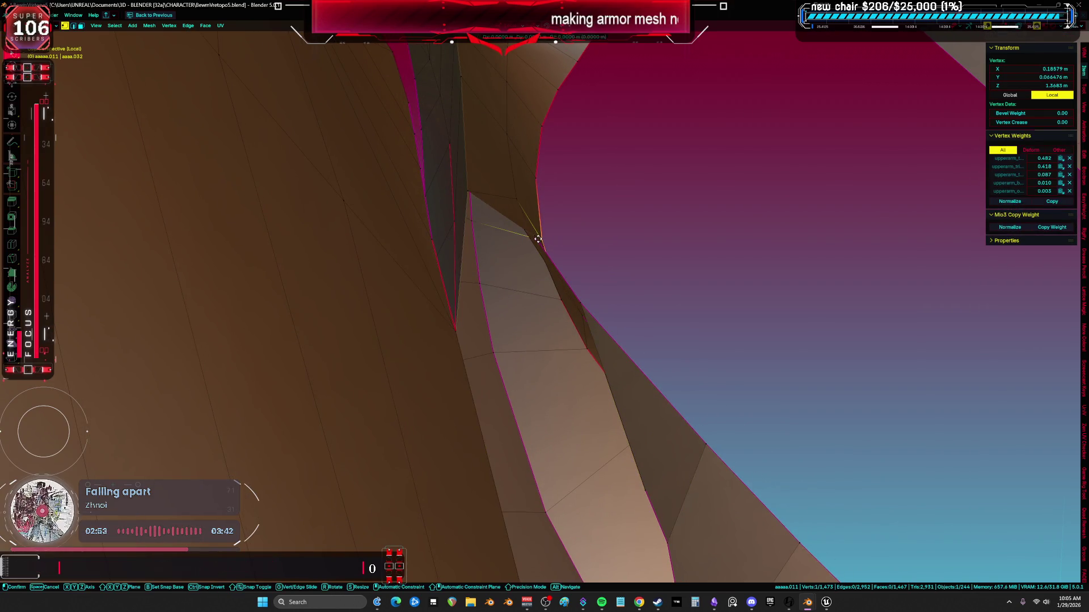
pyautogui.press('Escape')
pyautogui.hotkey('alt', 'a')
pyautogui.click(535, 238)
pyautogui.press('g')
pyautogui.press('g')
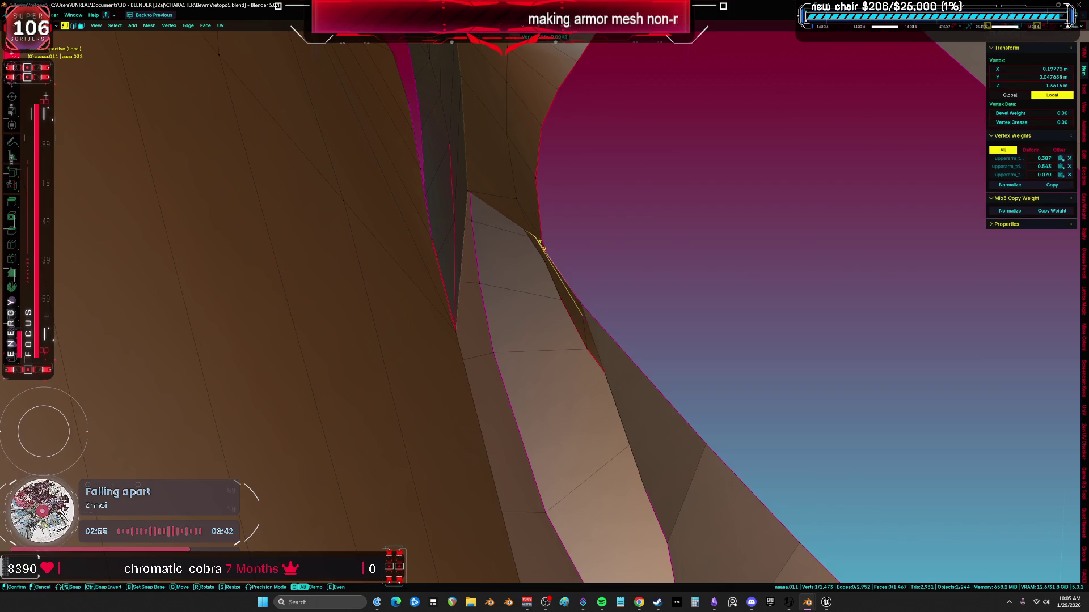
pyautogui.press('Escape')
# Grid fill the 16-vertex boundary loop around the ridge gap
pyautogui.press('a')
pyautogui.keyDown('alt'); pyautogui.click(529, 279); pyautogui.keyUp('alt')
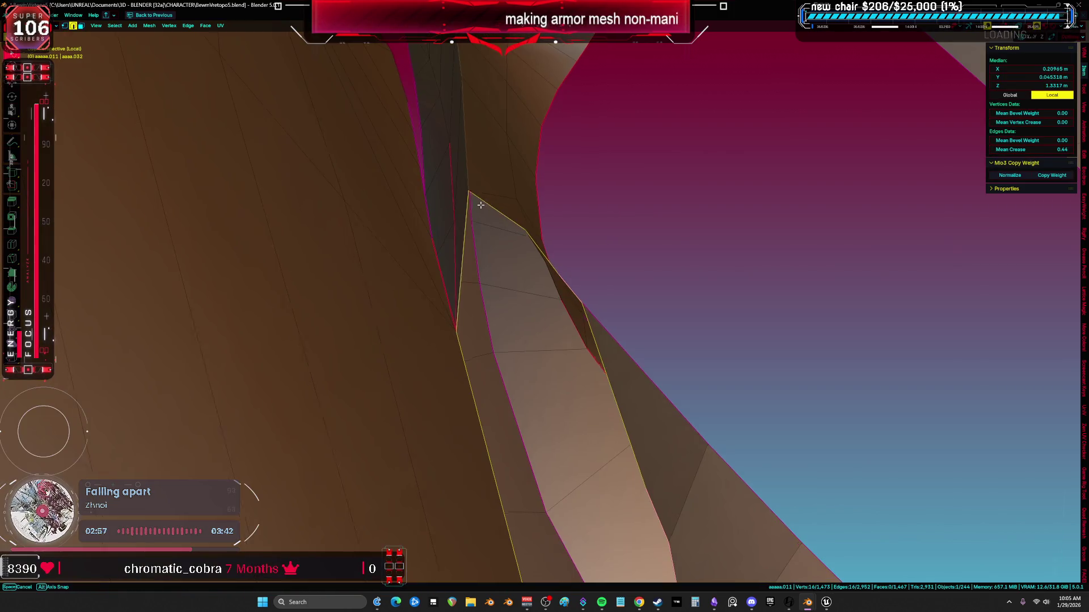
pyautogui.scroll(-3, 530, 280)
pyautogui.moveTo(529, 279); pyautogui.dragTo(443, 227, button='middle')
pyautogui.hotkey('ctrl', 'f')
pyautogui.click(444, 280)
pyautogui.moveTo(445, 279); pyautogui.dragTo(473, 290, button='middle')
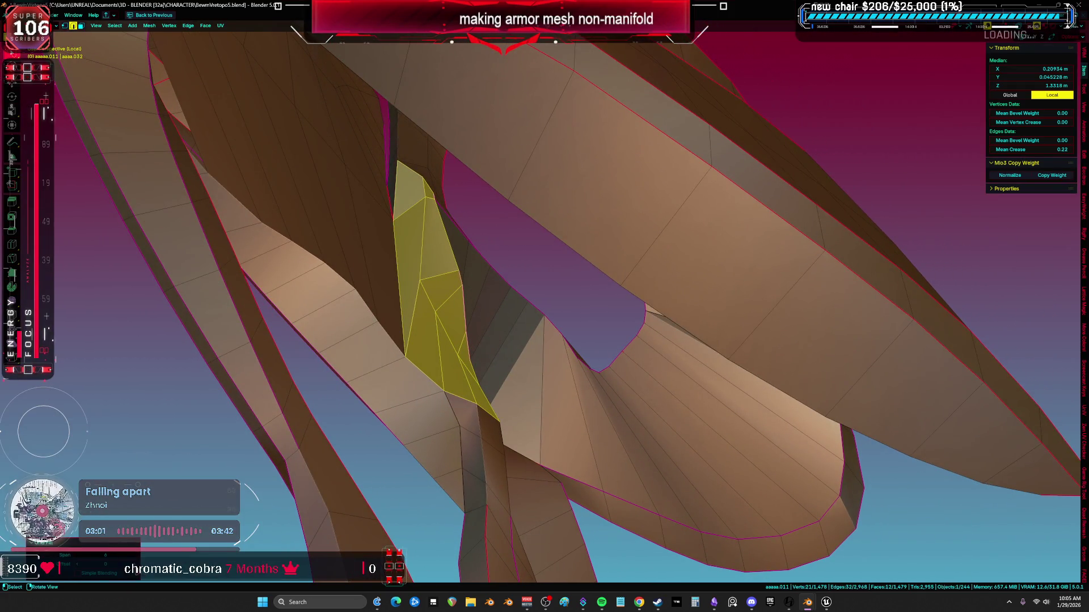
# Set the grid fill Offset to about 9 and enable Simple Blending
pyautogui.click(134, 564)
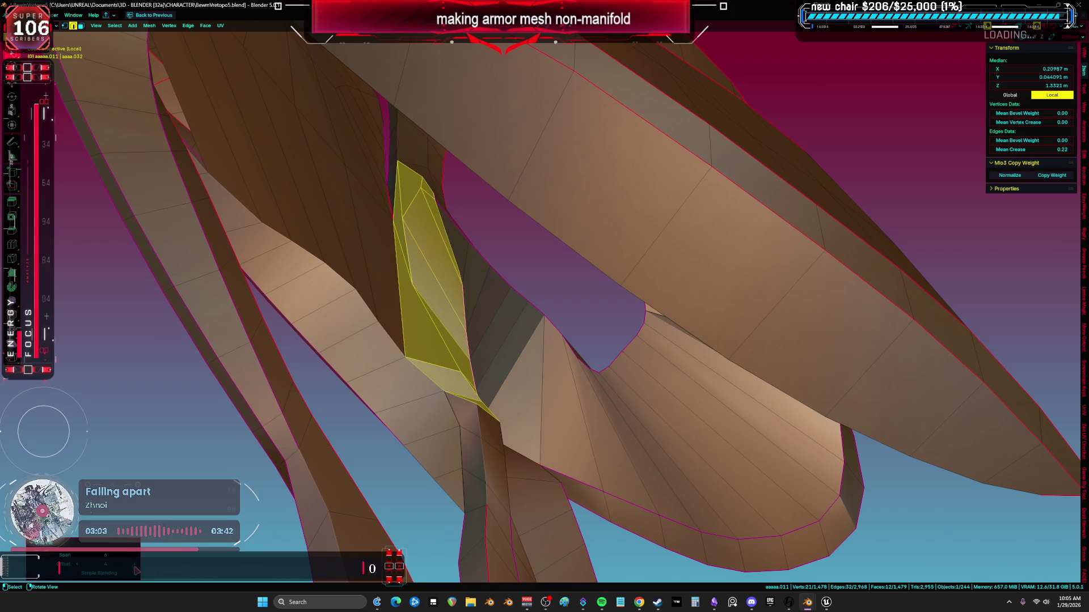
pyautogui.click(79, 558)
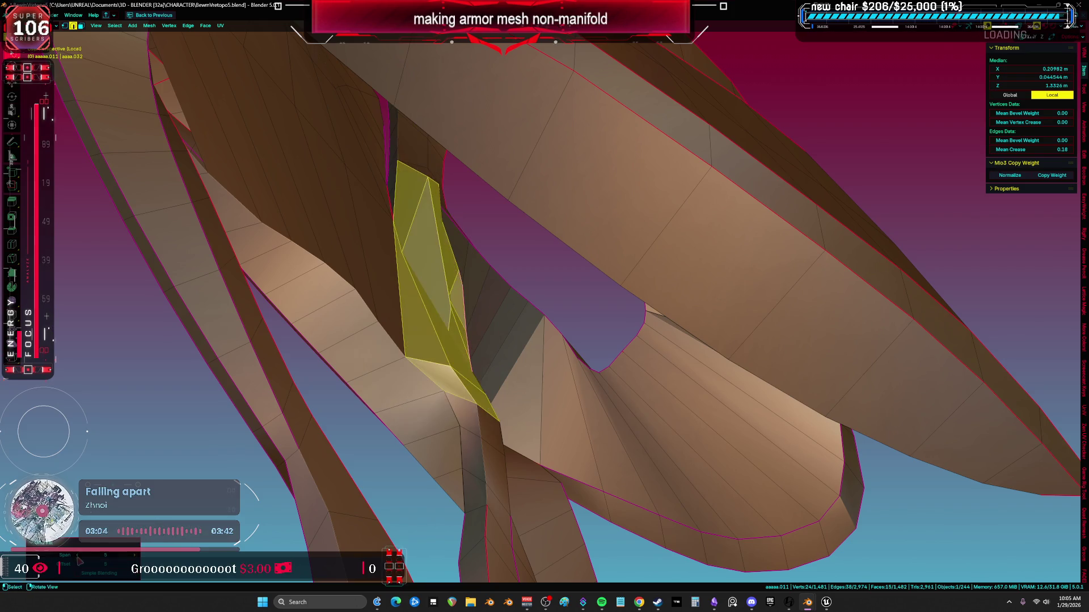
pyautogui.click(135, 565)
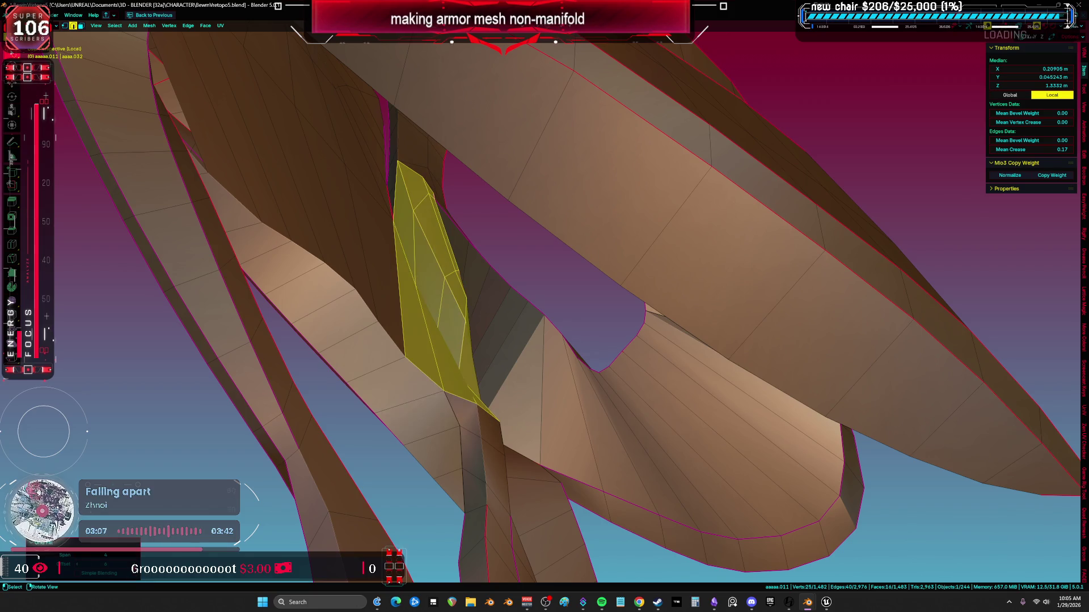
pyautogui.moveTo(98, 565)
pyautogui.mouseDown()
pyautogui.moveTo(129, 564)
pyautogui.moveTo(97, 567)
pyautogui.mouseUp()
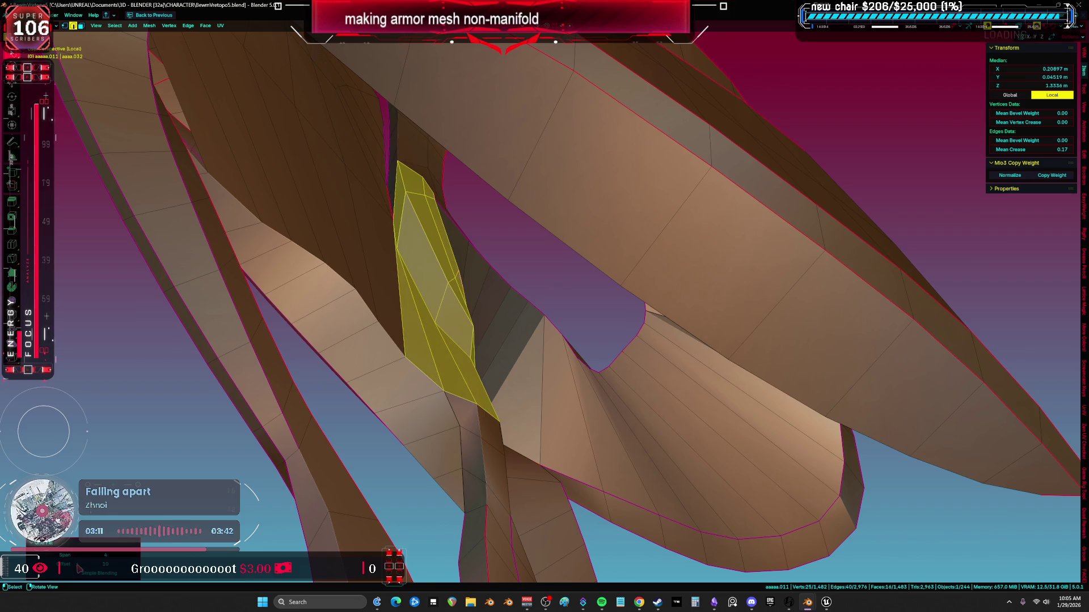
pyautogui.moveTo(79, 569); pyautogui.dragTo(78, 570)
pyautogui.click(78, 574)
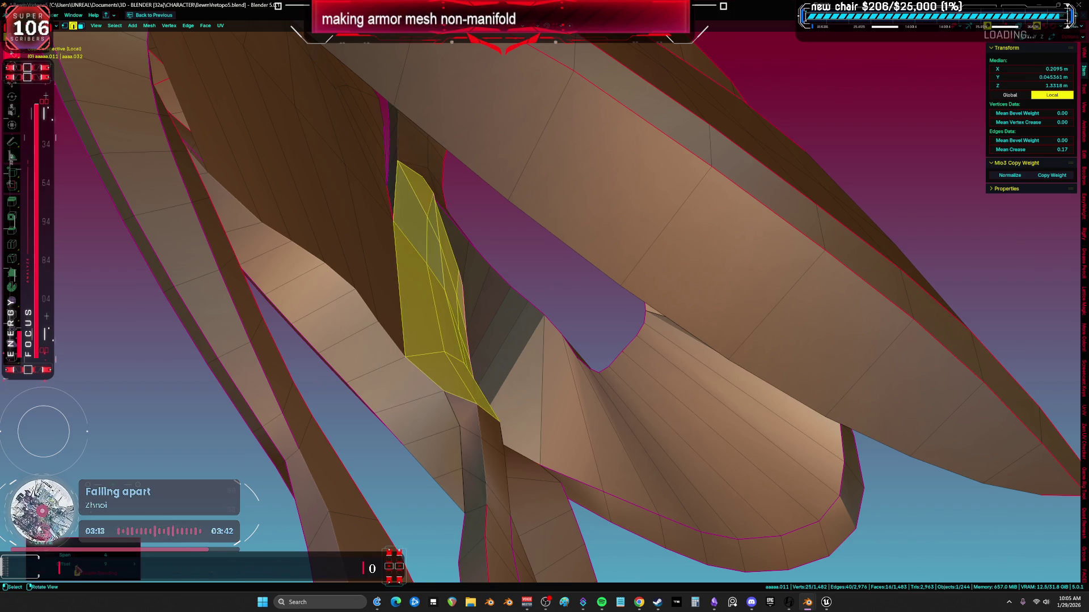
pyautogui.moveTo(431, 400)
pyautogui.mouseDown(button='middle')
pyautogui.moveTo(413, 359)
pyautogui.moveTo(390, 355)
pyautogui.moveTo(408, 356)
pyautogui.moveTo(363, 366)
pyautogui.moveTo(318, 327)
pyautogui.moveTo(433, 342)
pyautogui.moveTo(469, 318)
pyautogui.moveTo(327, 393)
pyautogui.mouseUp(button='middle')
pyautogui.click(328, 392)
# Select two vertices at the next gap and add an unslid loop cut there
pyautogui.scroll(5, 328, 393)
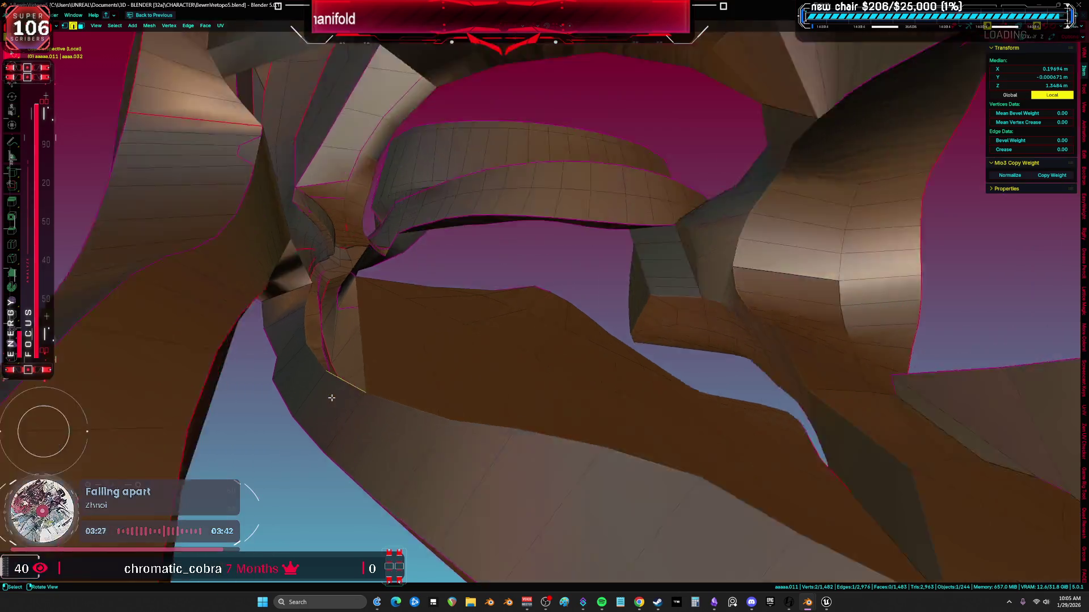
pyautogui.moveTo(683, 443); pyautogui.dragTo(557, 299, button='middle')
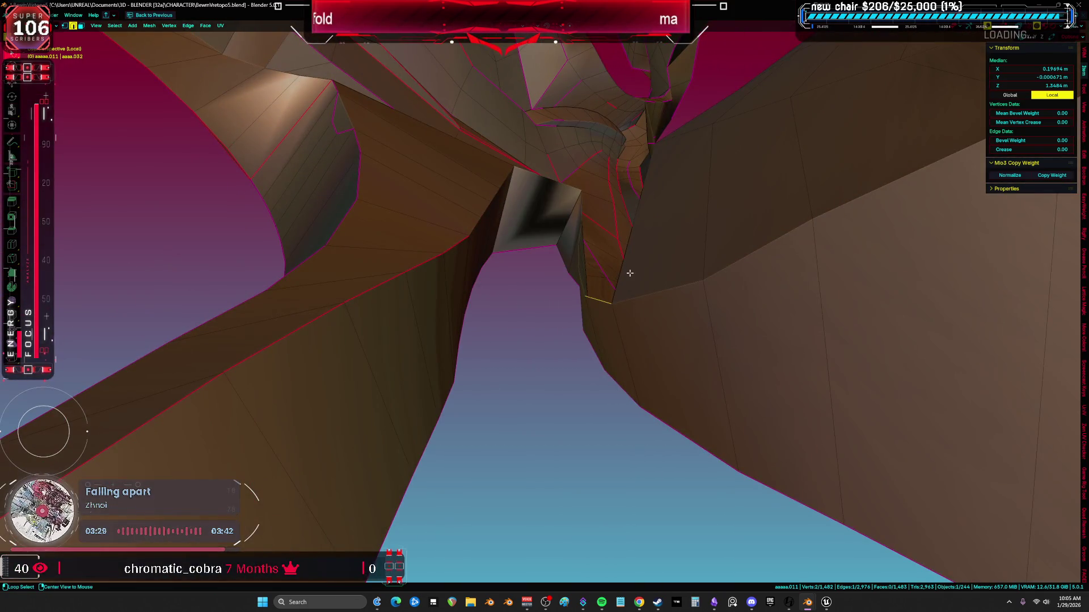
pyautogui.moveTo(642, 225)
pyautogui.mouseDown(button='middle')
pyautogui.moveTo(637, 520)
pyautogui.moveTo(556, 304)
pyautogui.moveTo(545, 313)
pyautogui.moveTo(486, 279)
pyautogui.moveTo(510, 260)
pyautogui.moveTo(562, 329)
pyautogui.moveTo(568, 288)
pyautogui.moveTo(576, 301)
pyautogui.moveTo(632, 300)
pyautogui.mouseUp(button='middle')
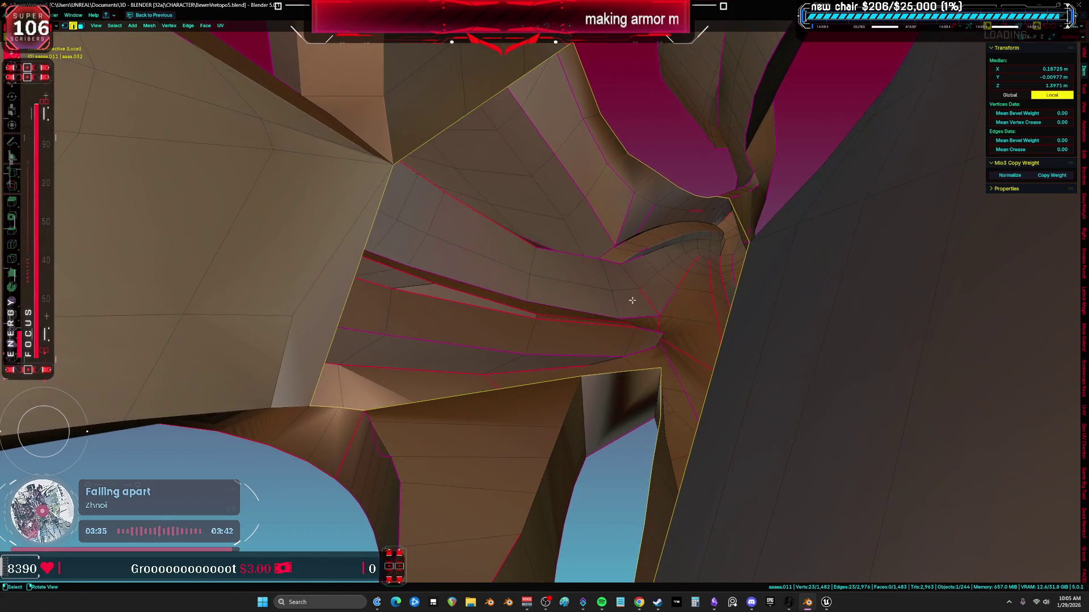
pyautogui.click(686, 194)
pyautogui.keyDown('shift'); pyautogui.click(660, 370); pyautogui.keyUp('shift')
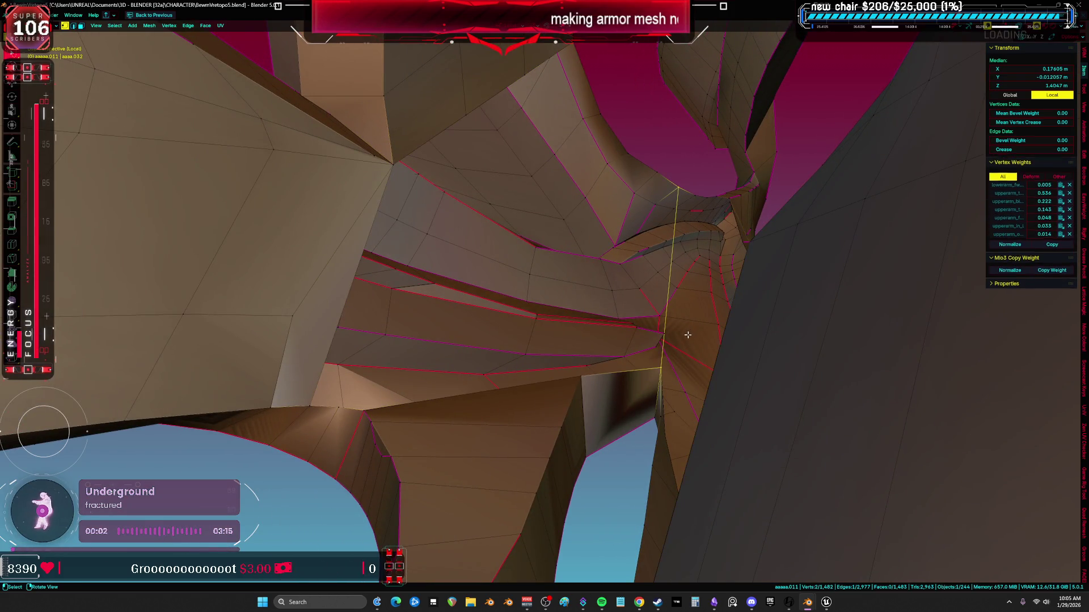
pyautogui.click(669, 294)
pyautogui.rightClick(668, 294)
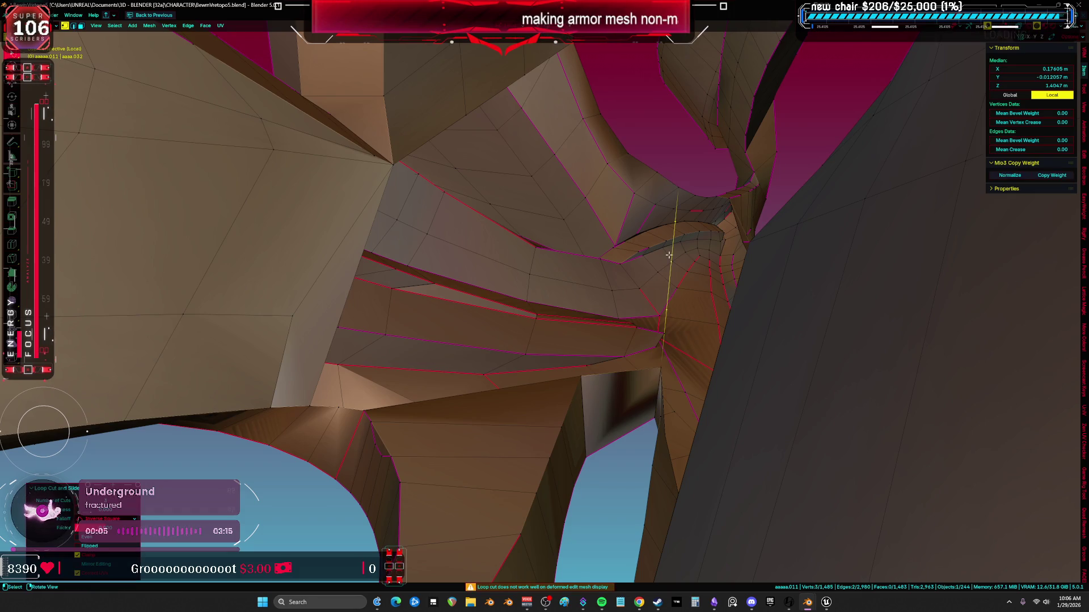
# Select the hole's border loop, then lasso-deselect stray rim vertices in X-ray vertex mode
pyautogui.keyDown('alt'); pyautogui.click(674, 181); pyautogui.keyUp('alt')
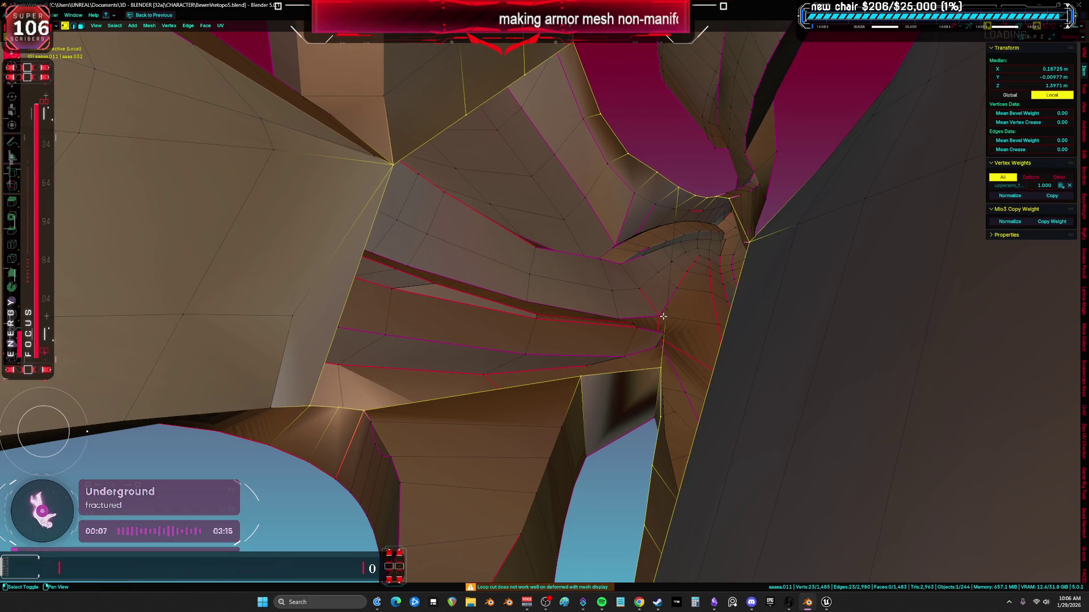
pyautogui.keyDown('shift'); pyautogui.click(674, 265); pyautogui.keyUp('shift')
pyautogui.moveTo(673, 265); pyautogui.dragTo(608, 309, button='middle')
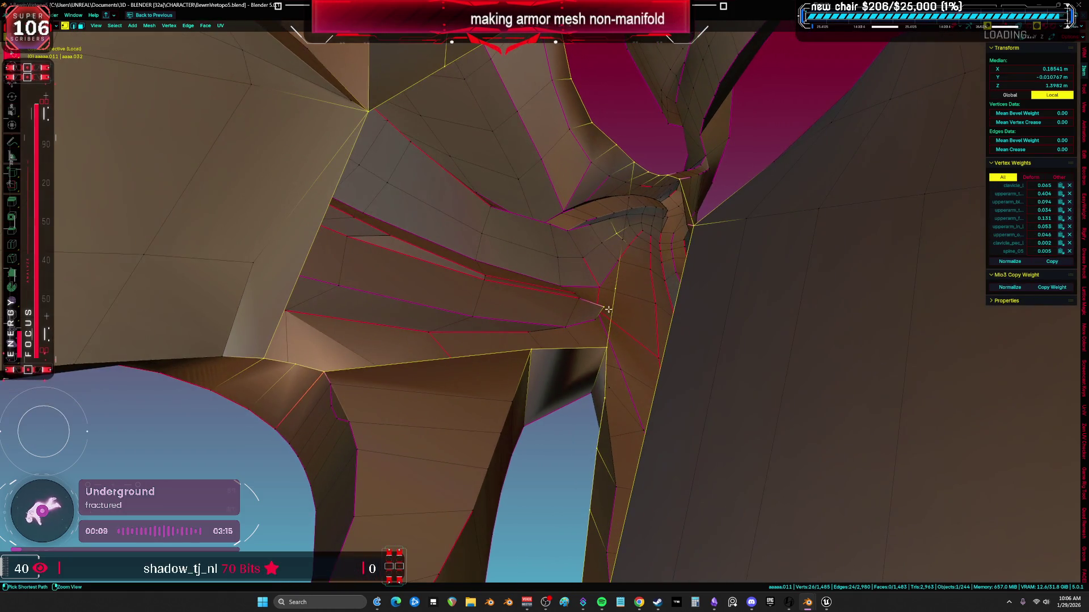
pyautogui.keyDown('ctrl'); pyautogui.click(622, 234); pyautogui.keyUp('ctrl')
pyautogui.press('1')
pyautogui.hotkey('alt', 'z')
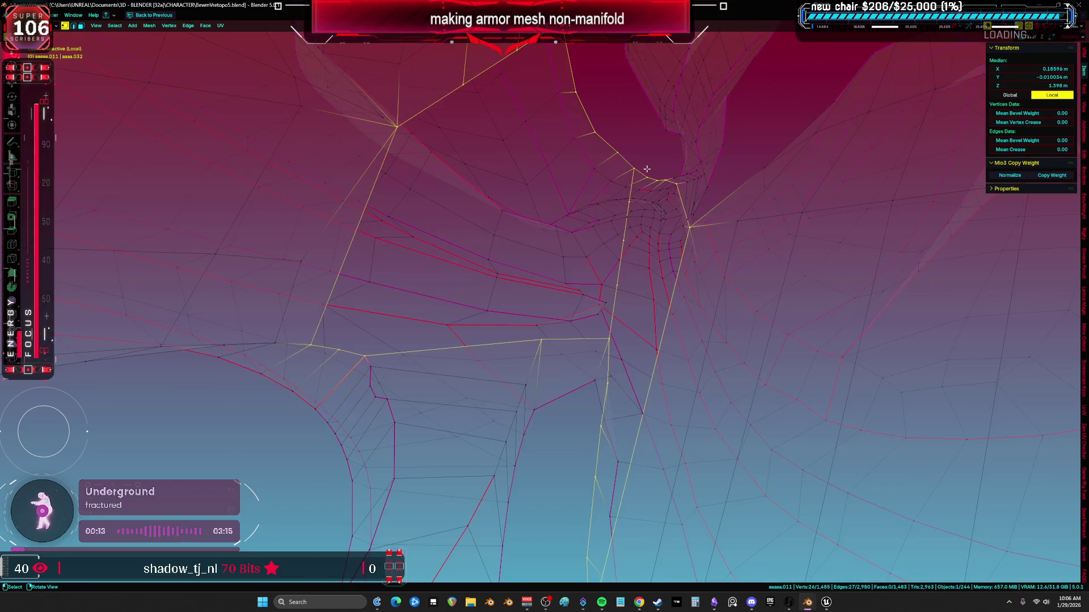
pyautogui.keyDown('ctrl'); pyautogui.moveTo(639, 217); pyautogui.dragTo(652, 187); pyautogui.keyUp('ctrl')
pyautogui.moveTo(652, 187); pyautogui.dragTo(640, 340, button='middle')
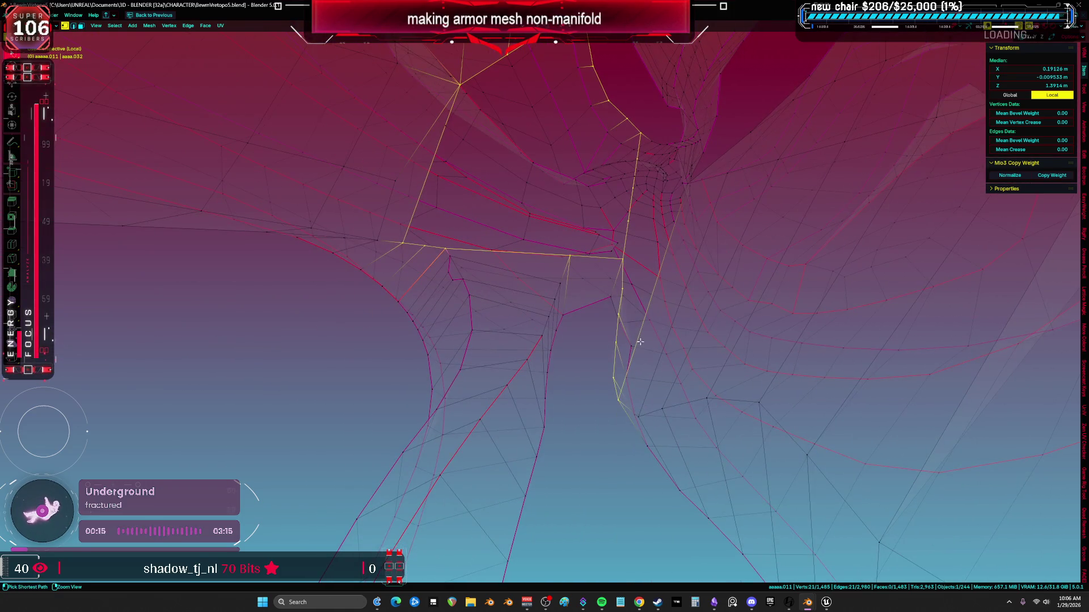
pyautogui.moveTo(637, 268)
pyautogui.keyDown('ctrl'); pyautogui.mouseDown()
pyautogui.moveTo(777, 347)
pyautogui.moveTo(539, 234)
pyautogui.mouseUp(); pyautogui.keyUp('ctrl')
pyautogui.moveTo(539, 233)
pyautogui.keyDown('shift'); pyautogui.mouseDown(button='middle')
pyautogui.moveTo(518, 191)
pyautogui.moveTo(510, 344)
pyautogui.moveTo(579, 318)
pyautogui.moveTo(566, 314)
pyautogui.mouseUp(button='middle'); pyautogui.keyUp('shift')
# Grid Fill the hole's border loop and check the patch in solid shading
pyautogui.hotkey('ctrl', 'f')
pyautogui.click(522, 340)
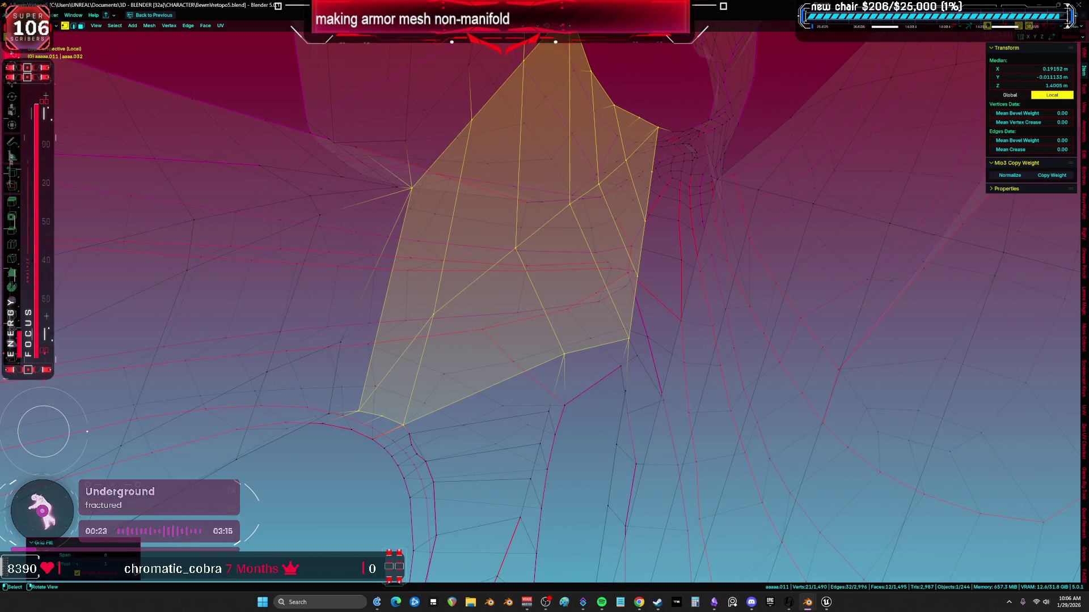
pyautogui.moveTo(579, 394)
pyautogui.mouseDown(button='middle')
pyautogui.moveTo(554, 324)
pyautogui.moveTo(518, 477)
pyautogui.mouseUp(button='middle')
pyautogui.press('z')
pyautogui.click(607, 324)
# Try a grid fill on the edge loop along the long edge, then select all
pyautogui.press('2')
pyautogui.keyDown('alt'); pyautogui.click(530, 439); pyautogui.keyUp('alt')
pyautogui.click(614, 349)
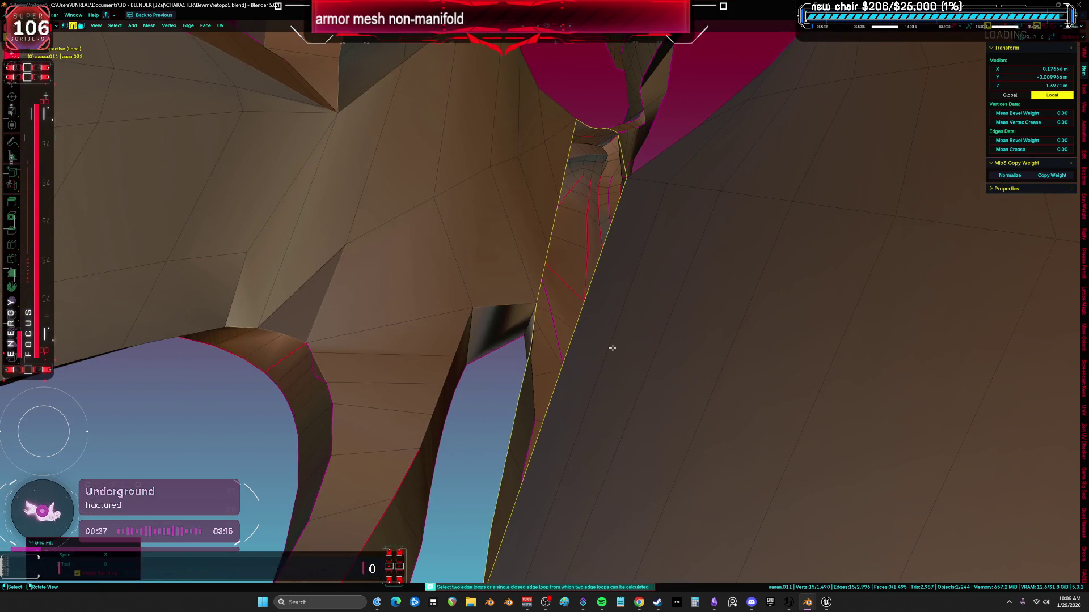
pyautogui.press('a')
pyautogui.moveTo(553, 377); pyautogui.dragTo(528, 302, button='middle')
pyautogui.moveTo(571, 244)
pyautogui.mouseDown(button='middle')
pyautogui.moveTo(516, 348)
pyautogui.moveTo(508, 334)
pyautogui.mouseUp(button='middle')
# Select edge loops near the remaining gaps and inspect them from several angles
pyautogui.keyDown('alt'); pyautogui.click(565, 234); pyautogui.keyUp('alt')
pyautogui.moveTo(565, 235)
pyautogui.mouseDown(button='middle')
pyautogui.moveTo(613, 324)
pyautogui.moveTo(535, 367)
pyautogui.mouseUp(button='middle')
pyautogui.press('a')
pyautogui.moveTo(436, 327)
pyautogui.mouseDown(button='middle')
pyautogui.moveTo(646, 278)
pyautogui.moveTo(599, 366)
pyautogui.mouseUp(button='middle')
pyautogui.keyDown('alt'); pyautogui.click(599, 366); pyautogui.keyUp('alt')
pyautogui.moveTo(667, 355); pyautogui.dragTo(566, 169, button='middle')
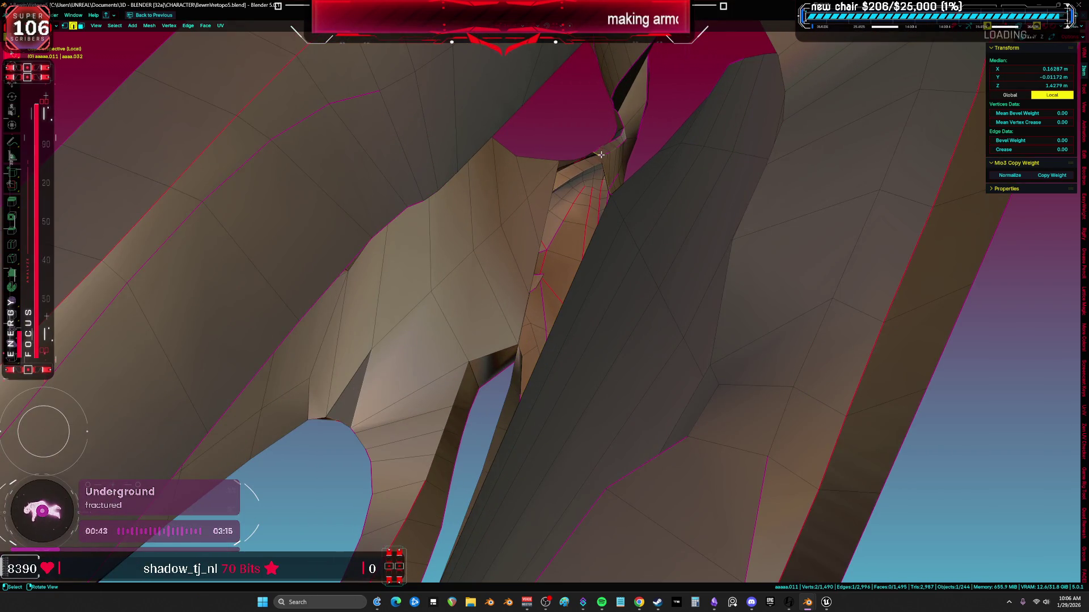
pyautogui.press('a')
pyautogui.moveTo(504, 426)
pyautogui.mouseDown(button='middle')
pyautogui.moveTo(556, 327)
pyautogui.moveTo(457, 272)
pyautogui.mouseUp(button='middle')
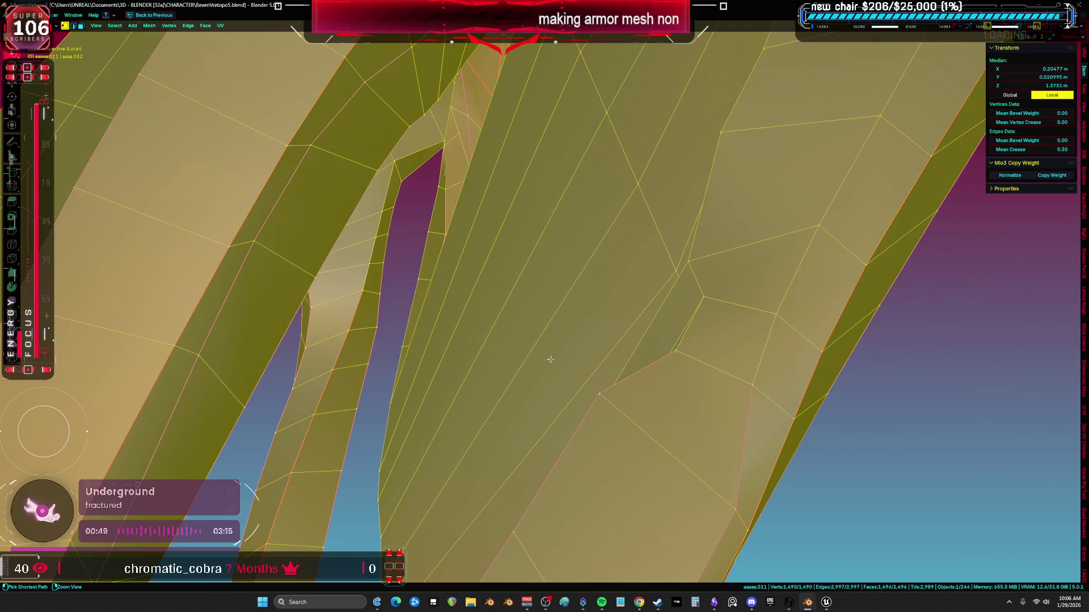
# Undo the loop cut across the band and move in closer to the armor
pyautogui.click(489, 240)
pyautogui.scroll(-8, 486, 239)
pyautogui.hotkey('alt', 'z')
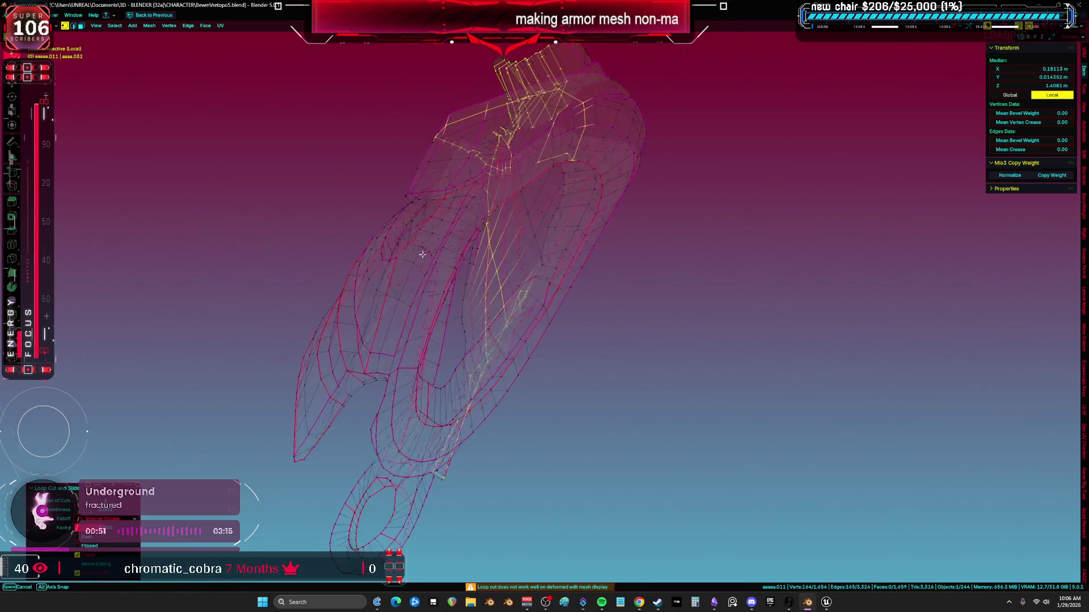
pyautogui.hotkey('alt', 'z')
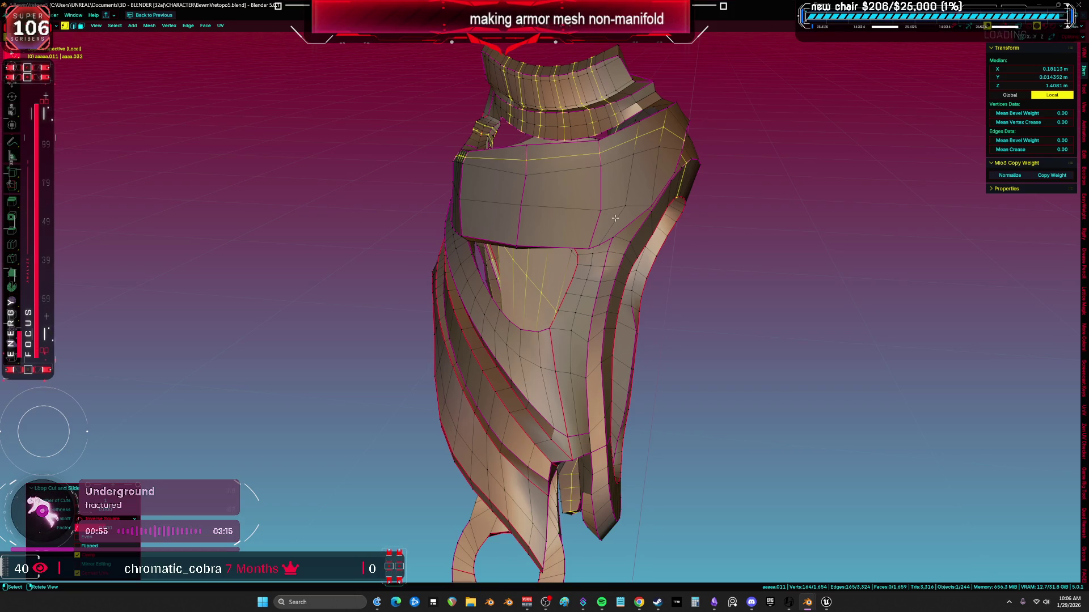
pyautogui.hotkey('ctrl', 'z')
pyautogui.moveTo(643, 323)
pyautogui.mouseDown(button='middle')
pyautogui.moveTo(522, 290)
pyautogui.moveTo(542, 281)
pyautogui.moveTo(514, 264)
pyautogui.moveTo(518, 250)
pyautogui.moveTo(625, 248)
pyautogui.moveTo(608, 230)
pyautogui.moveTo(471, 255)
pyautogui.moveTo(585, 327)
pyautogui.moveTo(637, 318)
pyautogui.moveTo(612, 362)
pyautogui.moveTo(655, 326)
pyautogui.moveTo(719, 372)
pyautogui.mouseUp(button='middle')
# Select the non-manifold edges and merge the loose seam vertices at center
pyautogui.press('2')
pyautogui.hotkey('shift', 'ctrl', 'alt', 'm')
pyautogui.press('m')
pyautogui.click(719, 371)
pyautogui.press('1')
pyautogui.scroll(3, 549, 323)
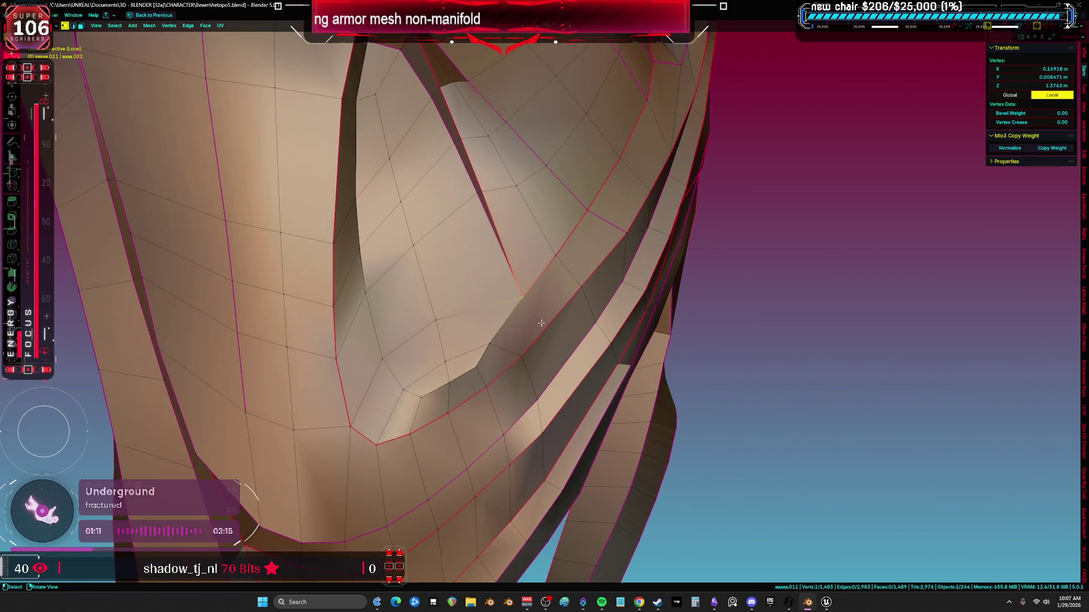
# Slide the edge and vertex beside the seam into place
pyautogui.press('2')
pyautogui.click(498, 353)
pyautogui.press('g')
pyautogui.press('g')
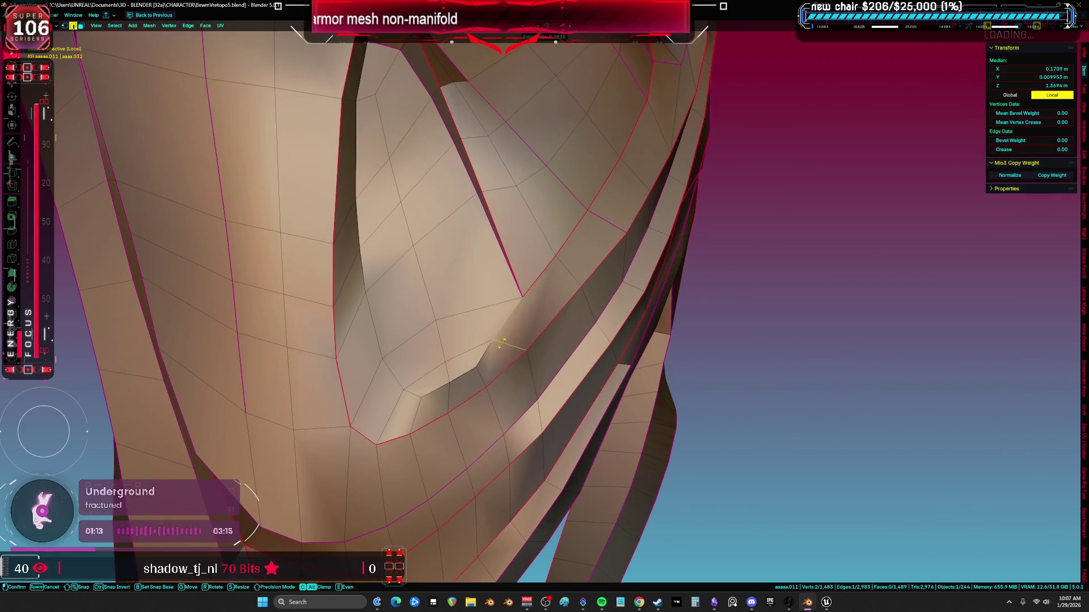
pyautogui.press('1')
pyautogui.click(490, 343)
pyautogui.press('g')
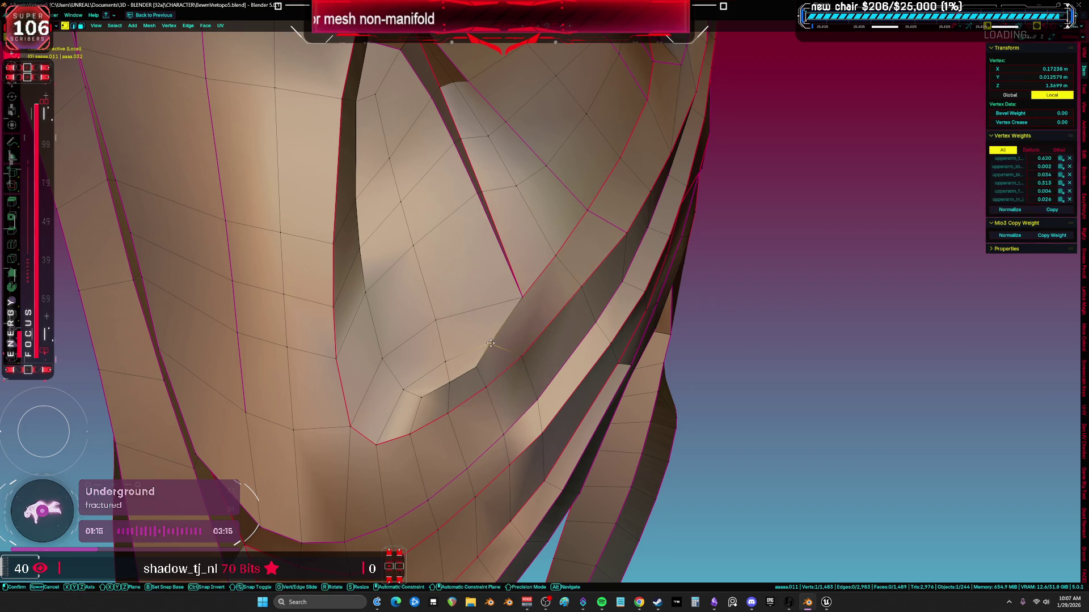
pyautogui.click(553, 326)
pyautogui.moveTo(553, 326)
pyautogui.mouseDown(button='middle')
pyautogui.moveTo(571, 359)
pyautogui.moveTo(560, 381)
pyautogui.mouseUp(button='middle')
# Slide another vertex and edge near the seam to tighten the fold
pyautogui.press('2')
pyautogui.click(560, 381)
pyautogui.press('Escape')
pyautogui.press('1')
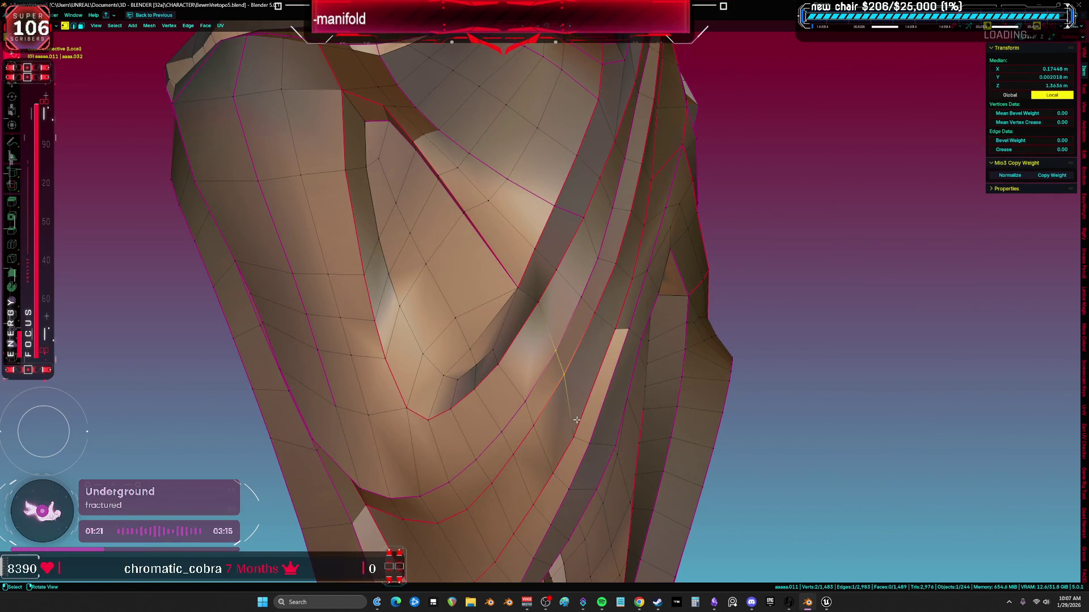
pyautogui.click(578, 435)
pyautogui.press('g')
pyautogui.press('2')
pyautogui.click(580, 439)
pyautogui.press('g')
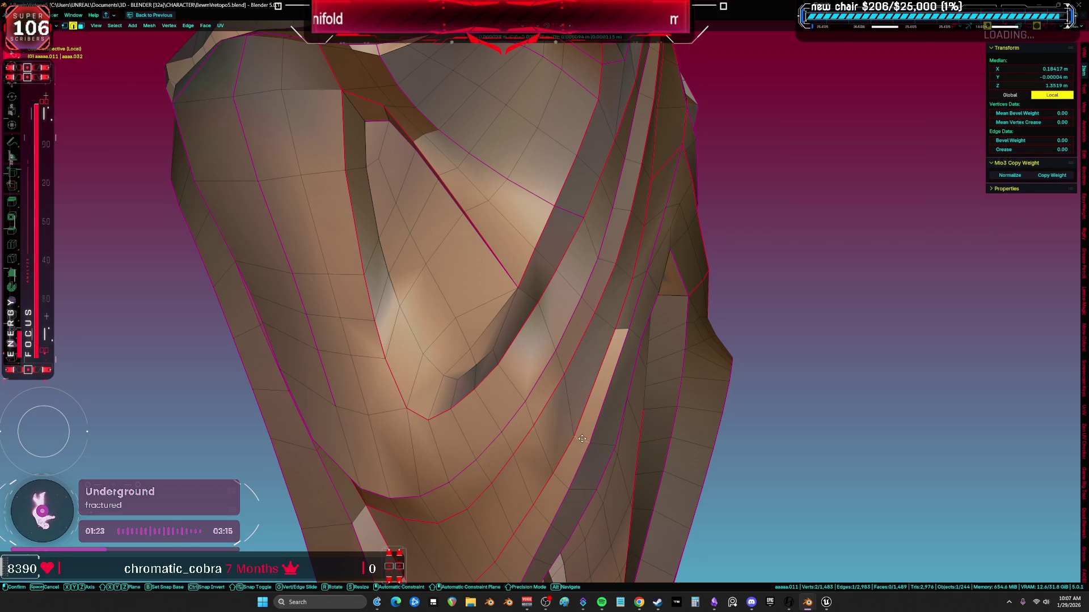
pyautogui.click(594, 420)
pyautogui.moveTo(595, 421); pyautogui.dragTo(698, 392, button='middle')
# From below, move the edge along the gap upward to close it
pyautogui.press('g')
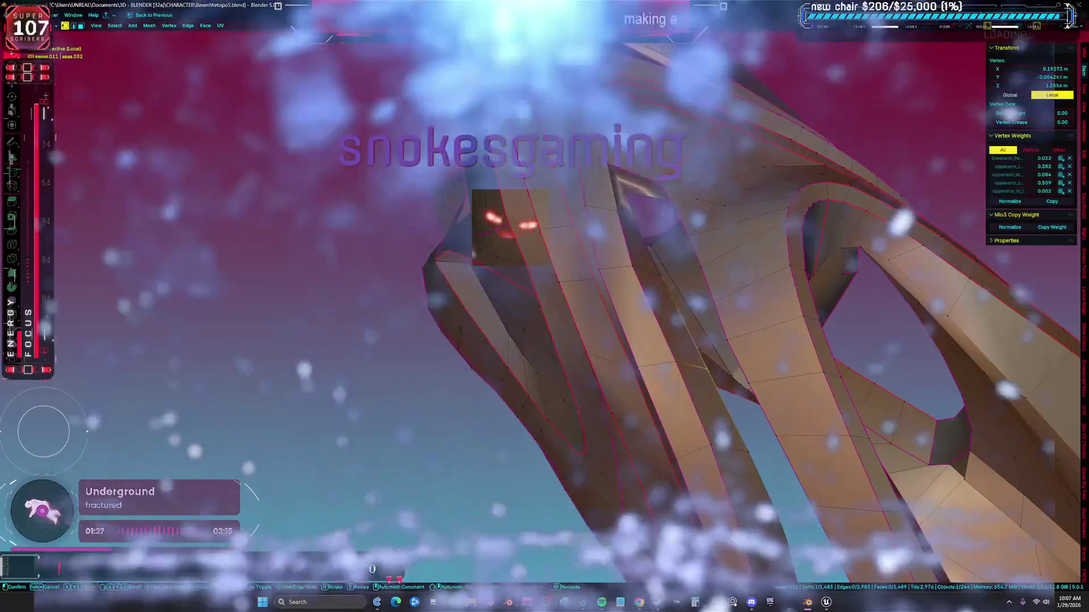
pyautogui.press('a')
pyautogui.moveTo(702, 369); pyautogui.dragTo(471, 354, button='middle')
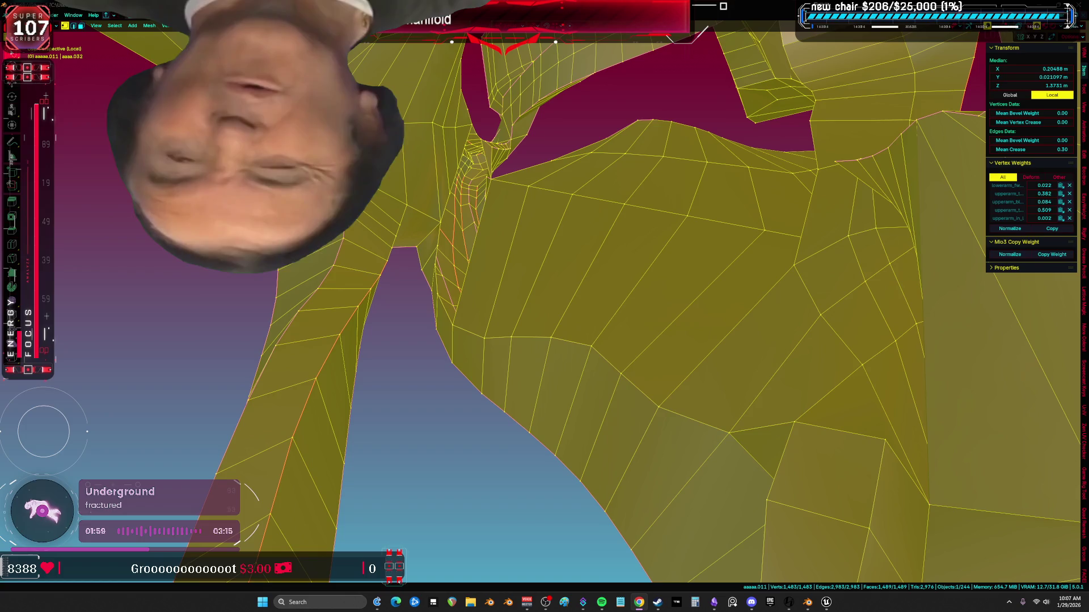
pyautogui.moveTo(408, 306)
pyautogui.mouseDown(button='middle')
pyautogui.moveTo(441, 302)
pyautogui.moveTo(448, 431)
pyautogui.mouseUp(button='middle')
pyautogui.click(447, 431)
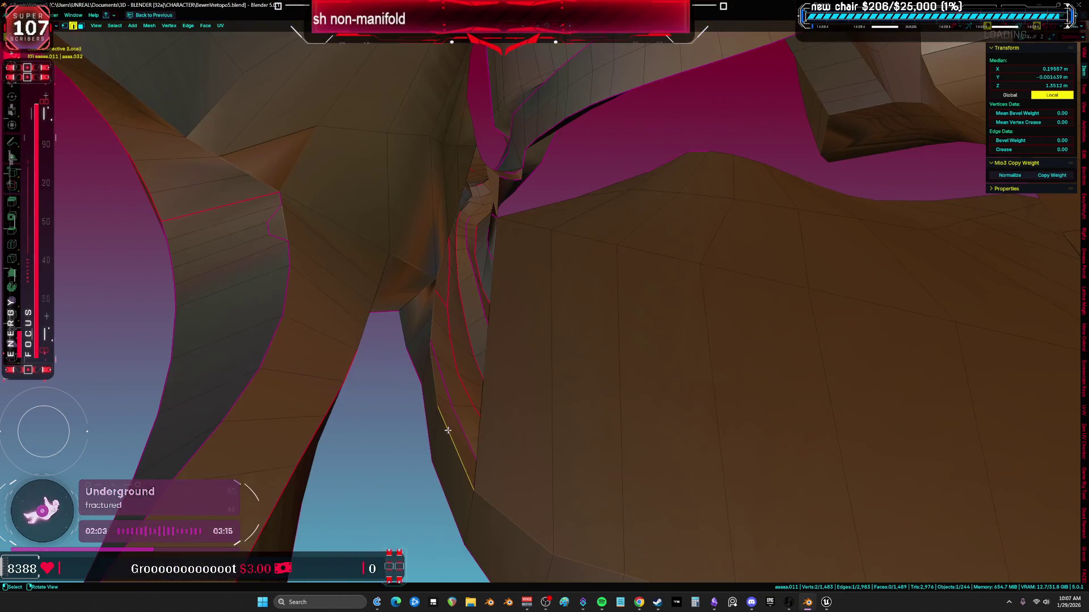
pyautogui.press('g')
pyautogui.click(480, 231)
pyautogui.moveTo(479, 232)
pyautogui.mouseDown(button='middle')
pyautogui.moveTo(508, 175)
pyautogui.moveTo(496, 161)
pyautogui.mouseUp(button='middle')
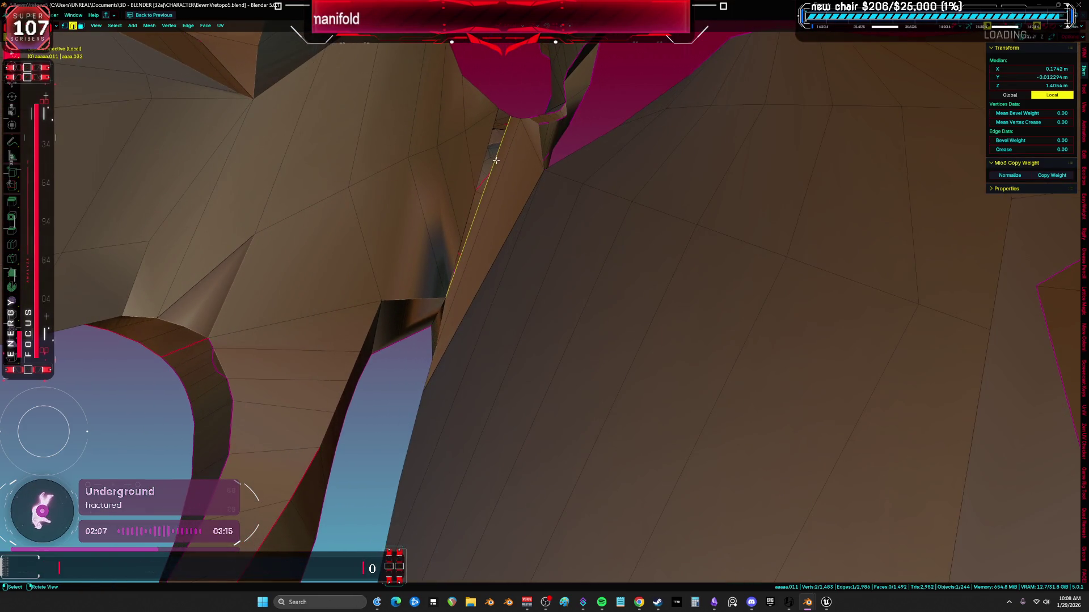
# Connect the two sliver faces with a new edge and slide the end vertex
pyautogui.press('a')
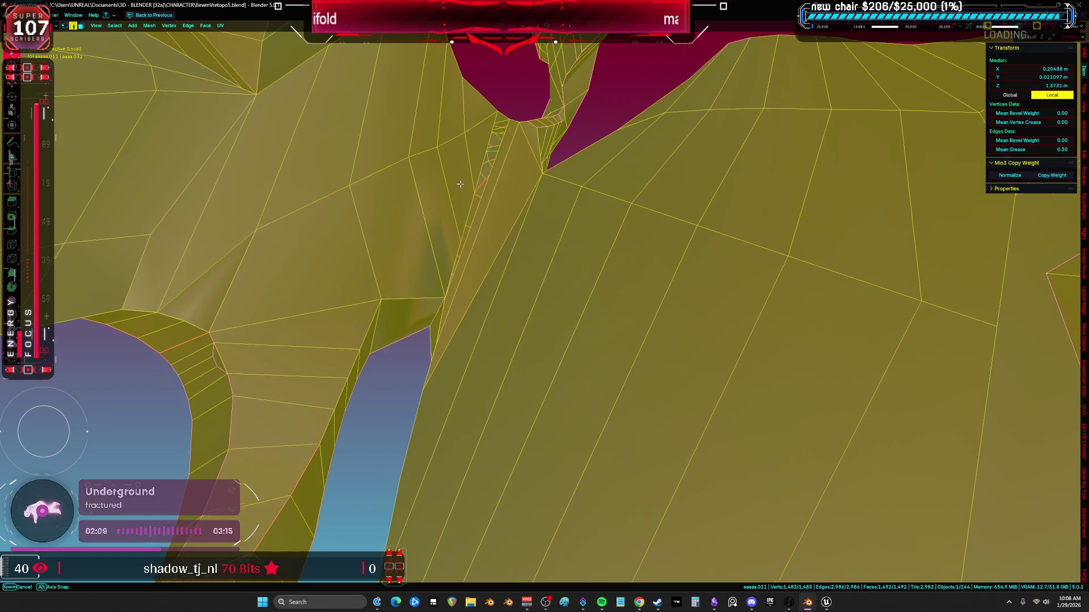
pyautogui.press('3')
pyautogui.click(467, 247)
pyautogui.keyDown('shift'); pyautogui.click(493, 219); pyautogui.keyUp('shift')
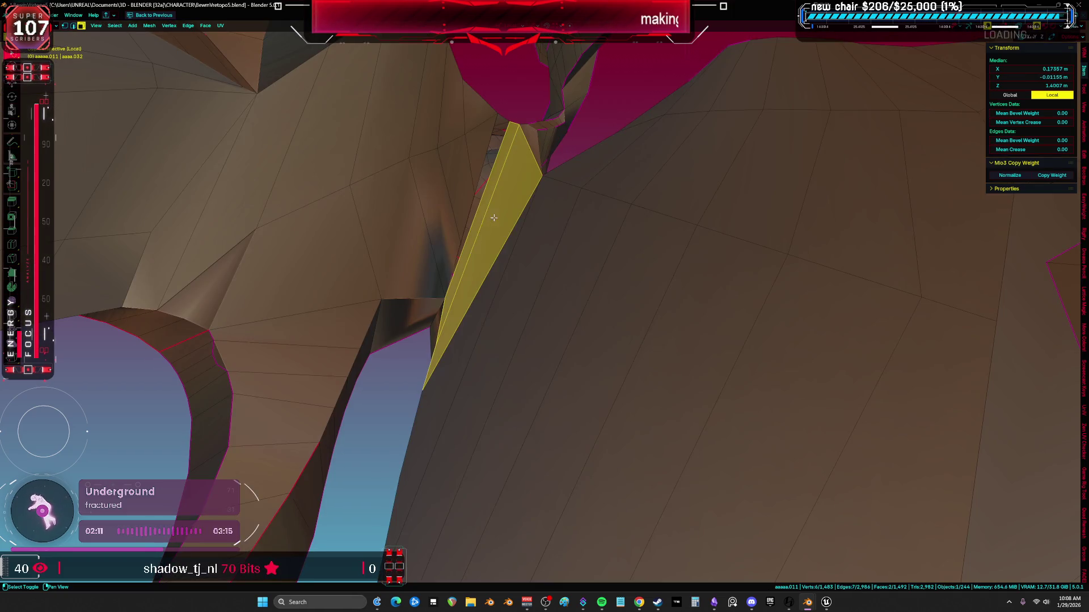
pyautogui.press('j')
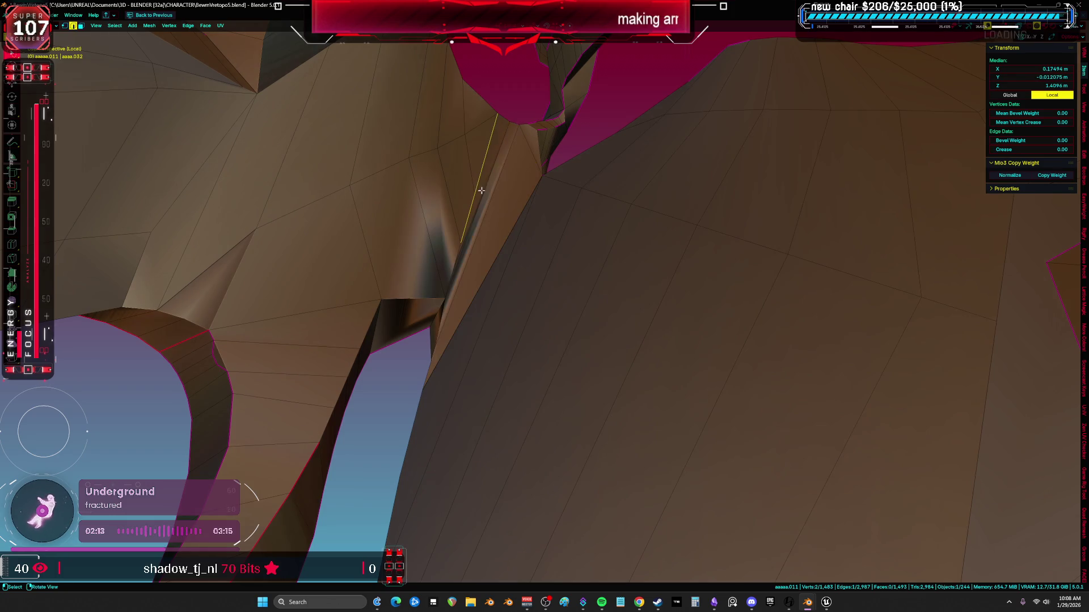
pyautogui.moveTo(459, 230)
pyautogui.mouseDown()
pyautogui.moveTo(445, 170)
pyautogui.moveTo(457, 189)
pyautogui.moveTo(475, 183)
pyautogui.moveTo(460, 149)
pyautogui.moveTo(474, 151)
pyautogui.moveTo(465, 146)
pyautogui.moveTo(478, 128)
pyautogui.mouseUp()
pyautogui.press('g')
pyautogui.click(493, 142)
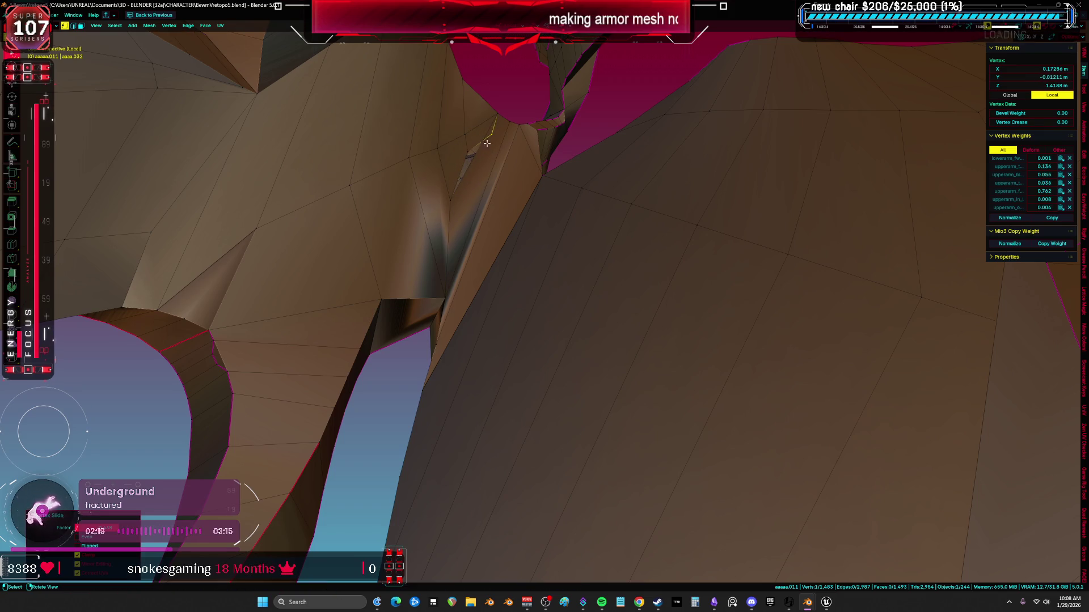
# Dissolve the stray vertex with Ctrl+X, then briefly toggle Sculpt Mode and back
pyautogui.hotkey('ctrl', 'x')
pyautogui.hotkey('ctrl', 'z')
pyautogui.hotkey('ctrl', 'x')
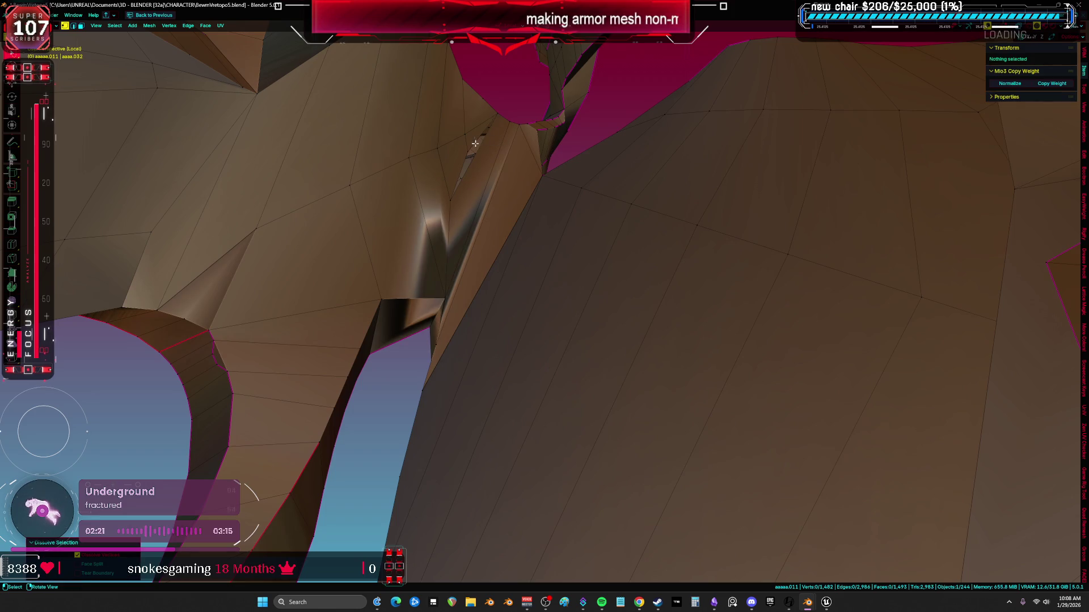
pyautogui.hotkey('ctrl', 'z')
pyautogui.press('a')
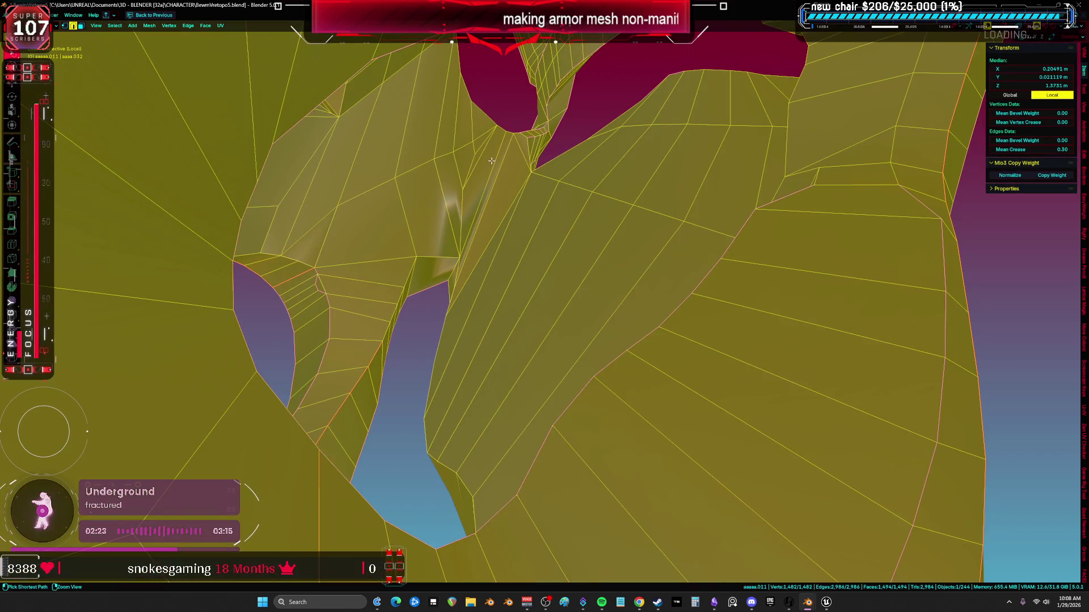
pyautogui.hotkey('ctrl', 'Tab')
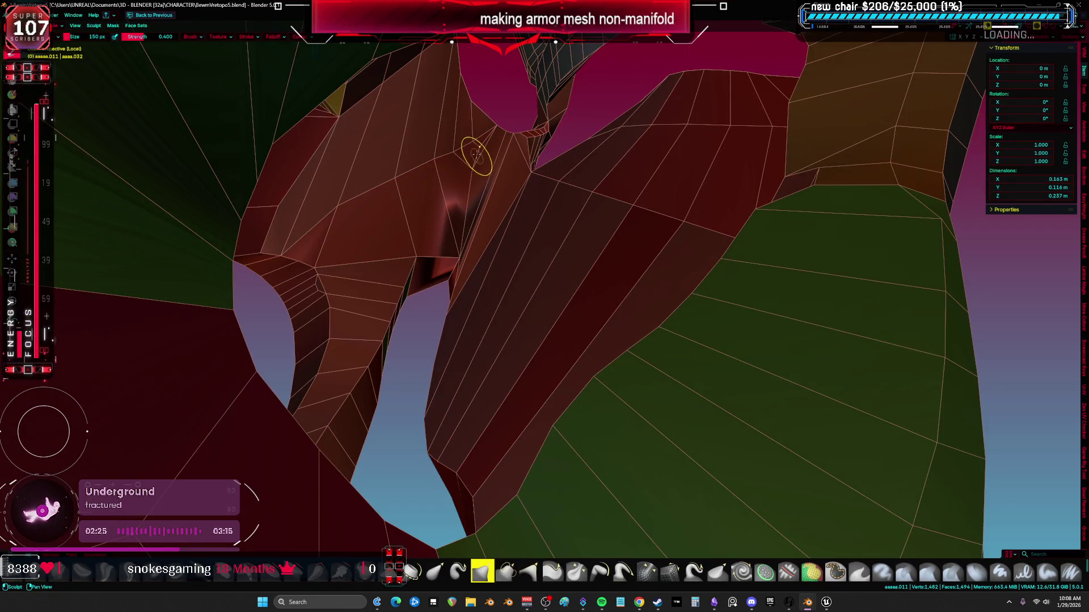
pyautogui.moveTo(498, 170)
pyautogui.mouseDown(button='middle')
pyautogui.moveTo(433, 265)
pyautogui.moveTo(741, 236)
pyautogui.moveTo(486, 177)
pyautogui.moveTo(483, 228)
pyautogui.moveTo(393, 255)
pyautogui.moveTo(389, 246)
pyautogui.moveTo(458, 251)
pyautogui.moveTo(486, 276)
pyautogui.mouseUp(button='middle')
pyautogui.hotkey('ctrl', 'Tab')
# Select the armor piece's non-manifold edges via Select All by Trait
pyautogui.click(489, 273)
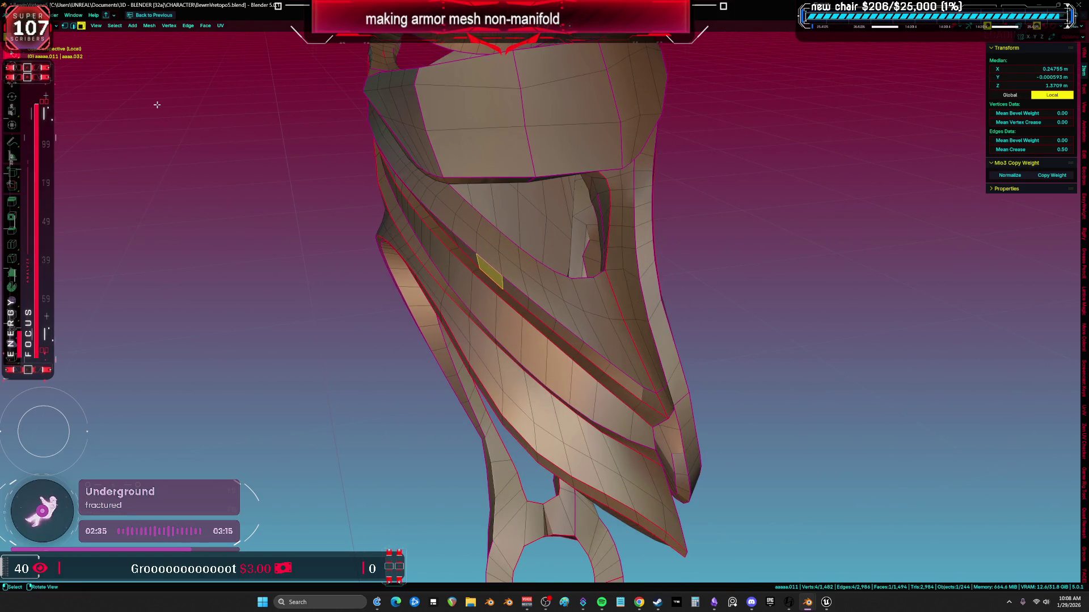
pyautogui.click(115, 25)
pyautogui.moveTo(148, 128)
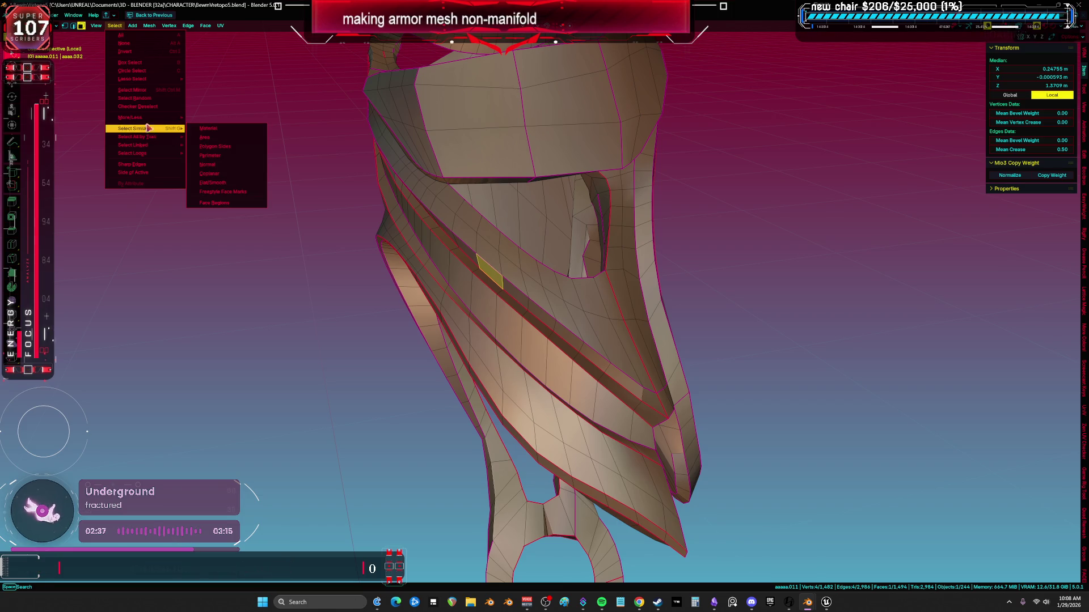
pyautogui.press('2')
pyautogui.click(468, 226)
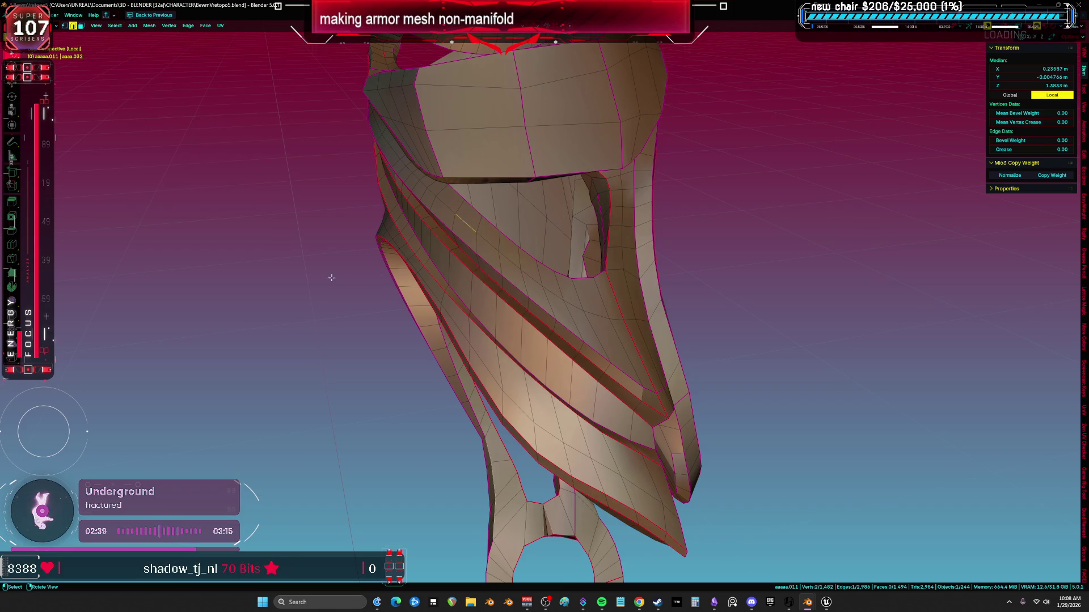
pyautogui.click(351, 275)
pyautogui.click(115, 26)
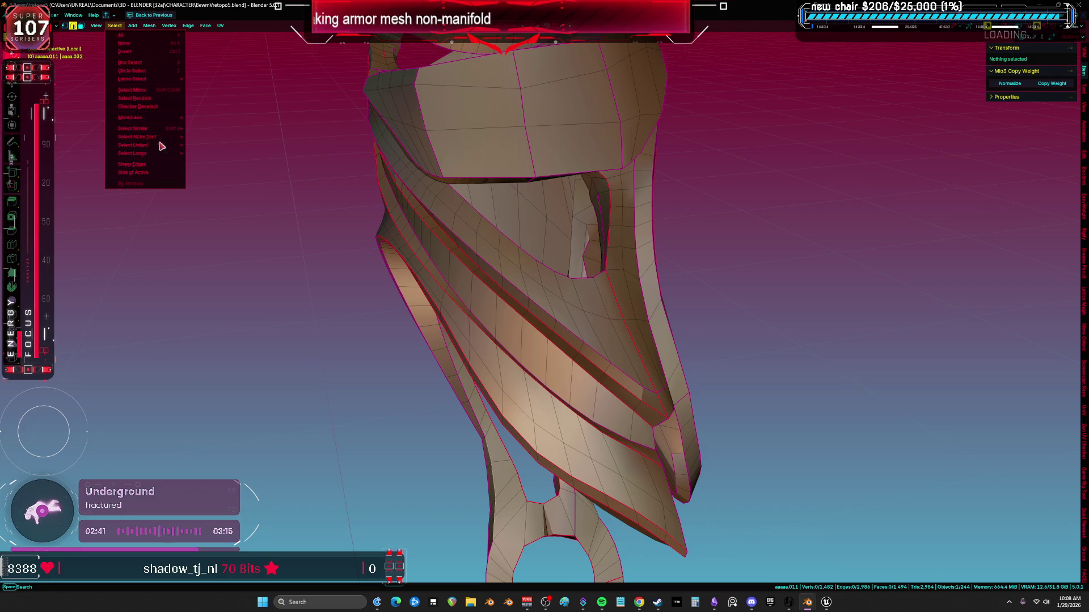
pyautogui.moveTo(157, 139)
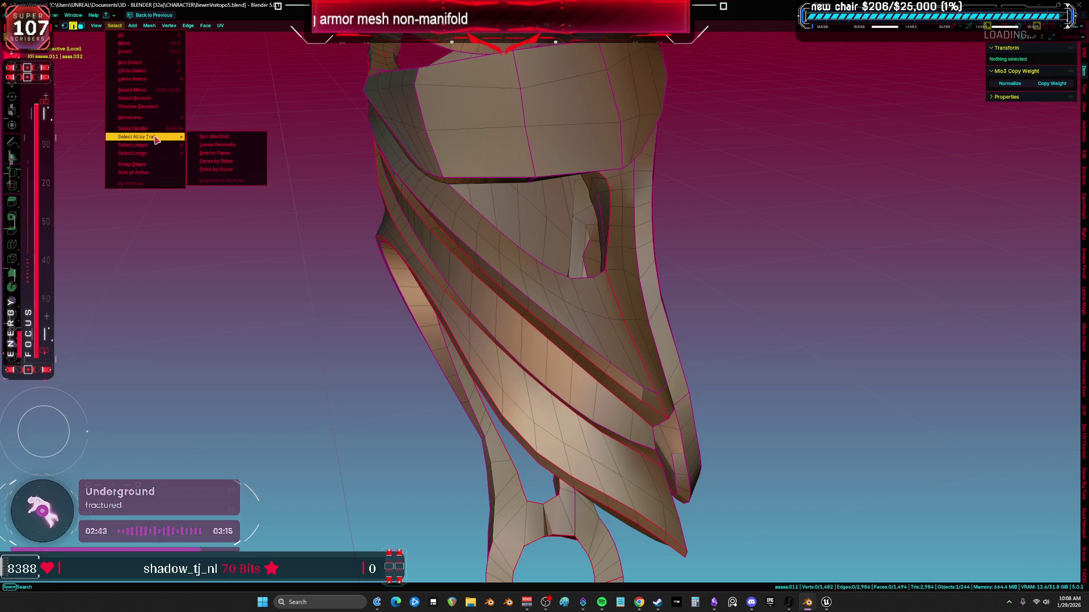
pyautogui.click(215, 137)
# In wireframe, select all and merge vertices by distance, then return to solid shading
pyautogui.press('z')
pyautogui.click(344, 223)
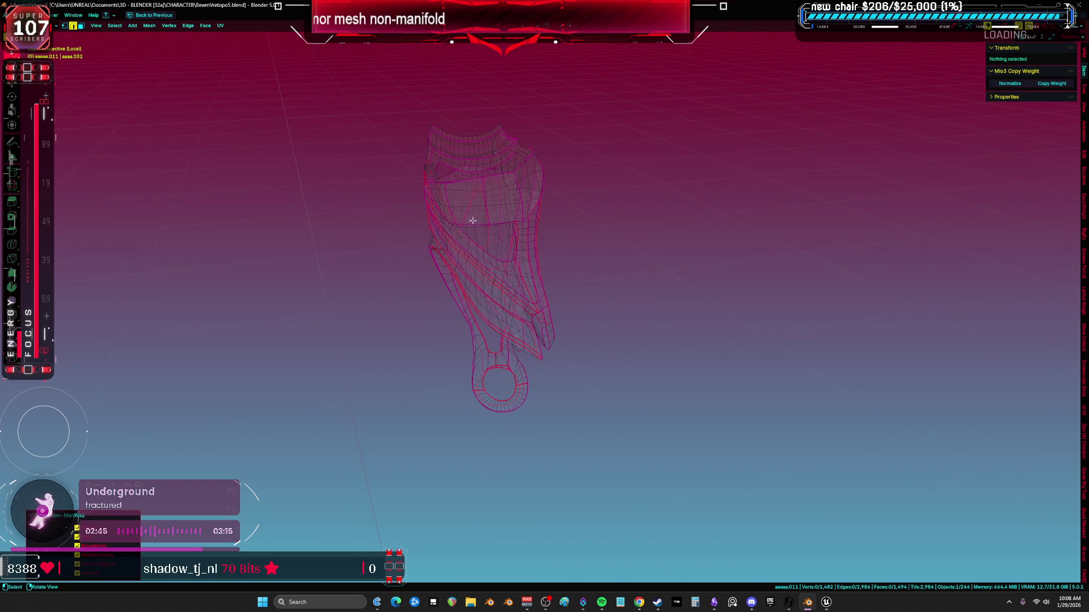
pyautogui.scroll(2, 439, 255)
pyautogui.press('a')
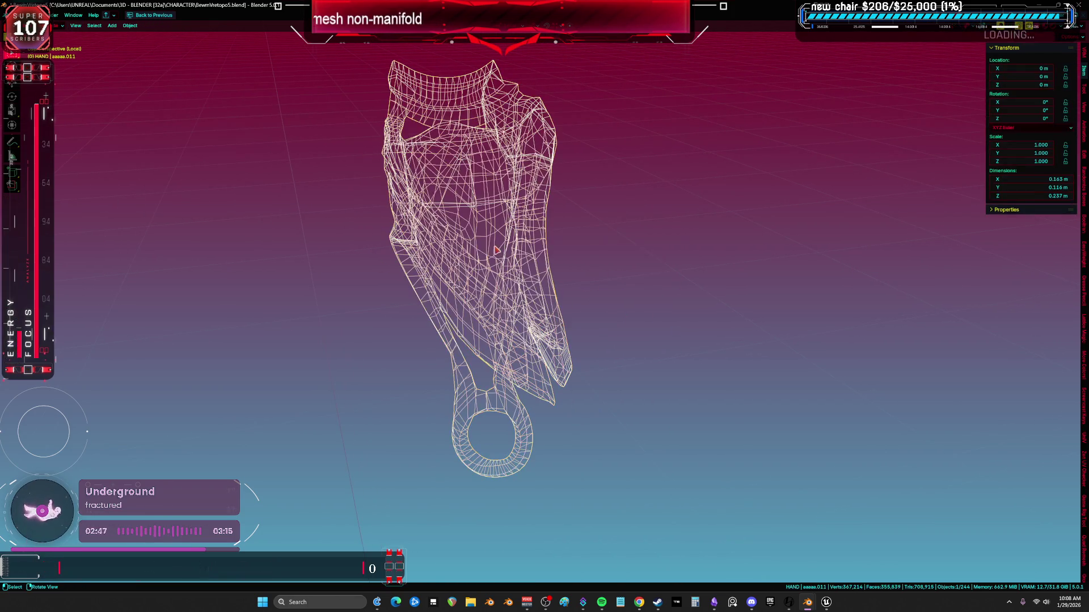
pyautogui.press('m')
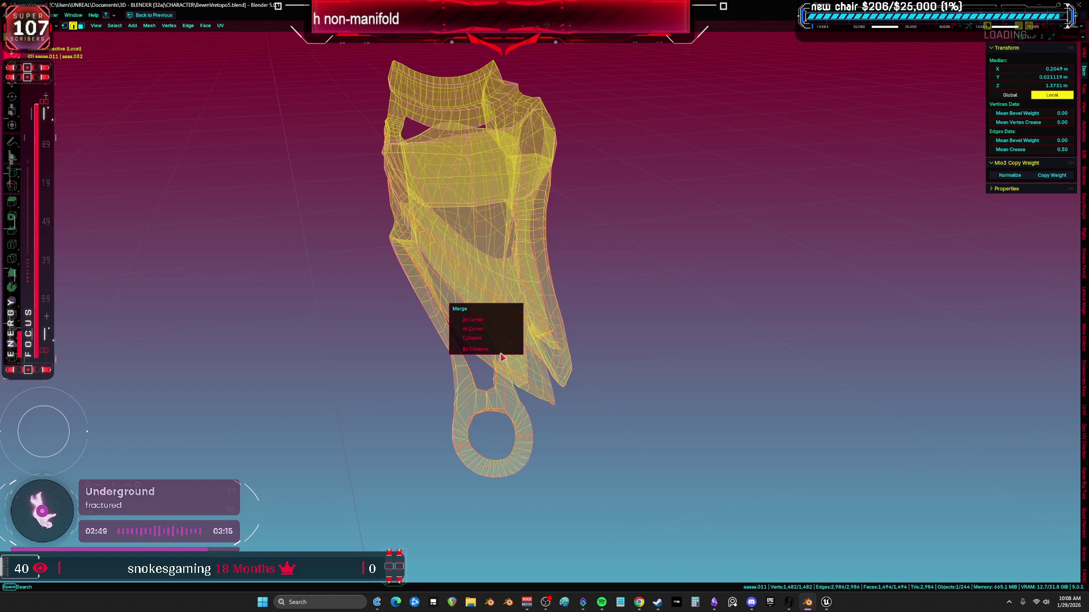
pyautogui.click(486, 348)
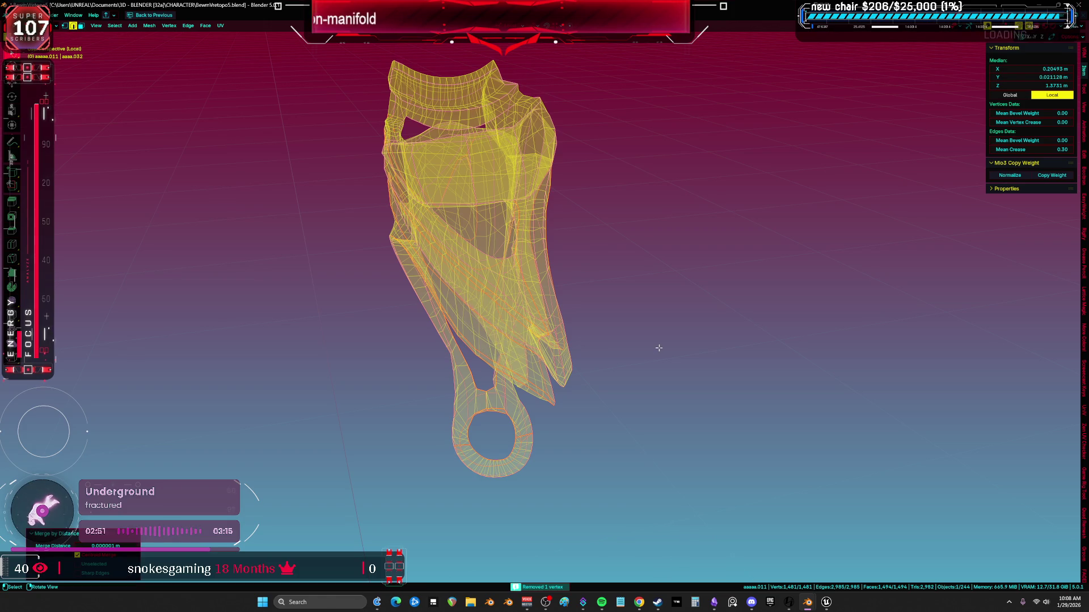
pyautogui.hotkey('alt', 'a')
pyautogui.press('z')
pyautogui.click(622, 338)
pyautogui.moveTo(465, 345)
pyautogui.mouseDown(button='middle')
pyautogui.moveTo(403, 342)
pyautogui.moveTo(429, 370)
pyautogui.moveTo(639, 322)
pyautogui.moveTo(605, 344)
pyautogui.moveTo(559, 343)
pyautogui.mouseUp(button='middle')
# Exit local view and return to Object Mode with the whole character visible
pyautogui.press('KP_Divide')
pyautogui.press('Tab')
pyautogui.hotkey('shift', 'alt', 'z')
pyautogui.hotkey('shift', 'alt', 'z')
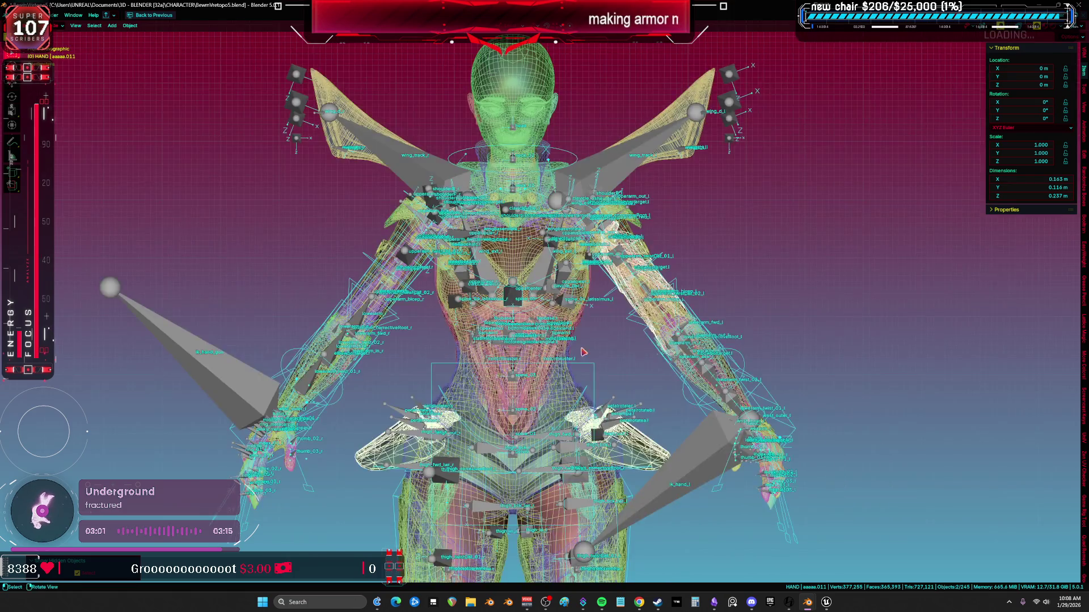
pyautogui.hotkey('shift', 'alt', 'z')
pyautogui.scroll(5, 583, 352)
pyautogui.moveTo(675, 306); pyautogui.dragTo(693, 354, button='middle')
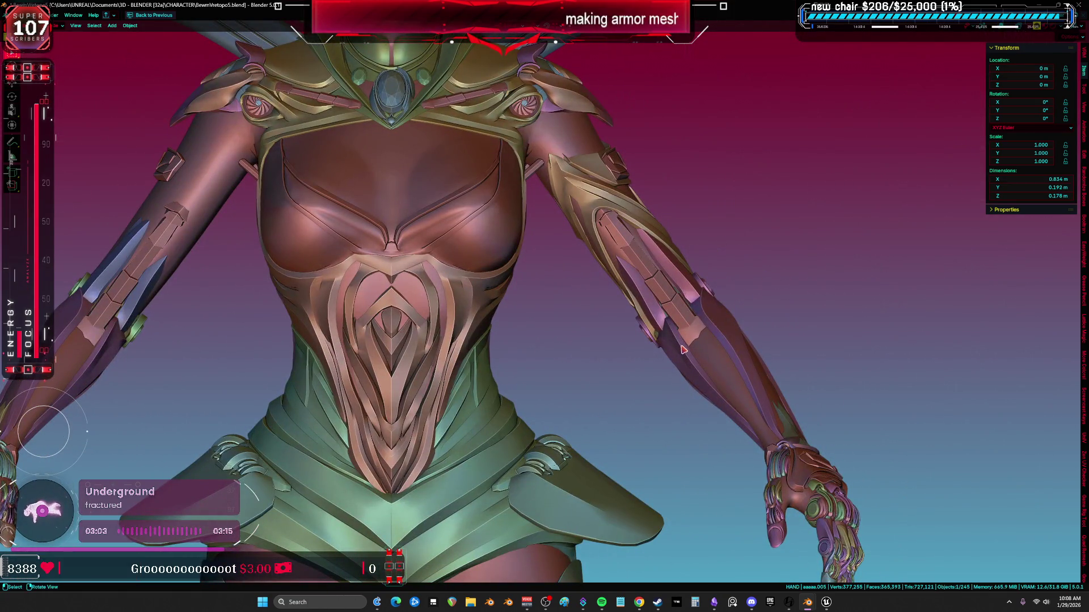
# Hide the arm armor piece and isolate the two shoulder pieces in local view
pyautogui.press('h')
pyautogui.keyDown('shift'); pyautogui.moveTo(575, 197); pyautogui.dragTo(595, 358, button='middle'); pyautogui.keyUp('shift')
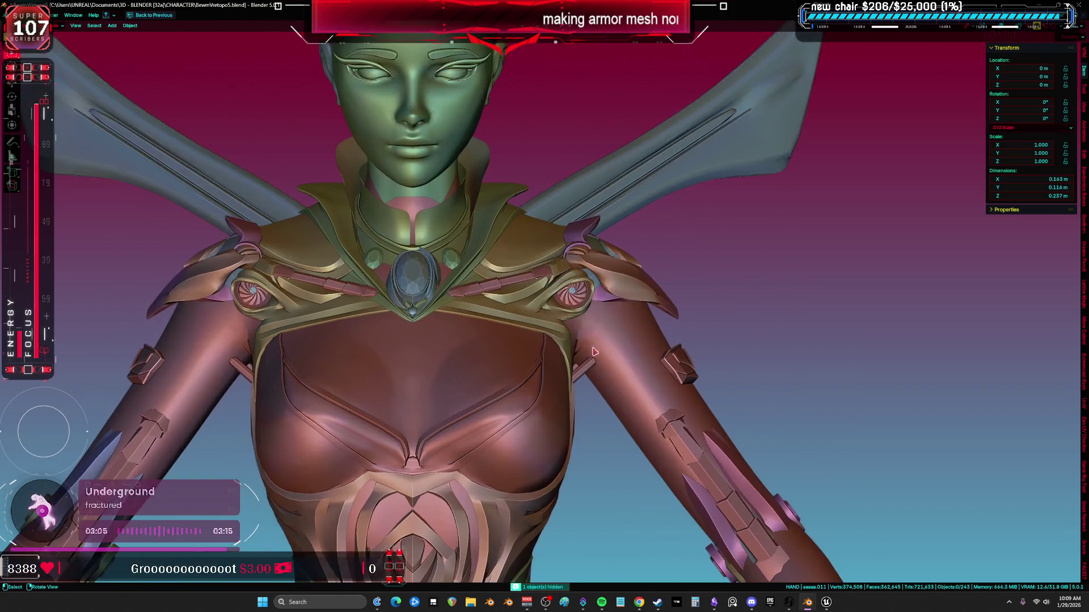
pyautogui.click(609, 271)
pyautogui.press('KP_Divide')
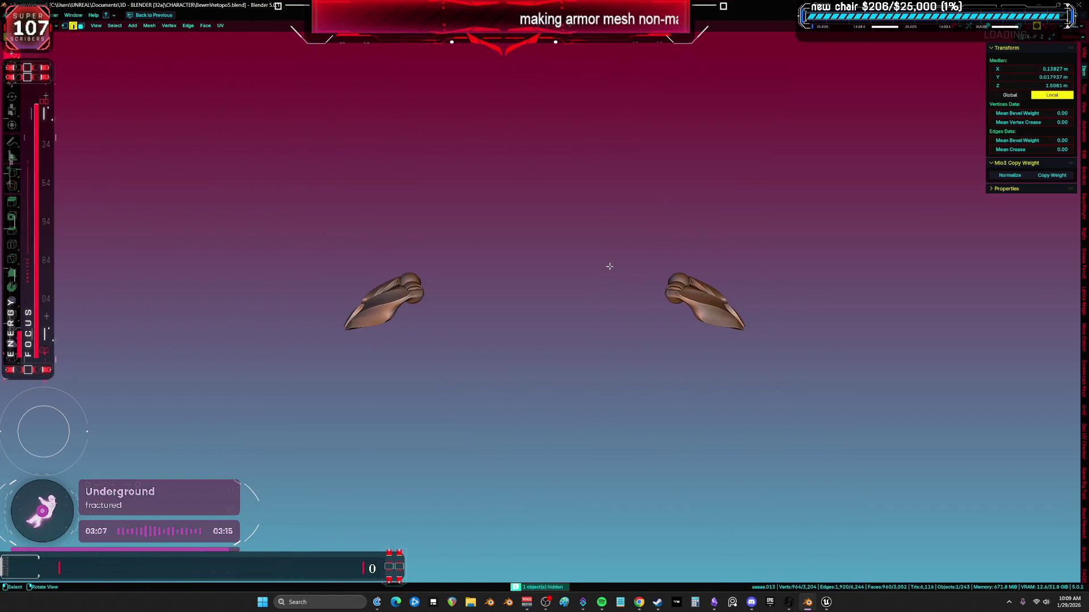
# Edit the shoulder pieces with all selected, overlays on, viewed from the front
pyautogui.press('Tab')
pyautogui.press('a')
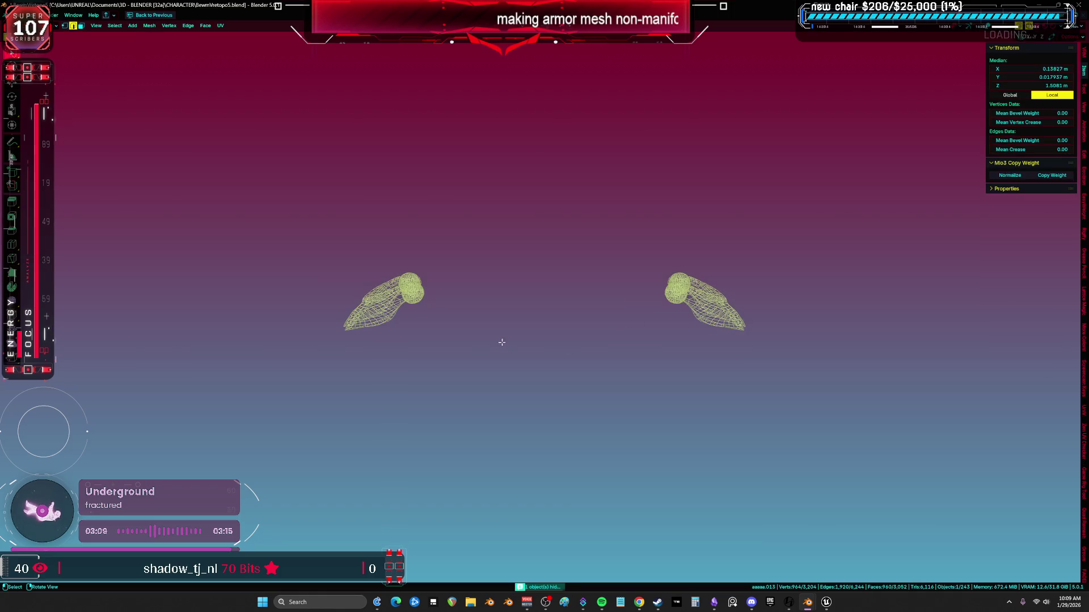
pyautogui.hotkey('shift', 'alt', 'z')
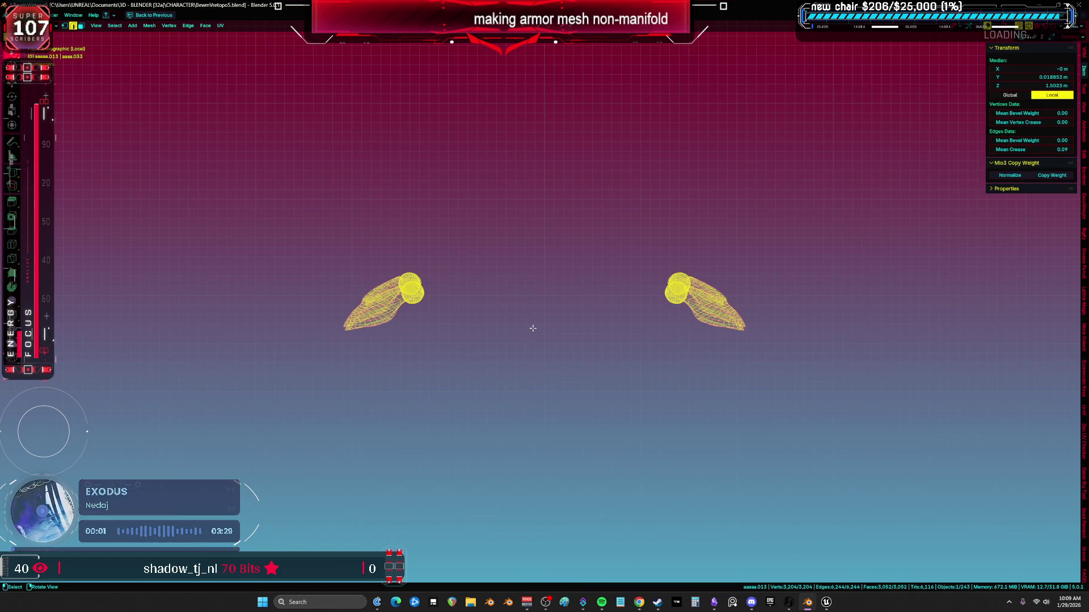
pyautogui.click(812, 287)
pyautogui.press('z')
pyautogui.press('Escape')
pyautogui.press('a')
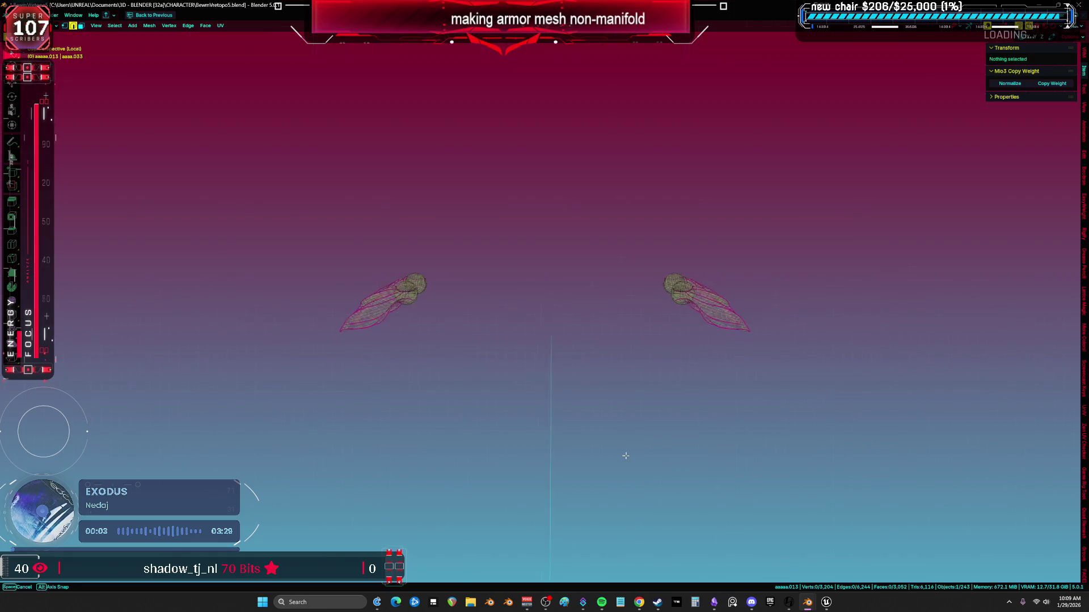
pyautogui.press('z')
pyautogui.press('Escape')
pyautogui.hotkey('ctrl', 'space')
pyautogui.hotkey('ctrl', 'space')
pyautogui.moveTo(444, 226)
pyautogui.mouseDown(button='middle')
pyautogui.moveTo(515, 185)
pyautogui.moveTo(573, 293)
pyautogui.moveTo(673, 318)
pyautogui.moveTo(577, 355)
pyautogui.moveTo(612, 379)
pyautogui.moveTo(469, 333)
pyautogui.moveTo(362, 270)
pyautogui.moveTo(499, 318)
pyautogui.moveTo(527, 301)
pyautogui.moveTo(508, 338)
pyautogui.mouseUp(button='middle')
pyautogui.press('`')
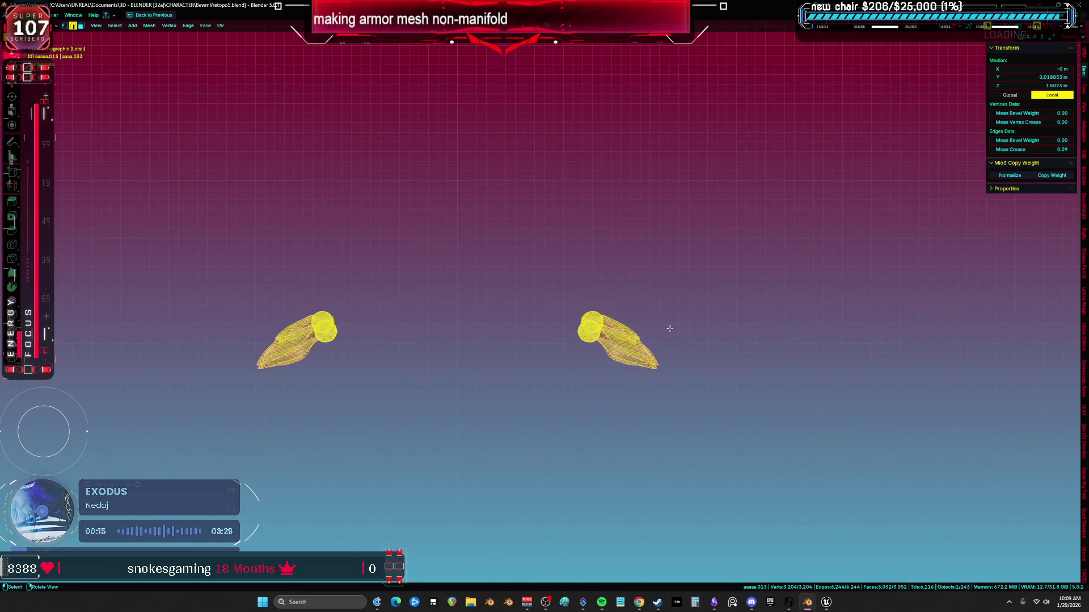
# Lasso-select the left shoulder piece and delete its duplicate faces
pyautogui.moveTo(413, 247)
pyautogui.keyDown('ctrl'); pyautogui.mouseDown(button='right')
pyautogui.moveTo(433, 376)
pyautogui.moveTo(394, 286)
pyautogui.mouseUp(button='right'); pyautogui.keyUp('ctrl')
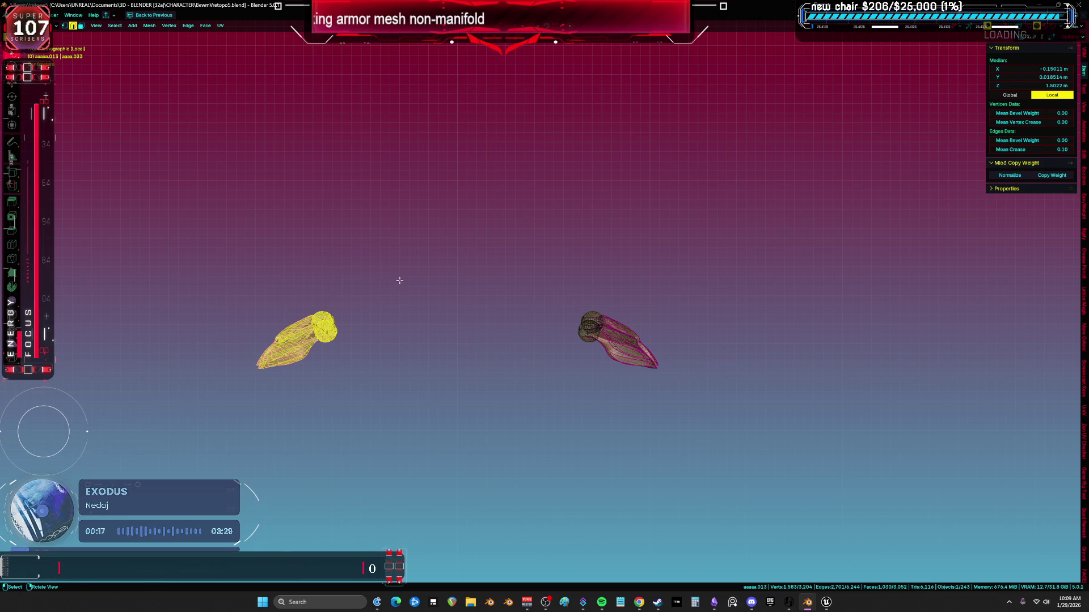
pyautogui.scroll(1, 400, 281)
pyautogui.press('x')
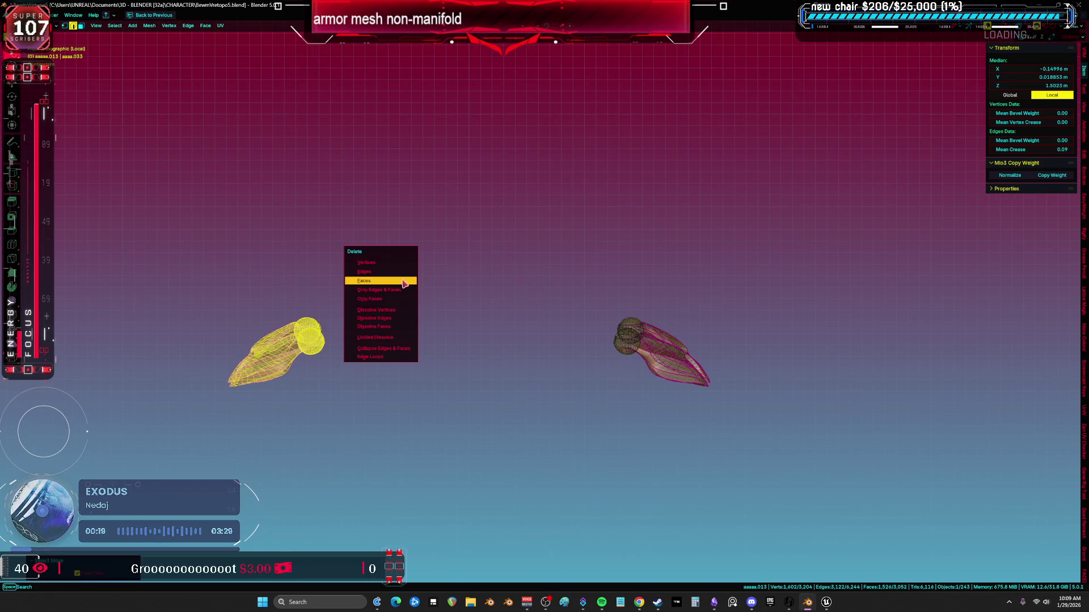
pyautogui.click(383, 258)
# Hide both spherical joints, then select the two remaining shoulder shells
pyautogui.press('l')
pyautogui.scroll(1, 850, 378)
pyautogui.scroll(4, 709, 381)
pyautogui.hotkey('alt', 'a')
pyautogui.moveTo(698, 319)
pyautogui.mouseDown(button='middle')
pyautogui.moveTo(553, 353)
pyautogui.moveTo(762, 251)
pyautogui.mouseUp(button='middle')
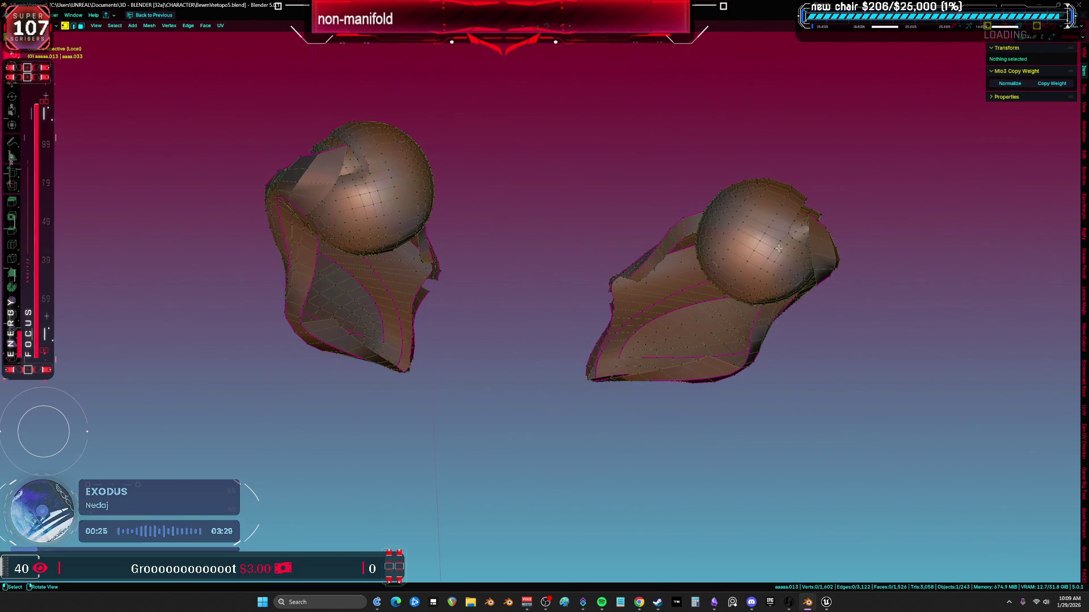
pyautogui.press('l')
pyautogui.press('h')
pyautogui.press('l')
pyautogui.press('h')
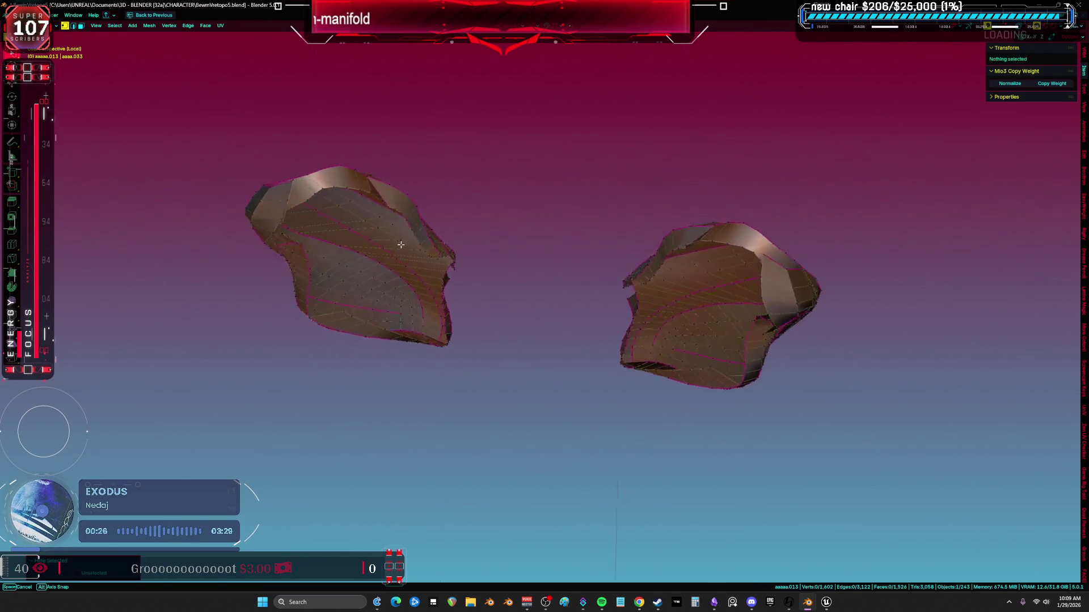
pyautogui.moveTo(400, 242); pyautogui.dragTo(359, 263, button='middle')
pyautogui.press('a')
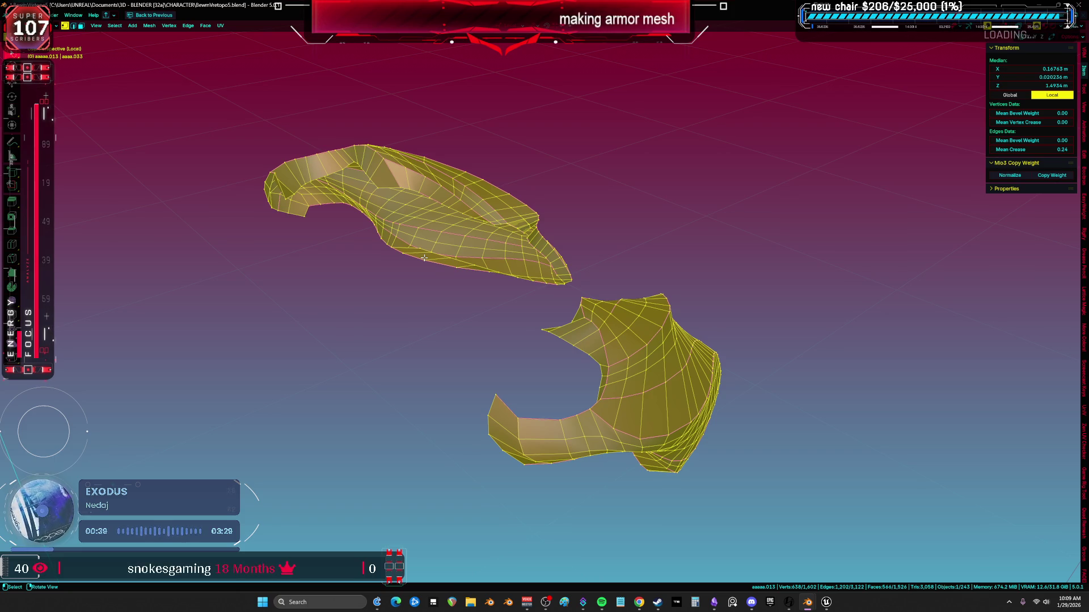
# Exit local view so the whole rigged character shows around the shoulder armor
pyautogui.press('KP_Divide')
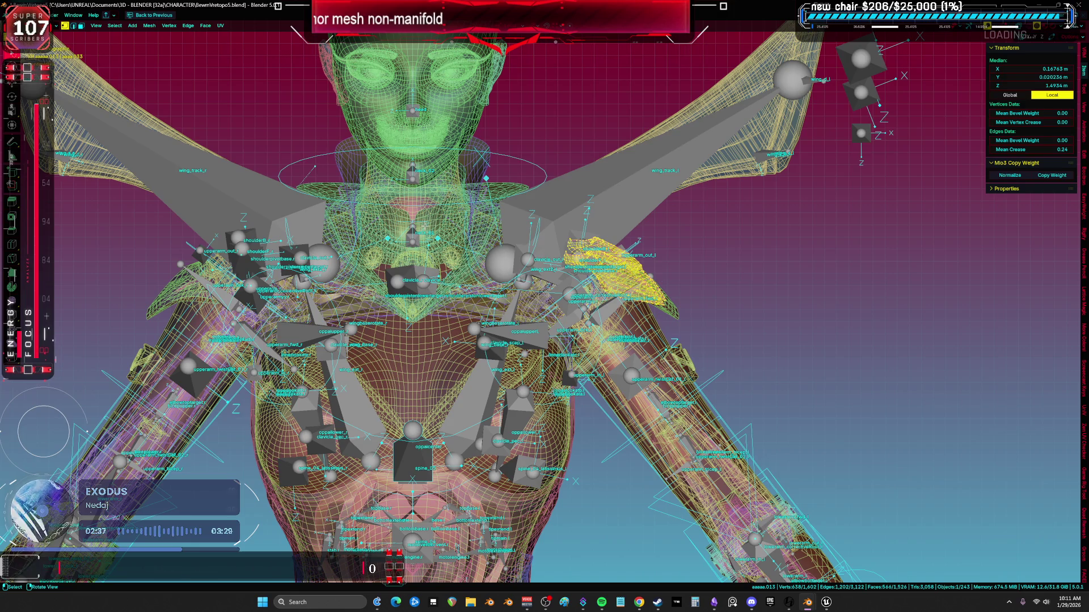
# Isolate the shoulder mesh in local view and inspect the faces around the gap
pyautogui.moveTo(519, 386)
pyautogui.mouseDown(button='middle')
pyautogui.moveTo(562, 310)
pyautogui.moveTo(474, 330)
pyautogui.moveTo(449, 301)
pyautogui.moveTo(418, 320)
pyautogui.moveTo(397, 272)
pyautogui.moveTo(398, 240)
pyautogui.moveTo(318, 364)
pyautogui.mouseUp(button='middle')
pyautogui.press('KP_Divide')
pyautogui.click(199, 354)
pyautogui.moveTo(199, 354)
pyautogui.mouseDown(button='middle')
pyautogui.moveTo(462, 311)
pyautogui.moveTo(492, 288)
pyautogui.mouseUp(button='middle')
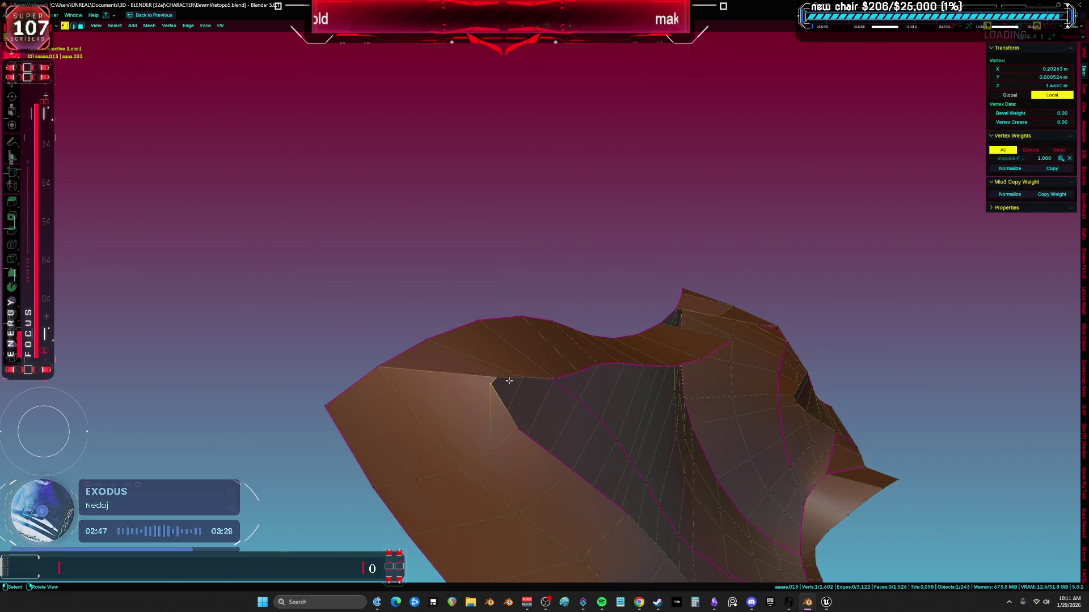
pyautogui.click(488, 390)
pyautogui.scroll(2, 488, 390)
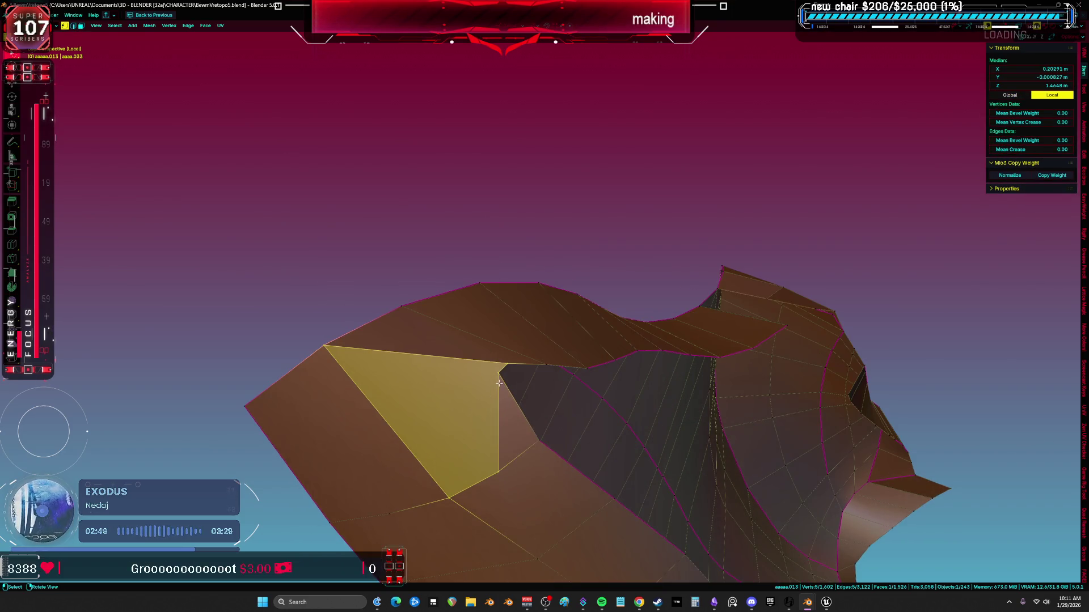
pyautogui.press('3')
pyautogui.hotkey('alt', 'a')
# Try extending a face selection beside the gap to its connected part, then undo it
pyautogui.click(506, 418)
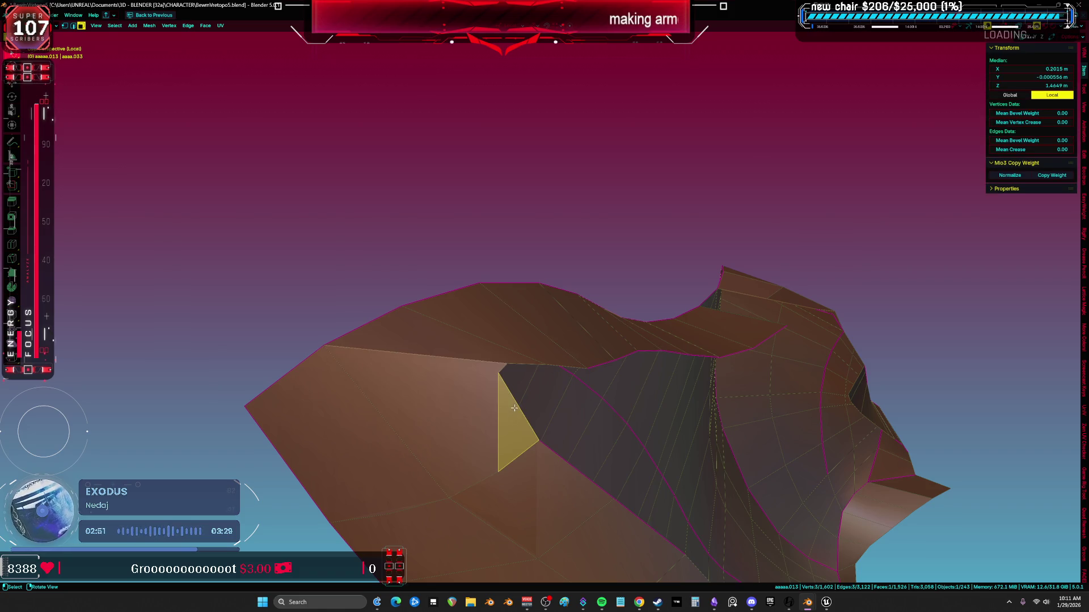
pyautogui.hotkey('shift', 'g')
pyautogui.click(505, 425)
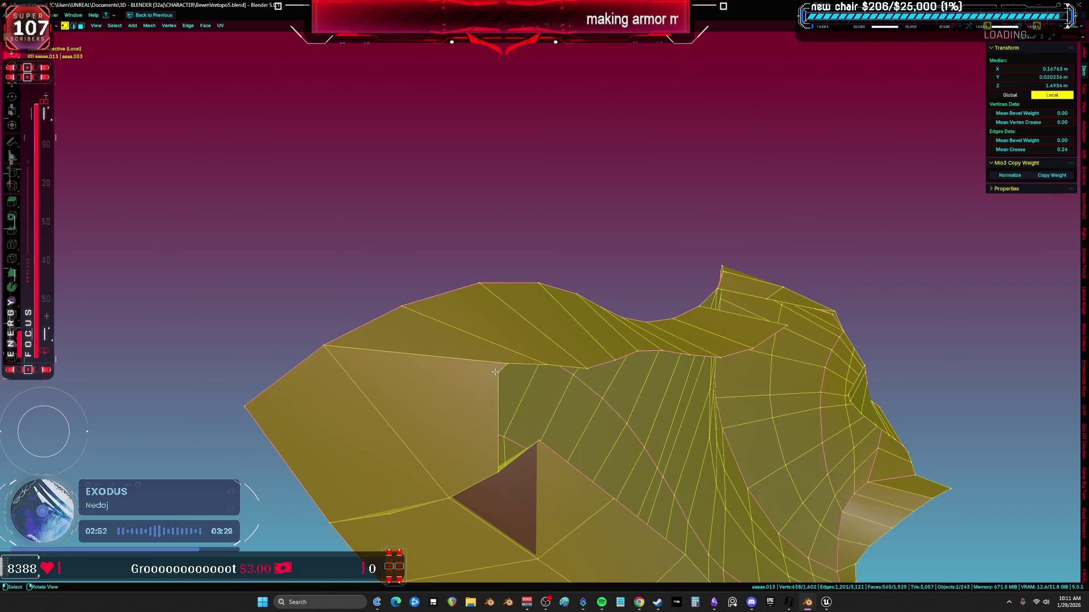
pyautogui.hotkey('alt', 'a')
pyautogui.hotkey('ctrl', 'z')
pyautogui.moveTo(511, 368); pyautogui.dragTo(474, 411, button='middle')
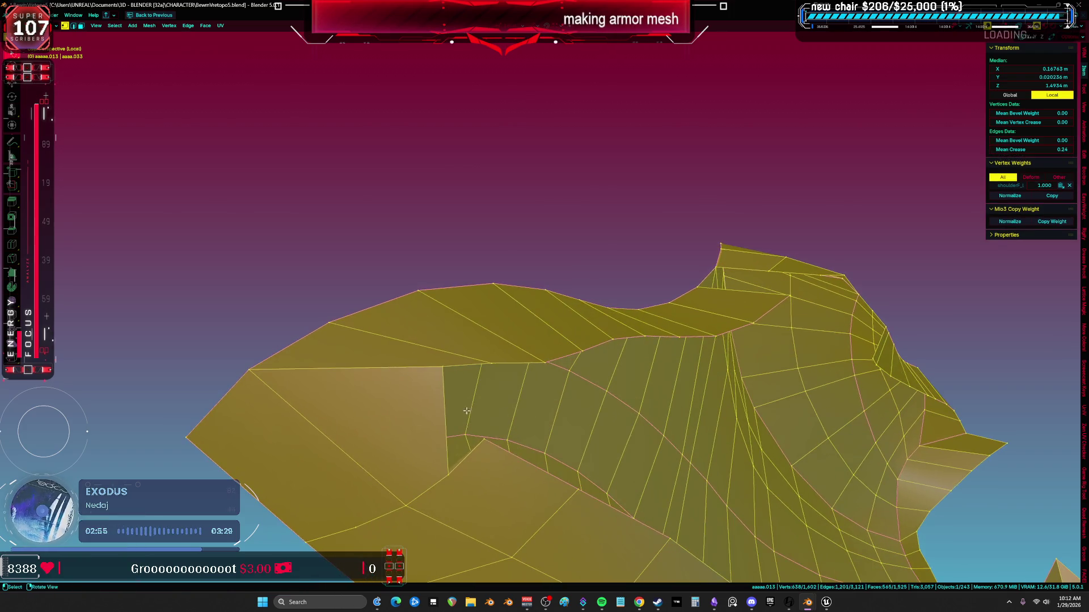
pyautogui.hotkey('alt', 'a')
pyautogui.press('1')
# Select the connected shell from a gap corner vertex and merge vertices by distance
pyautogui.click(450, 473)
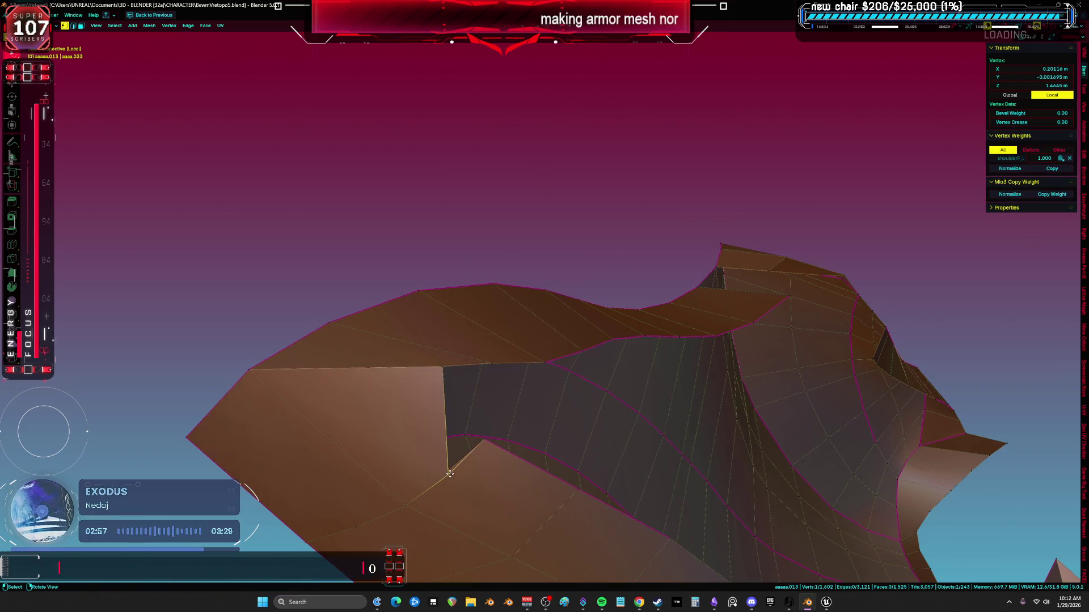
pyautogui.press('2')
pyautogui.press('l')
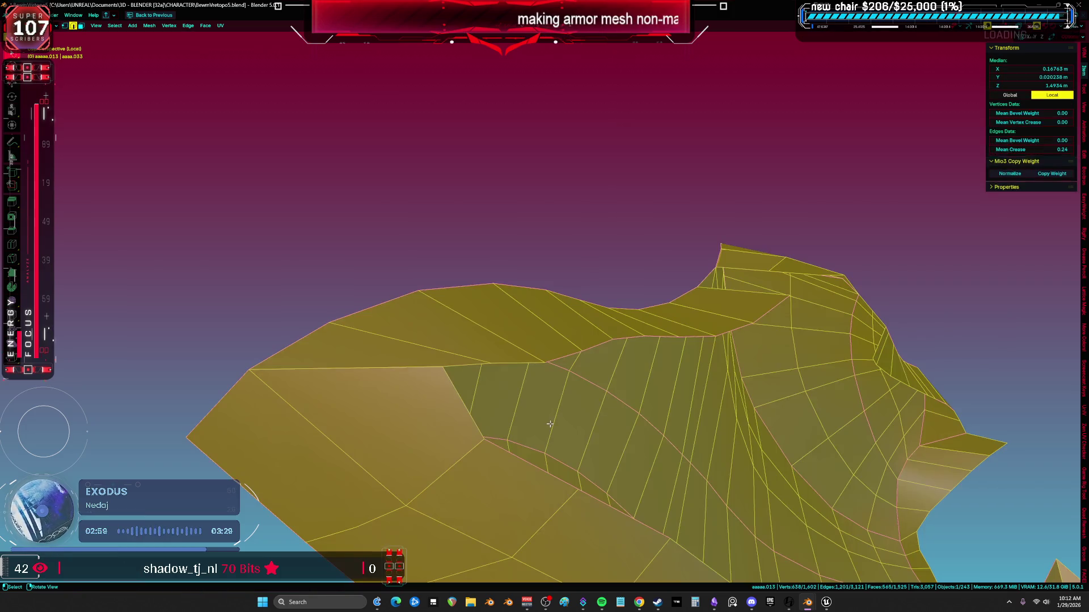
pyautogui.press('m')
pyautogui.click(515, 430)
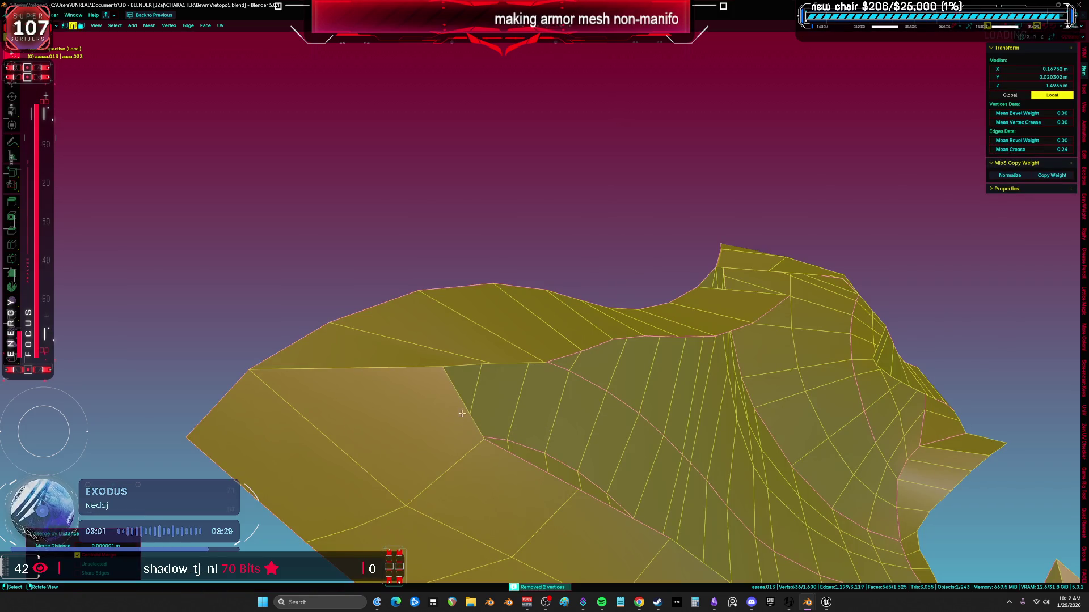
# Inspect the seam and ridge edges, selecting the whole linked shell piece
pyautogui.click(461, 415)
pyautogui.moveTo(556, 413); pyautogui.dragTo(579, 365, button='middle')
pyautogui.scroll(4, 624, 389)
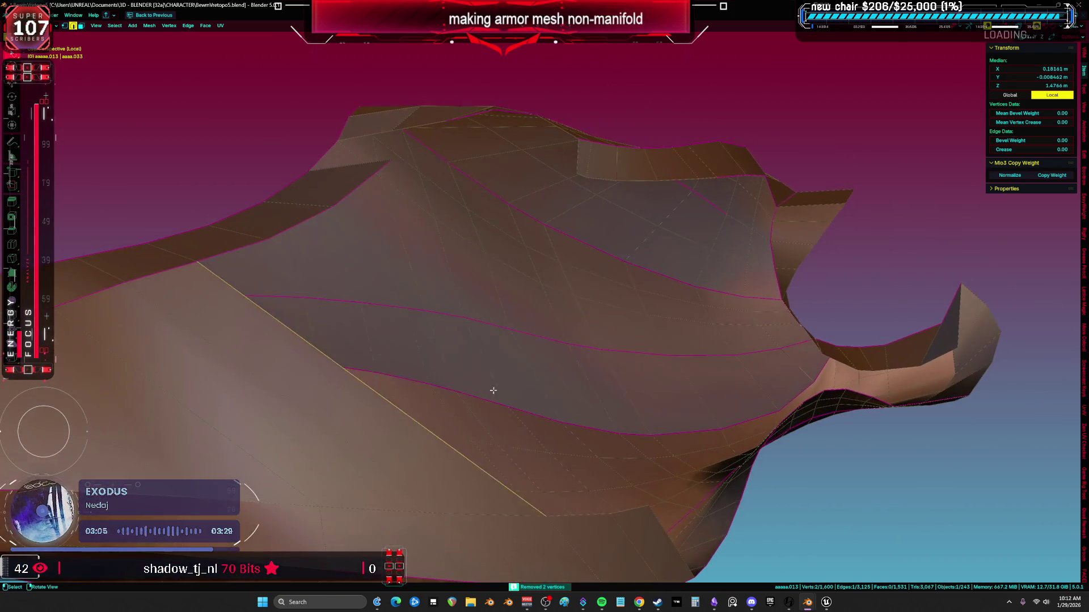
pyautogui.scroll(3, 639, 396)
pyautogui.hotkey('ctrl', 'l')
pyautogui.moveTo(653, 389)
pyautogui.mouseDown(button='middle')
pyautogui.moveTo(599, 404)
pyautogui.moveTo(402, 316)
pyautogui.moveTo(336, 344)
pyautogui.mouseUp(button='middle')
pyautogui.click(457, 343)
# Switch to face select and pick a face at the open notch
pyautogui.scroll(3, 487, 353)
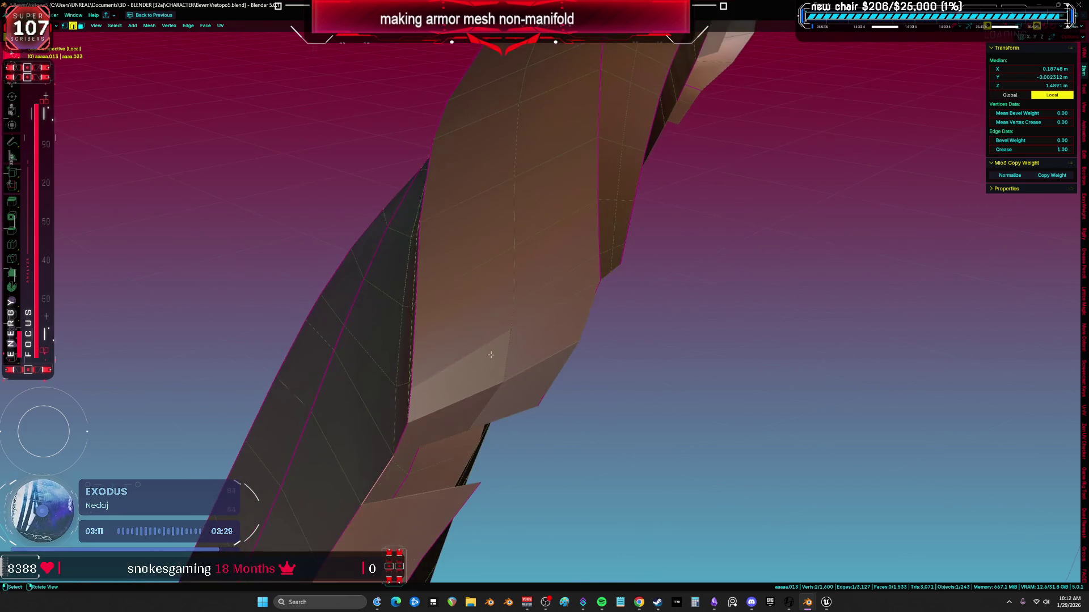
pyautogui.scroll(-5, 501, 394)
pyautogui.moveTo(501, 394)
pyautogui.mouseDown(button='middle')
pyautogui.moveTo(507, 360)
pyautogui.moveTo(444, 325)
pyautogui.moveTo(315, 355)
pyautogui.moveTo(418, 348)
pyautogui.moveTo(420, 359)
pyautogui.moveTo(393, 311)
pyautogui.moveTo(517, 274)
pyautogui.moveTo(499, 275)
pyautogui.moveTo(552, 284)
pyautogui.moveTo(563, 304)
pyautogui.moveTo(591, 286)
pyautogui.mouseUp(button='middle')
pyautogui.scroll(5, 512, 349)
pyautogui.press('3')
pyautogui.press('a')
pyautogui.hotkey('alt', 'a')
pyautogui.click(483, 273)
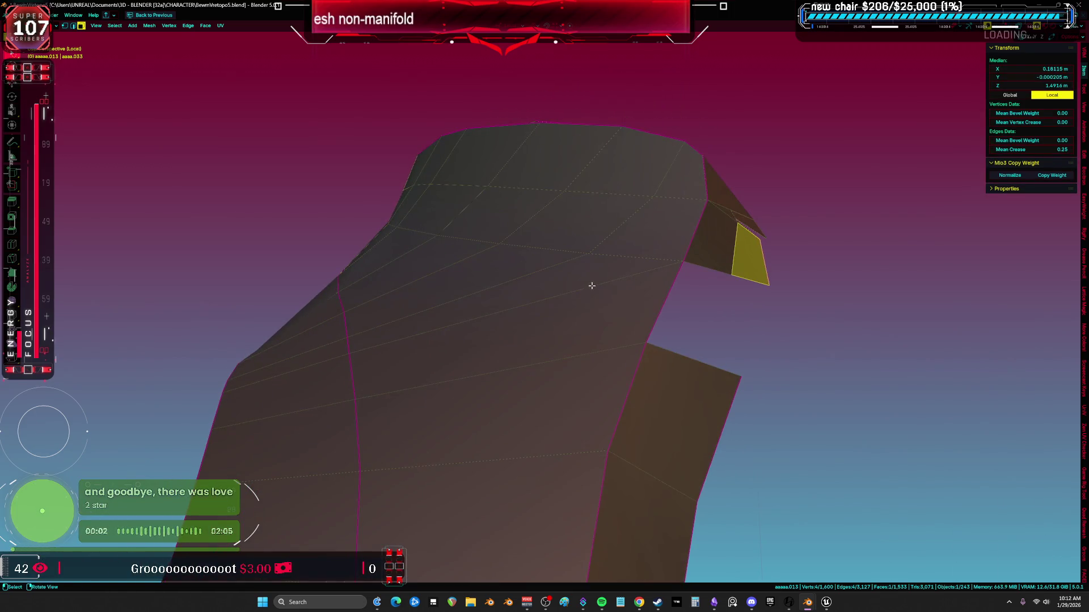
# Select four adjacent ridge faces and dissolve them into one face
pyautogui.moveTo(715, 301); pyautogui.dragTo(692, 290, button='middle')
pyautogui.hotkey('ctrl', 'l')
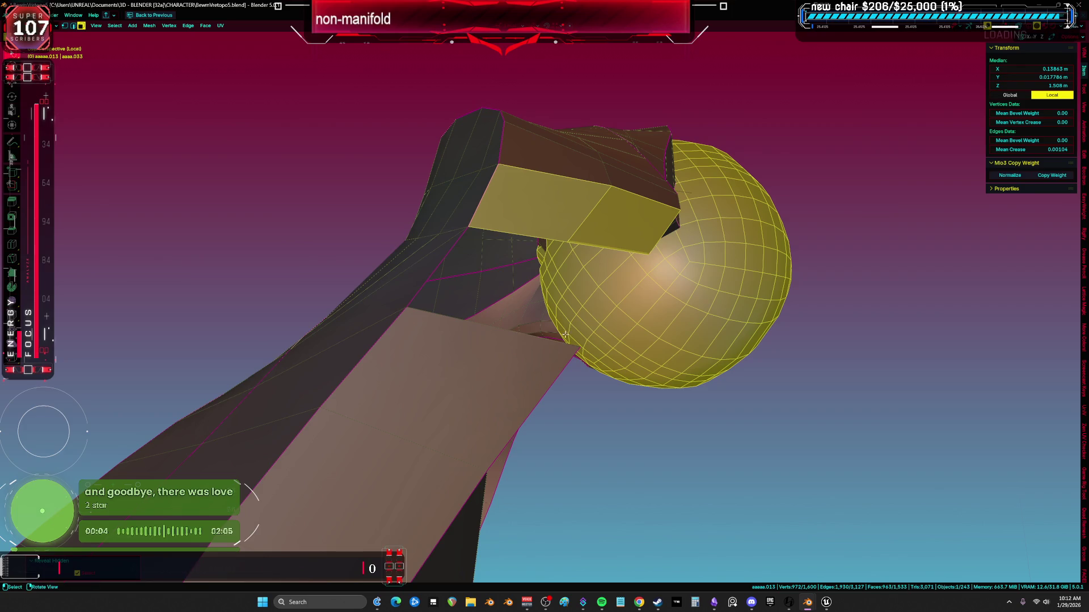
pyautogui.hotkey('ctrl', 'z')
pyautogui.moveTo(619, 229)
pyautogui.mouseDown(button='middle')
pyautogui.moveTo(554, 214)
pyautogui.moveTo(394, 284)
pyautogui.moveTo(462, 280)
pyautogui.moveTo(406, 308)
pyautogui.moveTo(400, 341)
pyautogui.mouseUp(button='middle')
pyautogui.keyDown('shift'); pyautogui.click(400, 420); pyautogui.keyUp('shift')
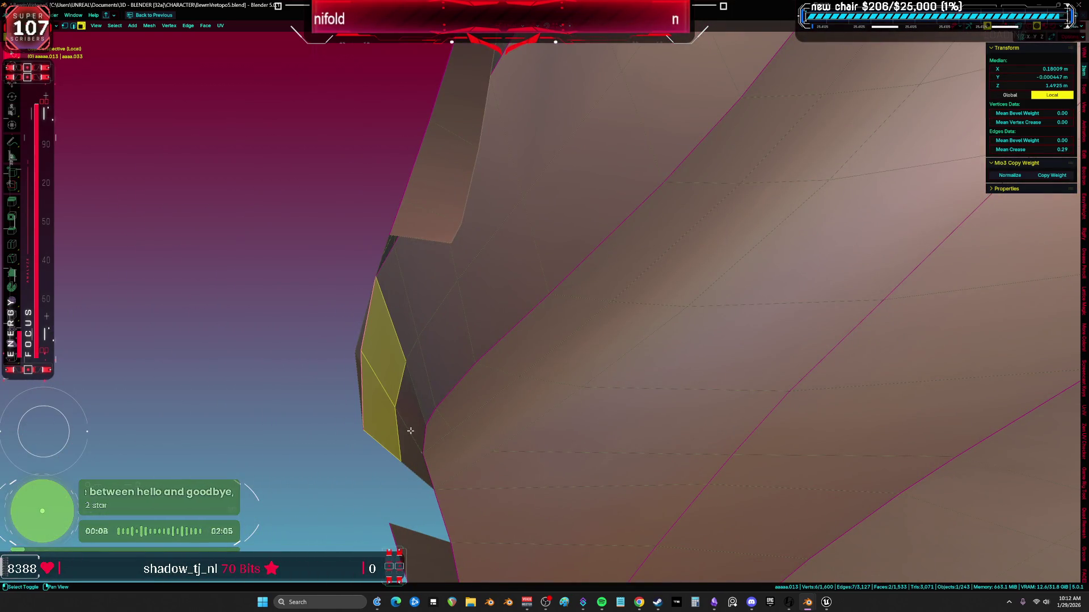
pyautogui.keyDown('shift'); pyautogui.click(410, 432); pyautogui.keyUp('shift')
pyautogui.moveTo(410, 432)
pyautogui.mouseDown(button='middle')
pyautogui.moveTo(454, 402)
pyautogui.moveTo(476, 411)
pyautogui.moveTo(458, 398)
pyautogui.moveTo(487, 381)
pyautogui.moveTo(567, 381)
pyautogui.moveTo(398, 352)
pyautogui.mouseUp(button='middle')
pyautogui.keyDown('shift'); pyautogui.click(404, 413); pyautogui.keyUp('shift')
pyautogui.moveTo(405, 412)
pyautogui.mouseDown(button='middle')
pyautogui.moveTo(543, 440)
pyautogui.moveTo(512, 406)
pyautogui.moveTo(568, 255)
pyautogui.moveTo(625, 307)
pyautogui.moveTo(607, 297)
pyautogui.moveTo(516, 419)
pyautogui.moveTo(505, 328)
pyautogui.moveTo(637, 383)
pyautogui.mouseUp(button='middle')
pyautogui.rightClick(543, 441)
pyautogui.click(543, 440)
# Fill a new face at the edge beside the ridge gap
pyautogui.keyDown('alt'); pyautogui.click(516, 420); pyautogui.keyUp('alt')
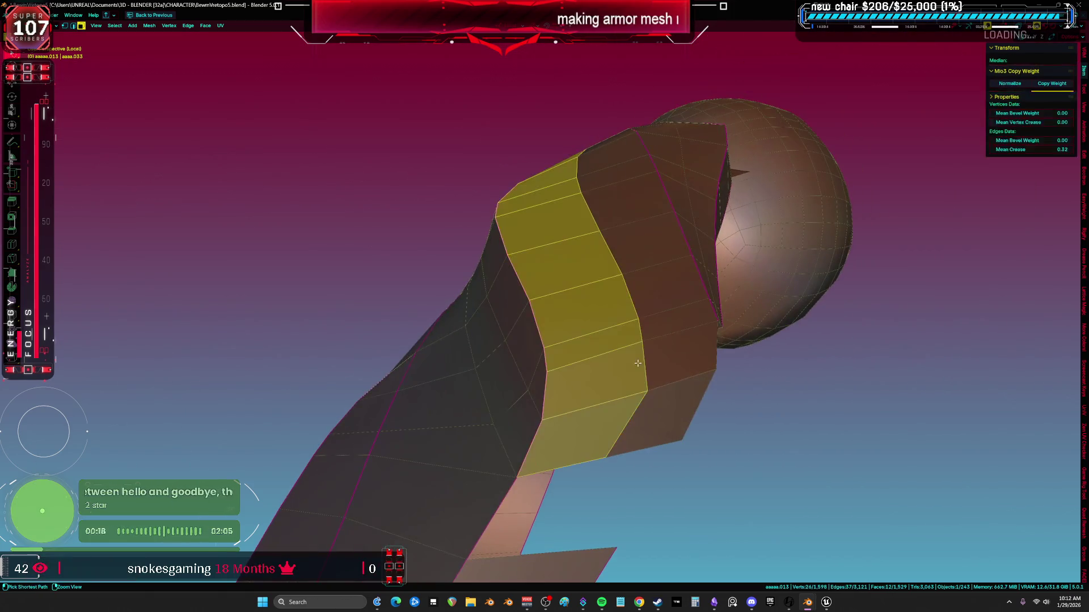
pyautogui.moveTo(638, 448)
pyautogui.mouseDown(button='middle')
pyautogui.moveTo(576, 374)
pyautogui.moveTo(590, 377)
pyautogui.mouseUp(button='middle')
pyautogui.press('2')
pyautogui.click(441, 384)
pyautogui.press('f')
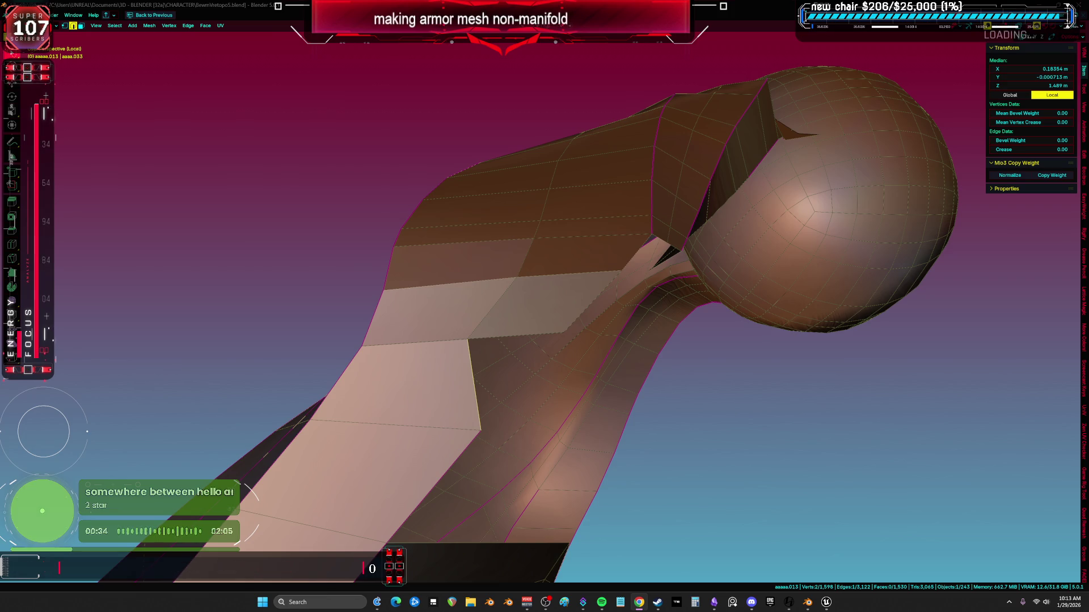
# Merge the two gap vertices into one at their center
pyautogui.moveTo(672, 363)
pyautogui.mouseDown(button='middle')
pyautogui.moveTo(603, 333)
pyautogui.moveTo(496, 326)
pyautogui.mouseUp(button='middle')
pyautogui.press('a')
pyautogui.click(495, 325)
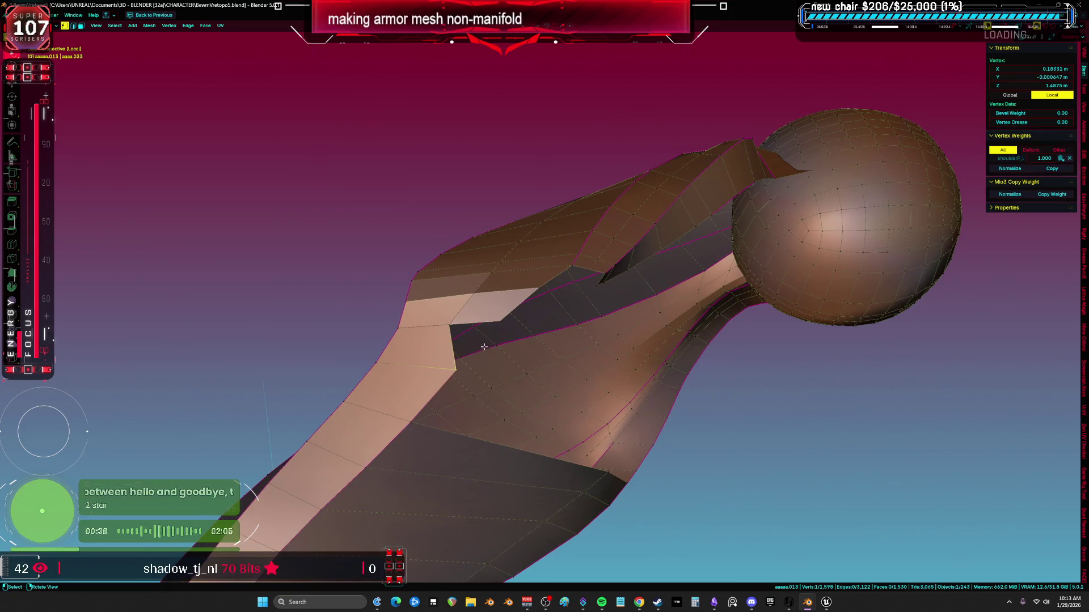
pyautogui.keyDown('shift'); pyautogui.click(503, 321); pyautogui.keyUp('shift')
pyautogui.press('m')
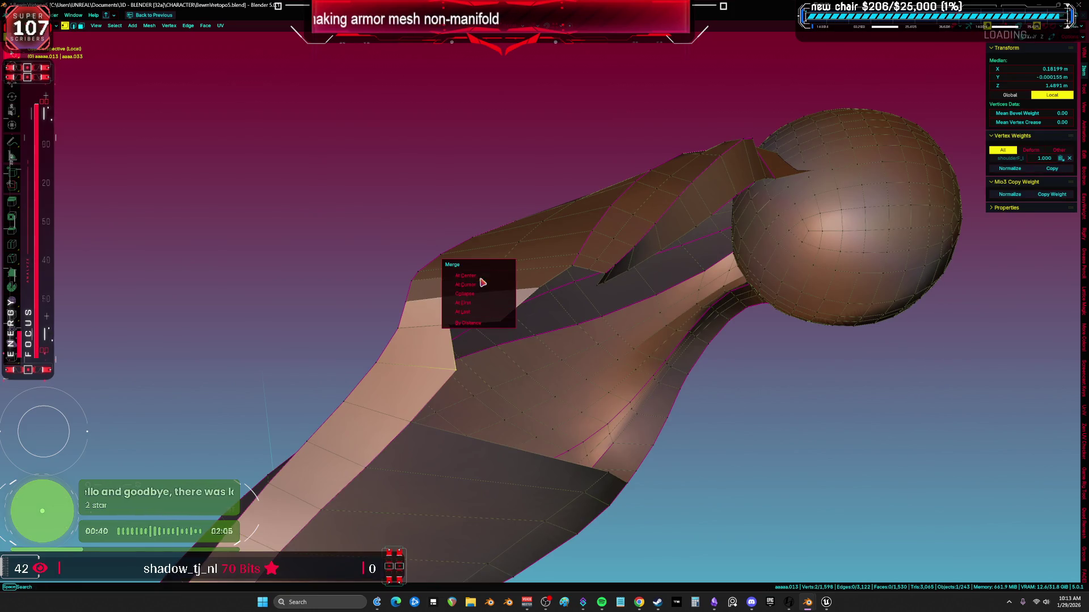
pyautogui.click(486, 280)
# Fill the opening near the shoulder sphere from its bordering edges
pyautogui.press('a')
pyautogui.moveTo(486, 281)
pyautogui.mouseDown(button='middle')
pyautogui.moveTo(564, 333)
pyautogui.moveTo(584, 366)
pyautogui.moveTo(840, 191)
pyautogui.moveTo(853, 211)
pyautogui.moveTo(802, 297)
pyautogui.moveTo(845, 309)
pyautogui.moveTo(833, 312)
pyautogui.moveTo(789, 303)
pyautogui.moveTo(836, 253)
pyautogui.moveTo(696, 287)
pyautogui.moveTo(783, 293)
pyautogui.moveTo(807, 253)
pyautogui.moveTo(669, 284)
pyautogui.moveTo(699, 304)
pyautogui.moveTo(672, 257)
pyautogui.mouseUp(button='middle')
pyautogui.scroll(5, 590, 376)
pyautogui.click(839, 191)
pyautogui.hotkey('ctrl', 'l')
pyautogui.click(684, 310)
pyautogui.click(697, 287)
pyautogui.press('f')
pyautogui.press('f')
pyautogui.press('f')
# Move a single pauldron edge to the left
pyautogui.hotkey('ctrl', 'l')
pyautogui.click(671, 256)
pyautogui.press('g')
pyautogui.click(570, 307)
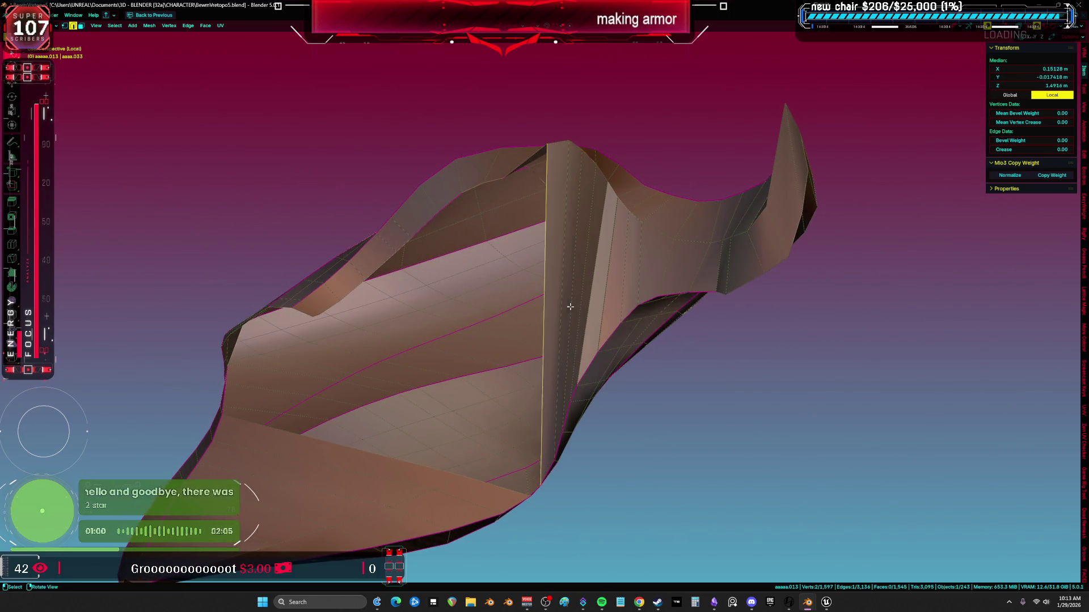
# Fill the open boundary edge into a face and add a loop cut across the strap
pyautogui.moveTo(521, 332)
pyautogui.mouseDown(button='middle')
pyautogui.moveTo(590, 328)
pyautogui.moveTo(522, 340)
pyautogui.moveTo(497, 380)
pyautogui.moveTo(562, 314)
pyautogui.moveTo(529, 328)
pyautogui.moveTo(540, 364)
pyautogui.moveTo(440, 313)
pyautogui.moveTo(567, 424)
pyautogui.moveTo(539, 339)
pyautogui.moveTo(508, 320)
pyautogui.mouseUp(button='middle')
pyautogui.hotkey('ctrl', 'z')
pyautogui.hotkey('ctrl', 'l')
pyautogui.click(440, 313)
pyautogui.press('f')
pyautogui.hotkey('ctrl', 'r')
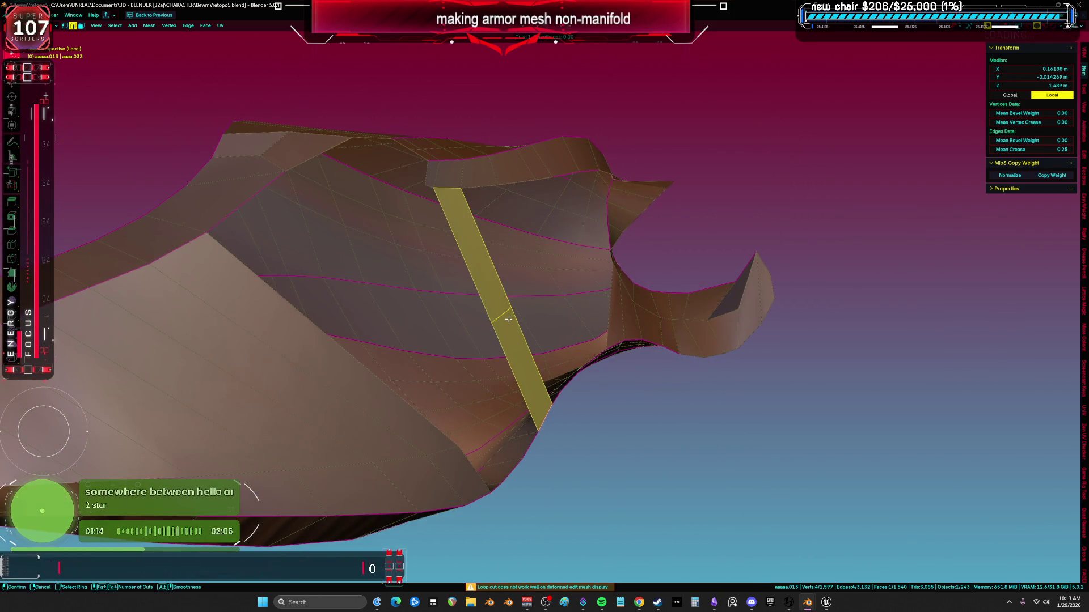
pyautogui.click(508, 320)
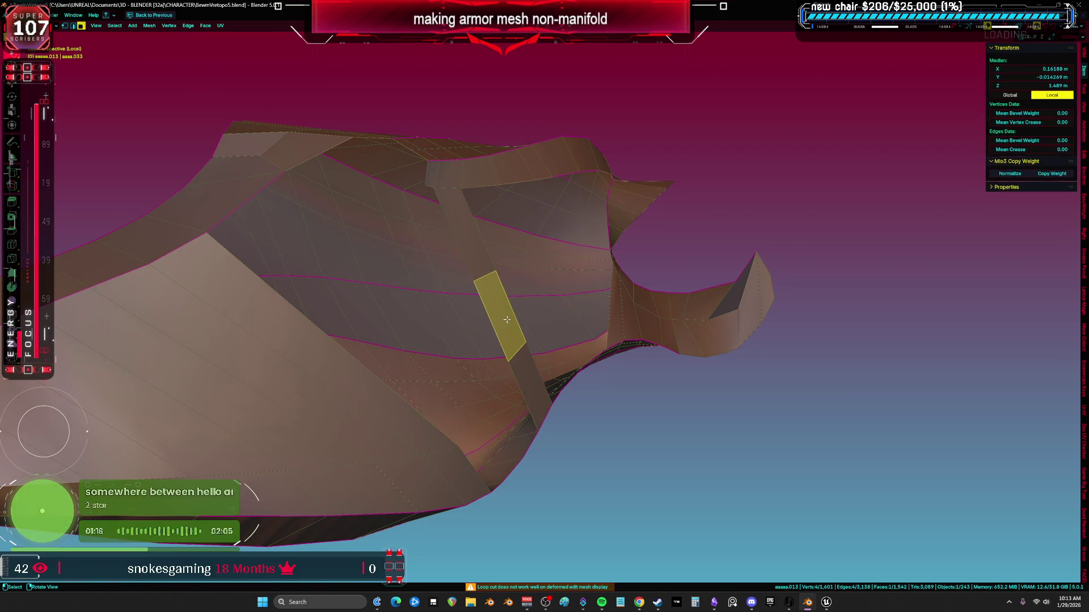
pyautogui.click(534, 495)
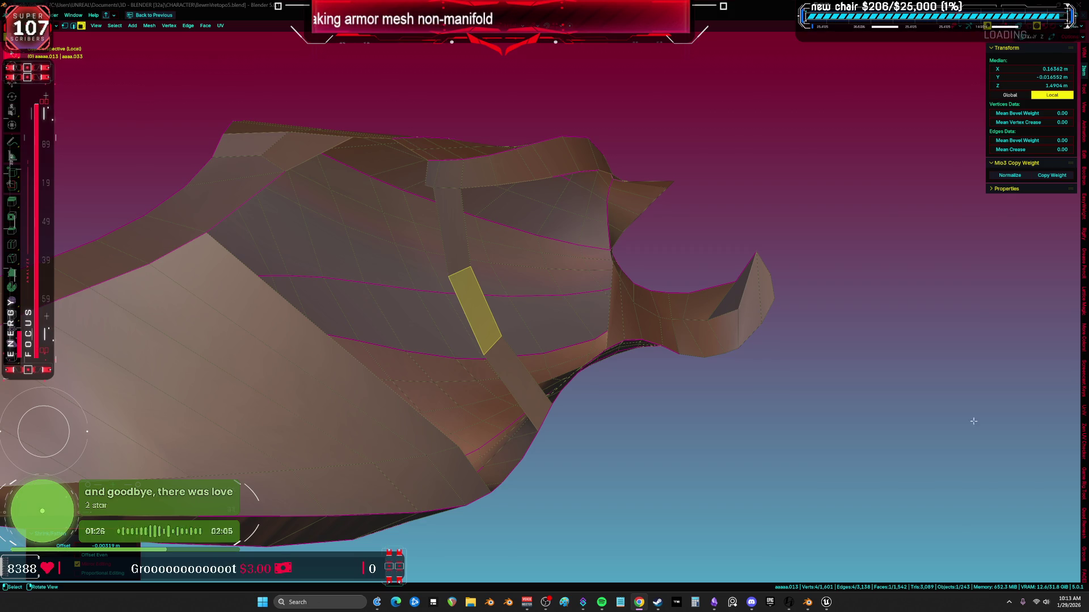
# Extrude a vertex from the rim and attempt a Grid Fill on the band border loop
pyautogui.moveTo(391, 408)
pyautogui.mouseDown(button='middle')
pyautogui.moveTo(444, 389)
pyautogui.moveTo(444, 448)
pyautogui.moveTo(324, 339)
pyautogui.moveTo(386, 340)
pyautogui.mouseUp(button='middle')
pyautogui.hotkey('ctrl', 'l')
pyautogui.press('1')
pyautogui.click(396, 341)
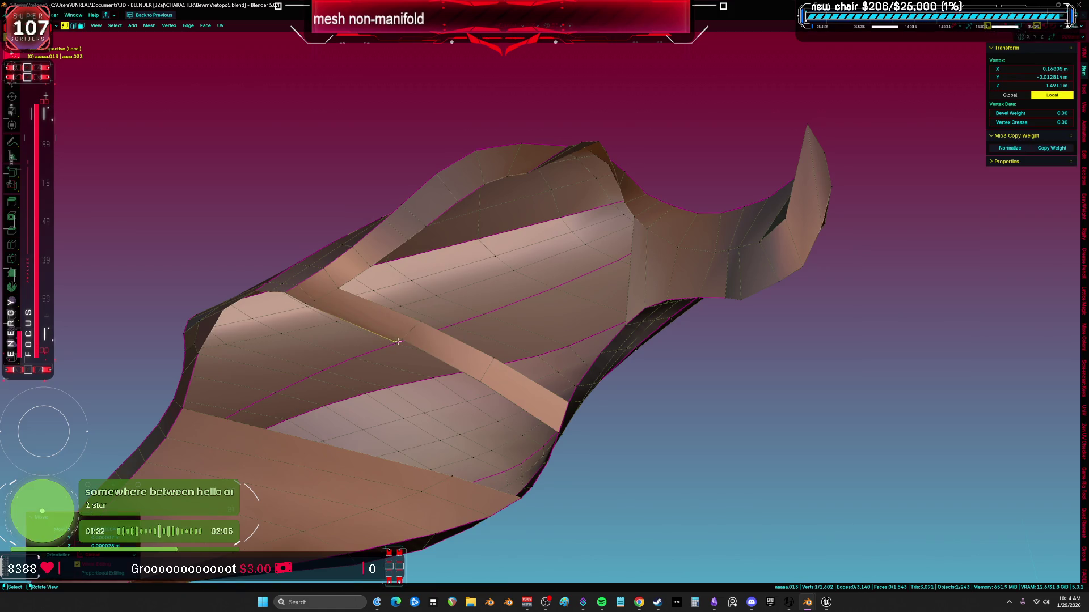
pyautogui.keyDown('ctrl'); pyautogui.rightClick(460, 381); pyautogui.keyUp('ctrl')
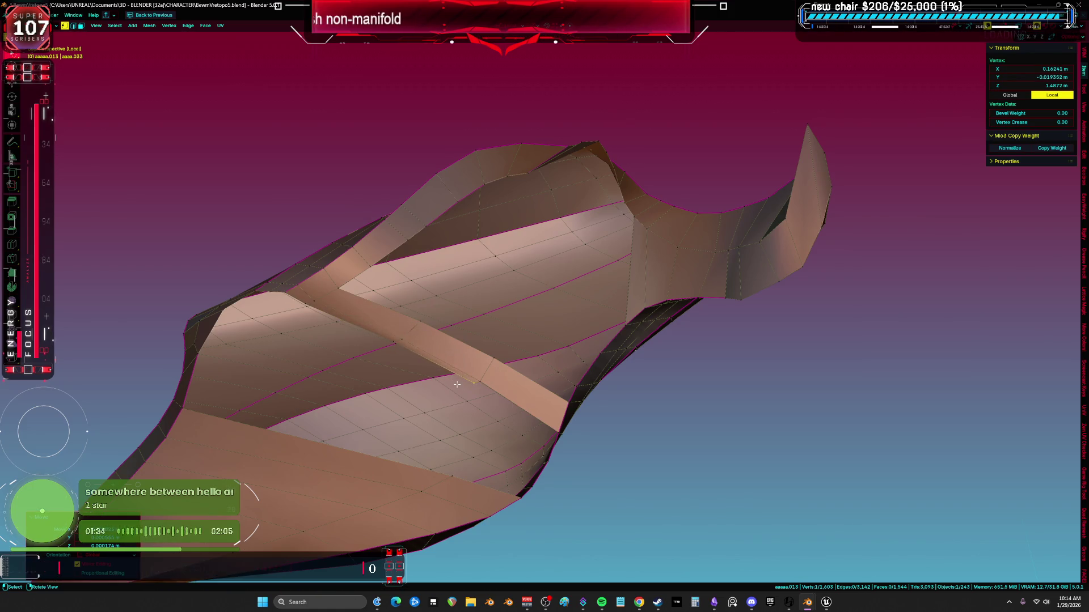
pyautogui.hotkey('ctrl', 'l')
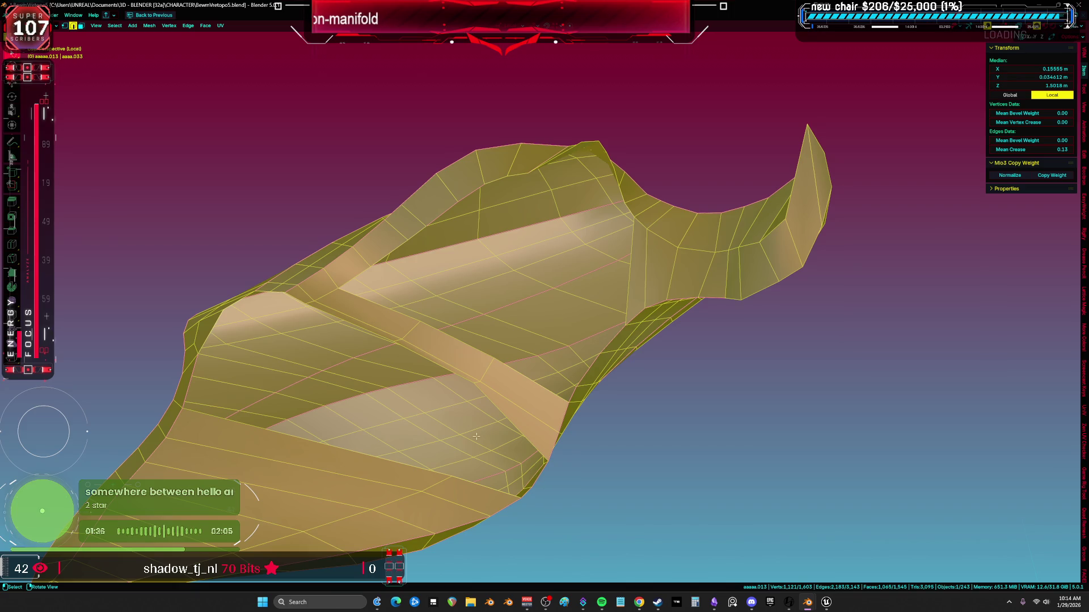
pyautogui.keyDown('alt'); pyautogui.click(421, 360); pyautogui.keyUp('alt')
pyautogui.hotkey('ctrl', 'f')
pyautogui.click(423, 358)
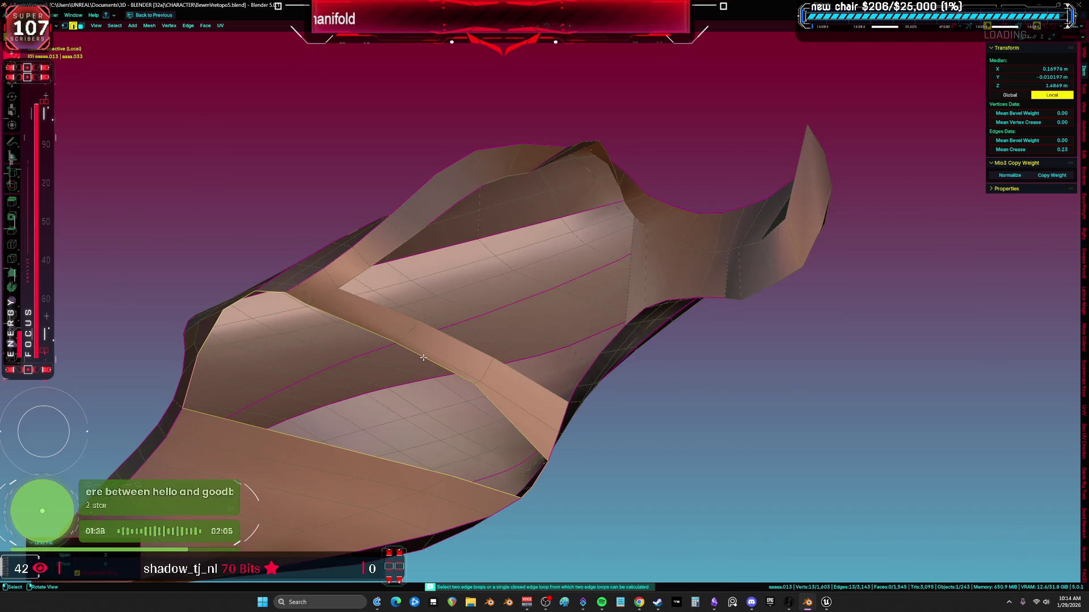
# Add a centred loop cut on the rim, then Grid Fill the hole's edge loop
pyautogui.moveTo(440, 389); pyautogui.dragTo(407, 343, button='middle')
pyautogui.hotkey('ctrl', 'r')
pyautogui.click(406, 343)
pyautogui.rightClick(406, 342)
pyautogui.keyDown('alt'); pyautogui.click(511, 430); pyautogui.keyUp('alt')
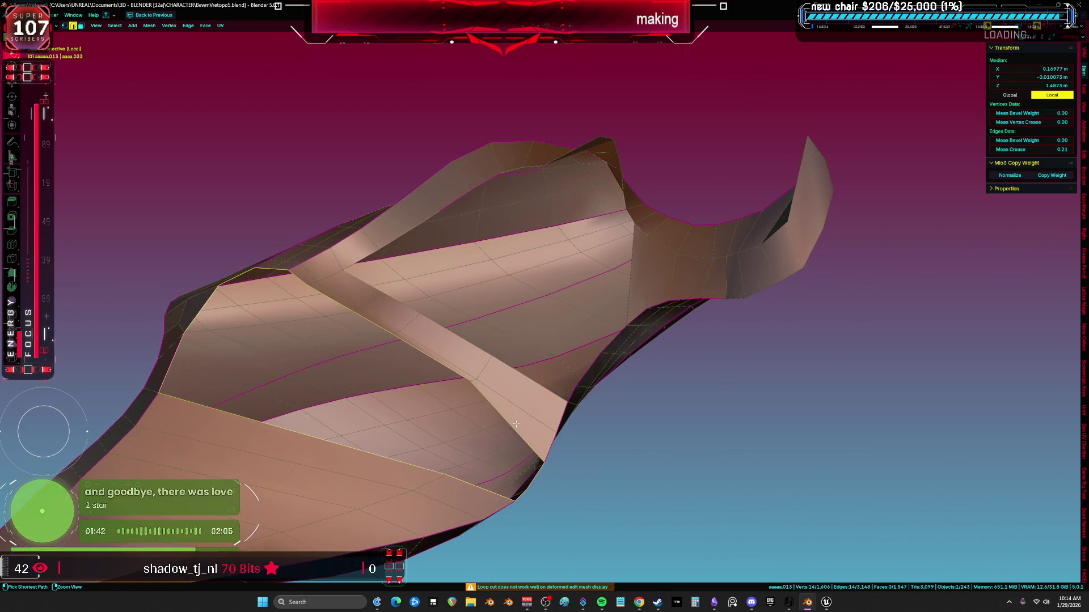
pyautogui.hotkey('ctrl', 'f')
pyautogui.click(511, 430)
pyautogui.moveTo(511, 429)
pyautogui.mouseDown(button='middle')
pyautogui.moveTo(414, 420)
pyautogui.moveTo(482, 417)
pyautogui.moveTo(386, 454)
pyautogui.moveTo(300, 408)
pyautogui.mouseUp(button='middle')
# Re-lay the rim's grid fill with Span 3 and Offset 4
pyautogui.hotkey('ctrl', 'z')
pyautogui.click(135, 558)
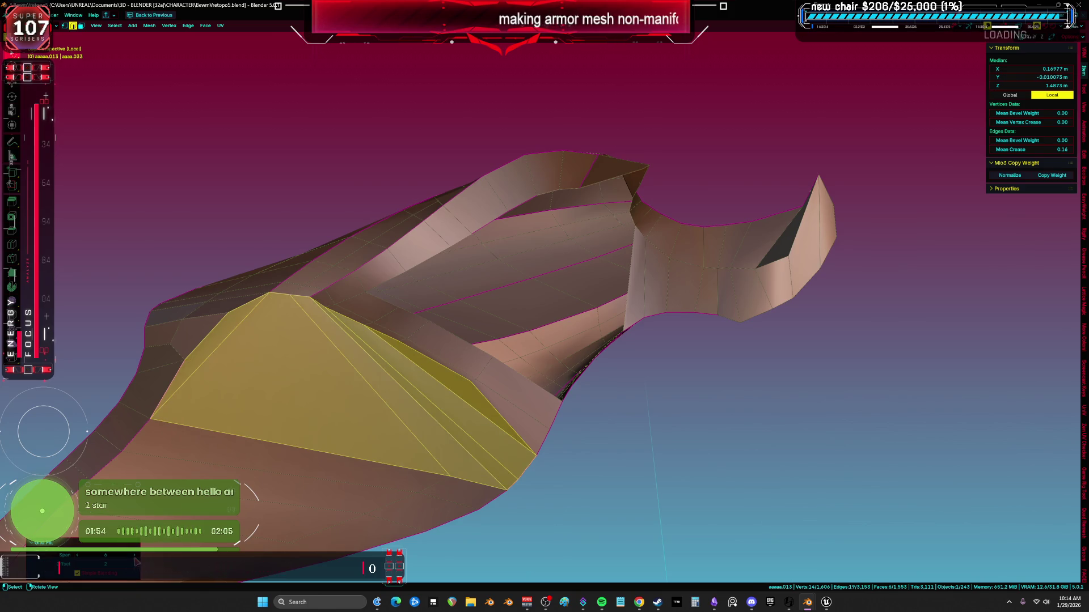
pyautogui.click(79, 558)
pyautogui.click(78, 558)
pyautogui.click(78, 558)
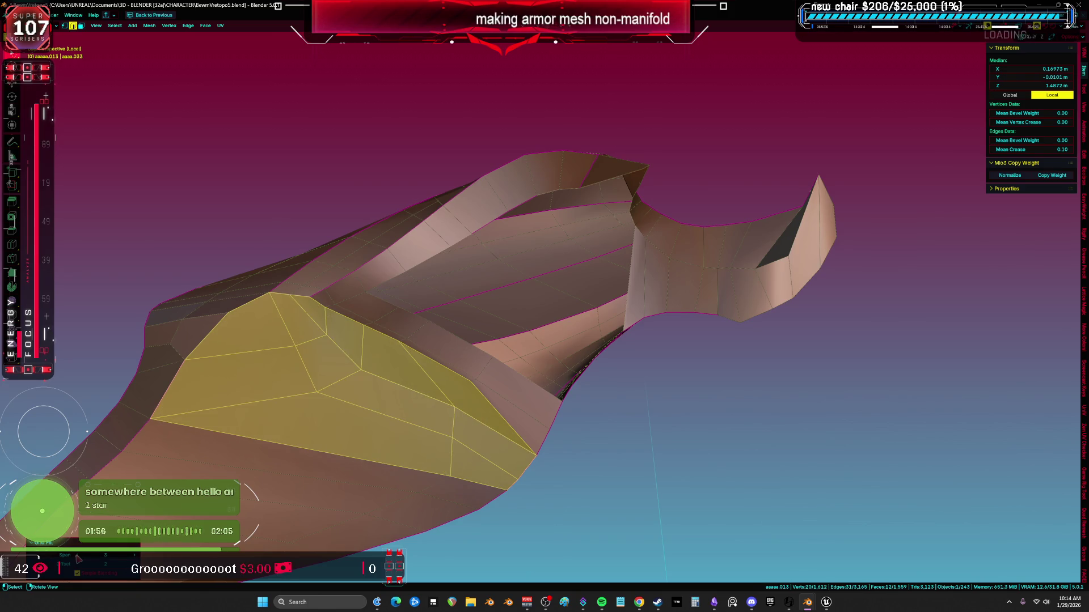
pyautogui.click(135, 564)
pyautogui.click(135, 564)
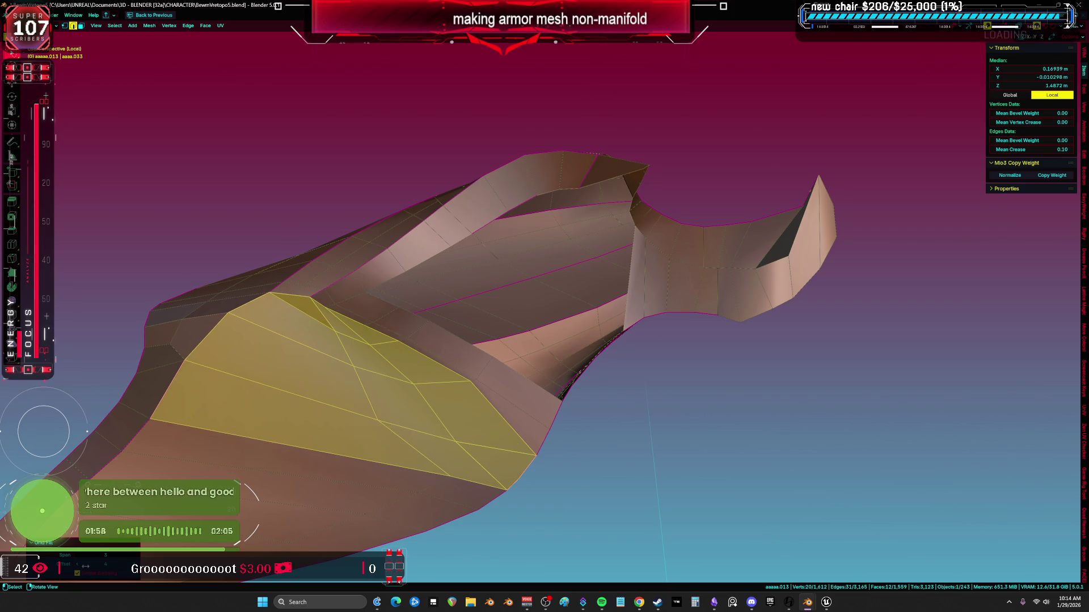
# Grid-fill the pauldron's top opening loop with Offset 3
pyautogui.moveTo(406, 380); pyautogui.dragTo(417, 360, button='middle')
pyautogui.keyDown('alt'); pyautogui.click(445, 272); pyautogui.keyUp('alt')
pyautogui.moveTo(445, 272)
pyautogui.mouseDown(button='middle')
pyautogui.moveTo(487, 335)
pyautogui.moveTo(596, 352)
pyautogui.moveTo(369, 393)
pyautogui.mouseUp(button='middle')
pyautogui.press('f')
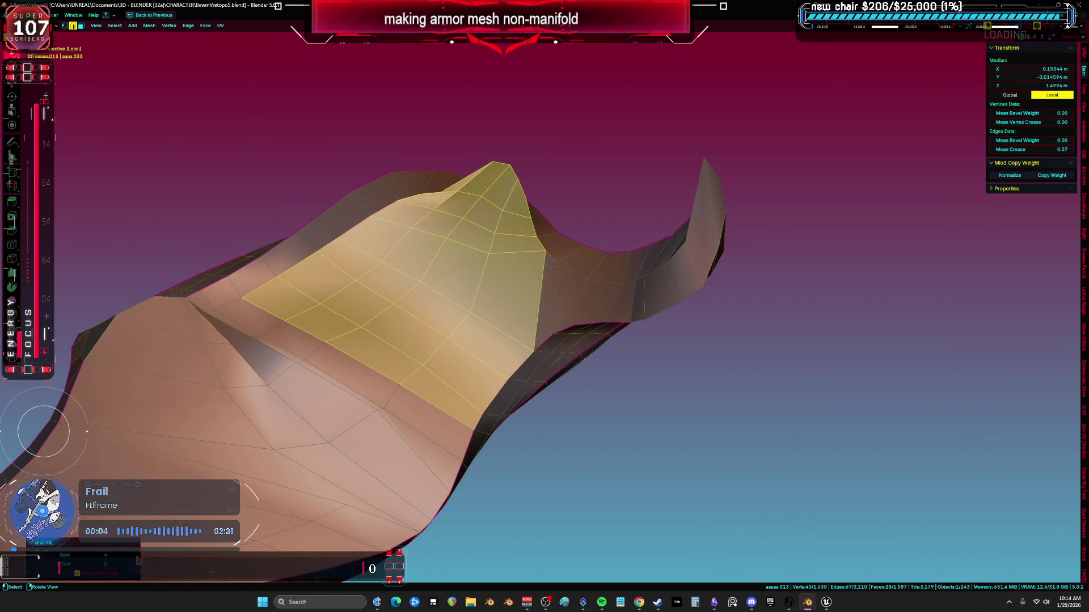
pyautogui.click(137, 569)
pyautogui.click(137, 569)
pyautogui.click(137, 569)
# Merge the two remaining gap vertices at center and slide the result into place
pyautogui.moveTo(431, 431)
pyautogui.mouseDown(button='middle')
pyautogui.moveTo(598, 414)
pyautogui.moveTo(682, 440)
pyautogui.moveTo(627, 297)
pyautogui.moveTo(581, 294)
pyautogui.moveTo(515, 325)
pyautogui.moveTo(540, 358)
pyautogui.mouseUp(button='middle')
pyautogui.click(598, 414)
pyautogui.press('a')
pyautogui.scroll(2, 539, 358)
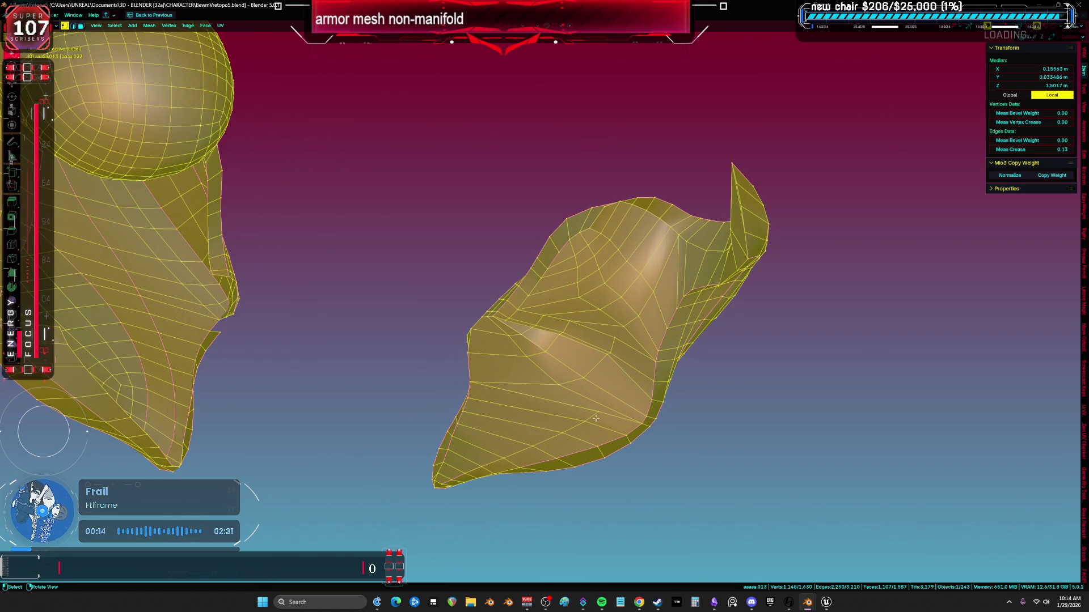
pyautogui.click(560, 384)
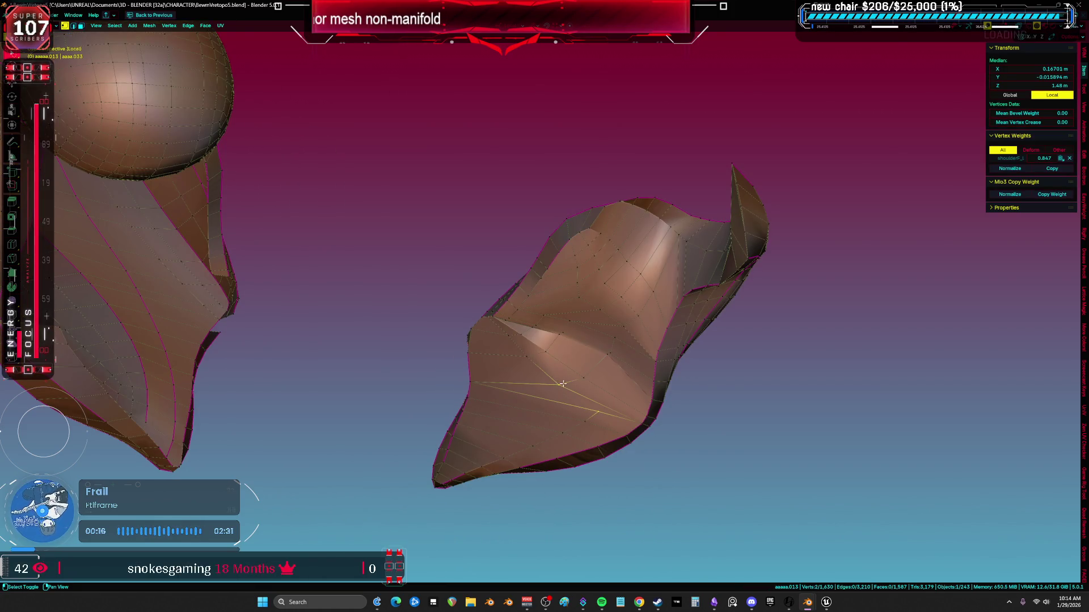
pyautogui.press('m')
pyautogui.press('l')
pyautogui.hotkey('shift', 'v')
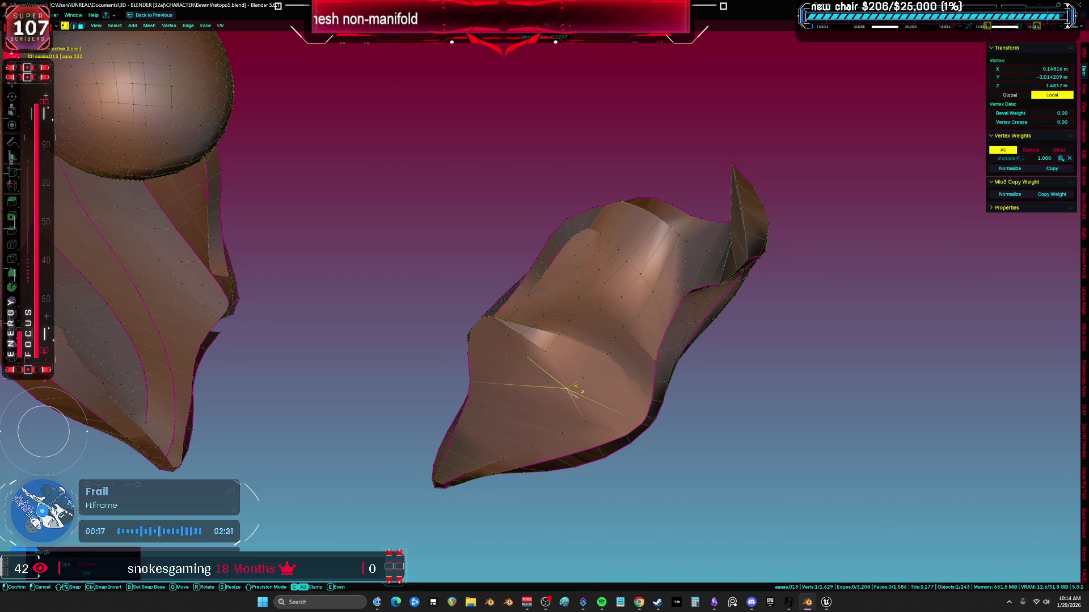
pyautogui.click(578, 418)
# Deselect everything and switch the shoulder armor into Sculpt Mode
pyautogui.hotkey('alt', 'a')
pyautogui.moveTo(473, 469)
pyautogui.mouseDown(button='middle')
pyautogui.moveTo(538, 427)
pyautogui.moveTo(561, 437)
pyautogui.mouseUp(button='middle')
pyautogui.hotkey('ctrl', 'Tab')
pyautogui.press('x')
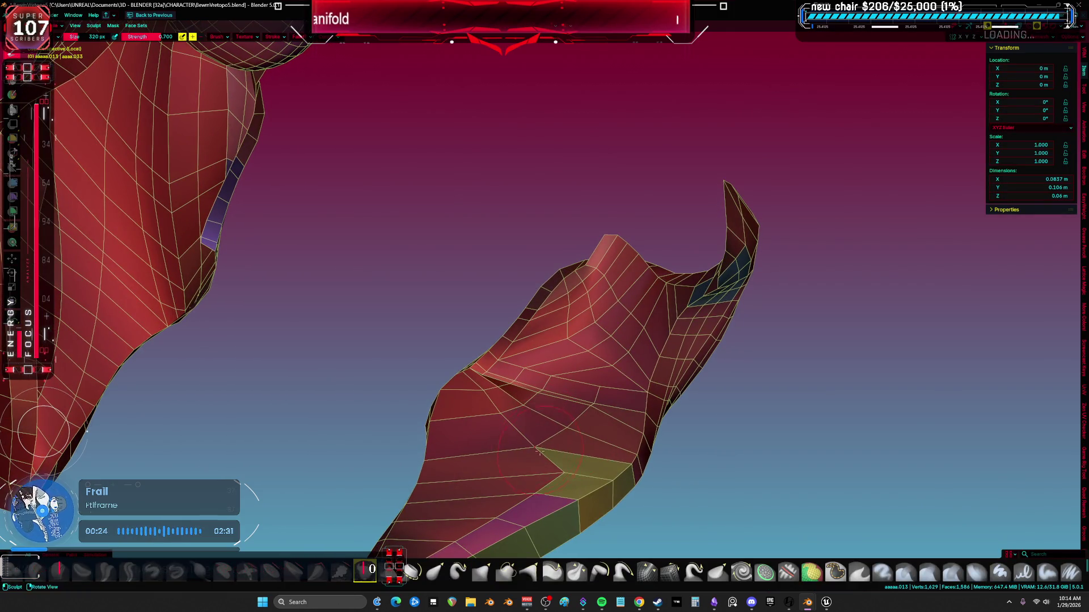
pyautogui.moveTo(538, 449); pyautogui.dragTo(531, 457)
pyautogui.click(459, 500)
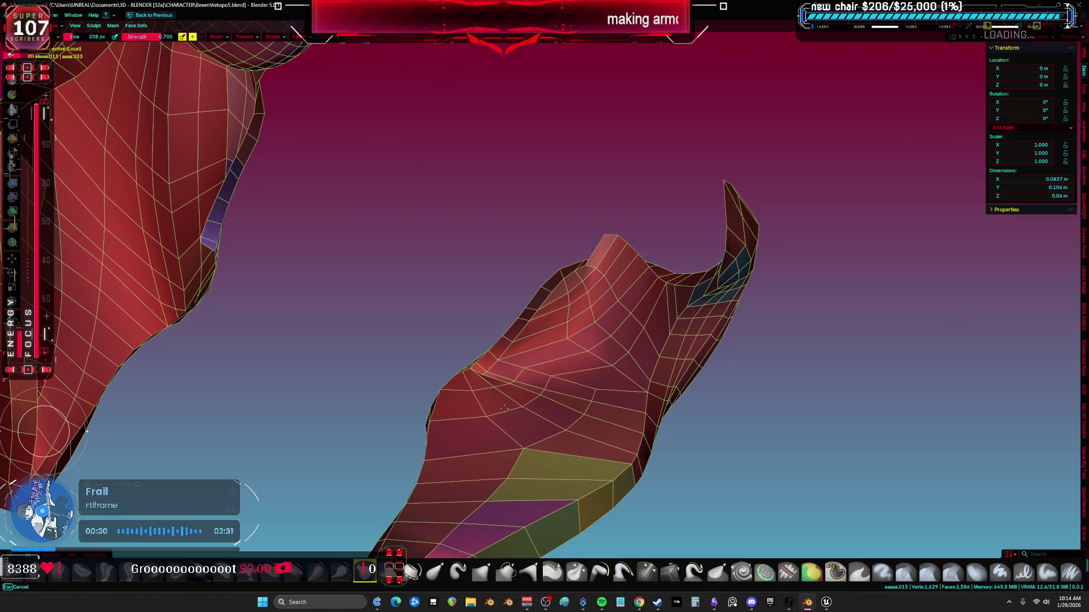
pyautogui.moveTo(583, 326); pyautogui.dragTo(562, 347, button='middle')
pyautogui.moveTo(562, 347); pyautogui.dragTo(558, 353)
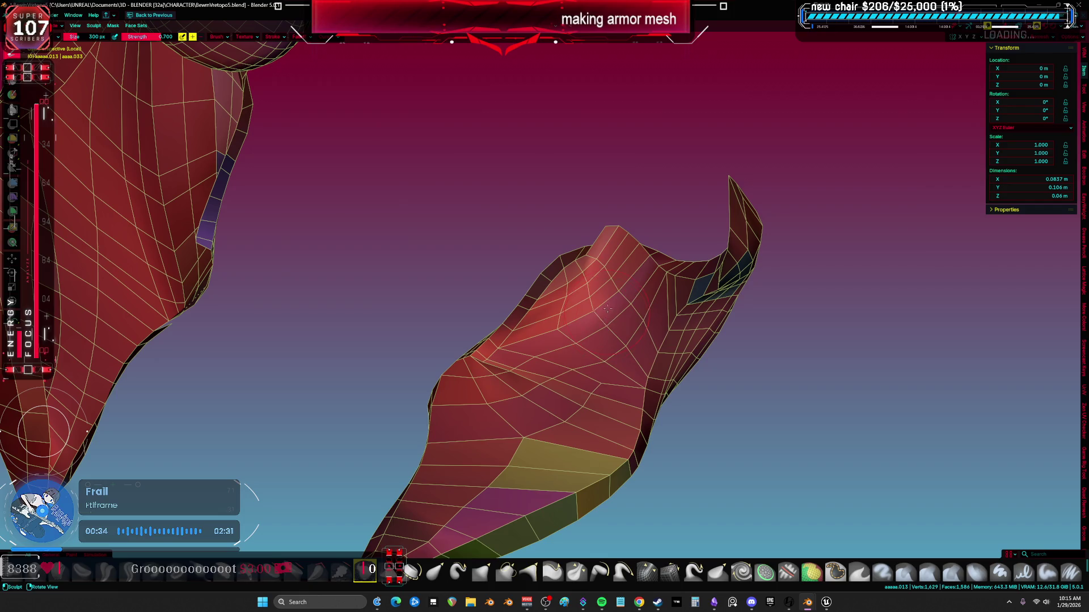
pyautogui.moveTo(605, 294); pyautogui.dragTo(637, 318, button='middle')
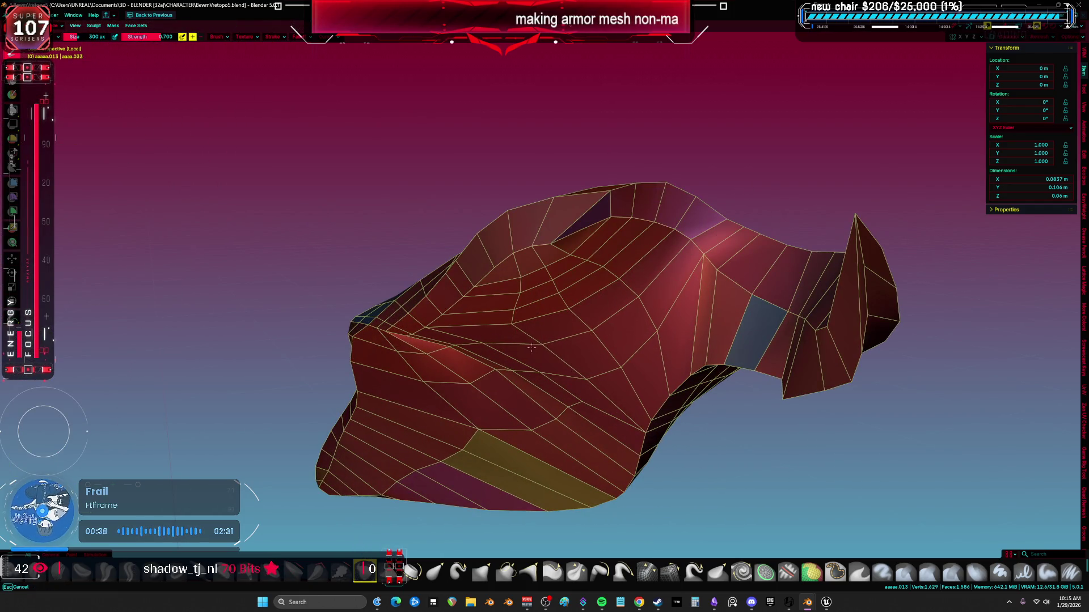
pyautogui.moveTo(435, 376); pyautogui.dragTo(428, 386, button='middle')
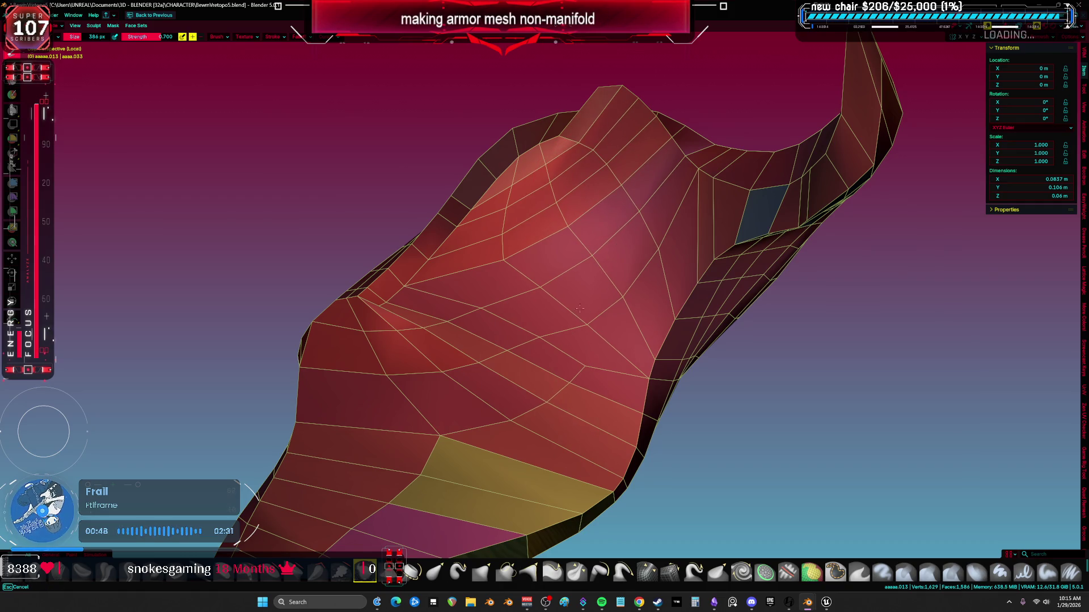
pyautogui.press('Tab')
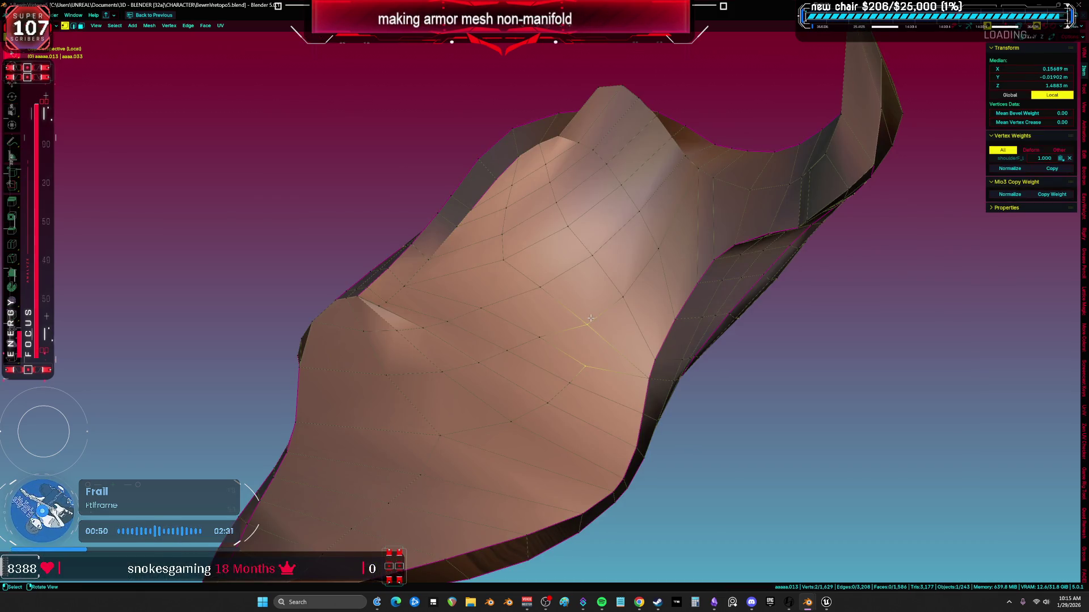
pyautogui.press('m')
pyautogui.click(589, 312)
pyautogui.moveTo(582, 328); pyautogui.dragTo(558, 333, button='middle')
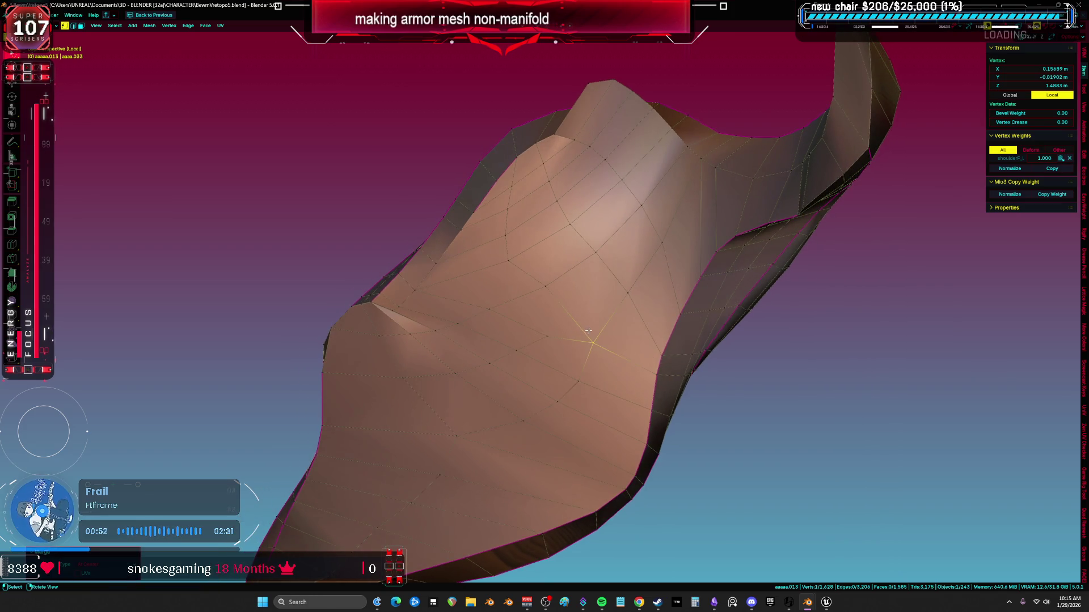
pyautogui.press('g')
pyautogui.press('g')
pyautogui.click(543, 337)
pyautogui.hotkey('ctrl', 'Tab')
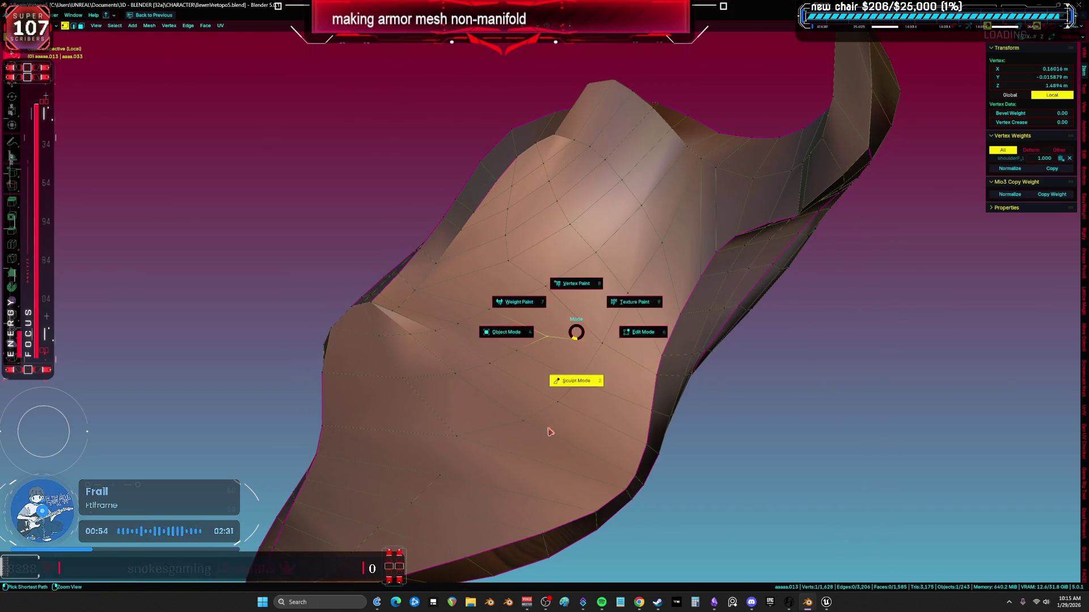
pyautogui.click(576, 379)
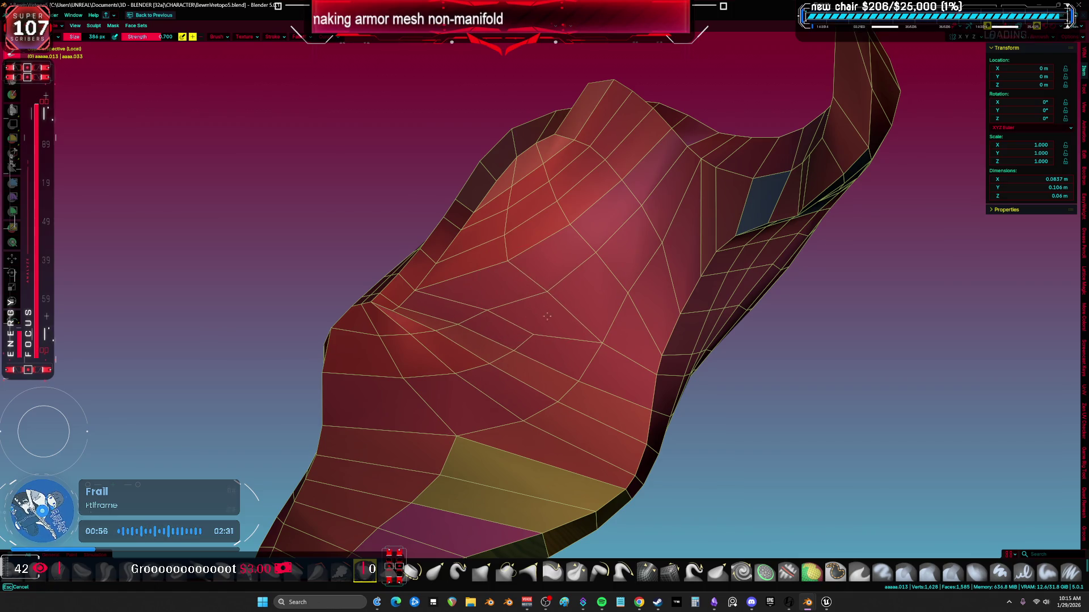
pyautogui.moveTo(635, 245); pyautogui.dragTo(580, 322, button='middle')
pyautogui.press('Tab')
pyautogui.moveTo(628, 379)
pyautogui.mouseDown(button='middle')
pyautogui.moveTo(661, 438)
pyautogui.moveTo(688, 243)
pyautogui.mouseUp(button='middle')
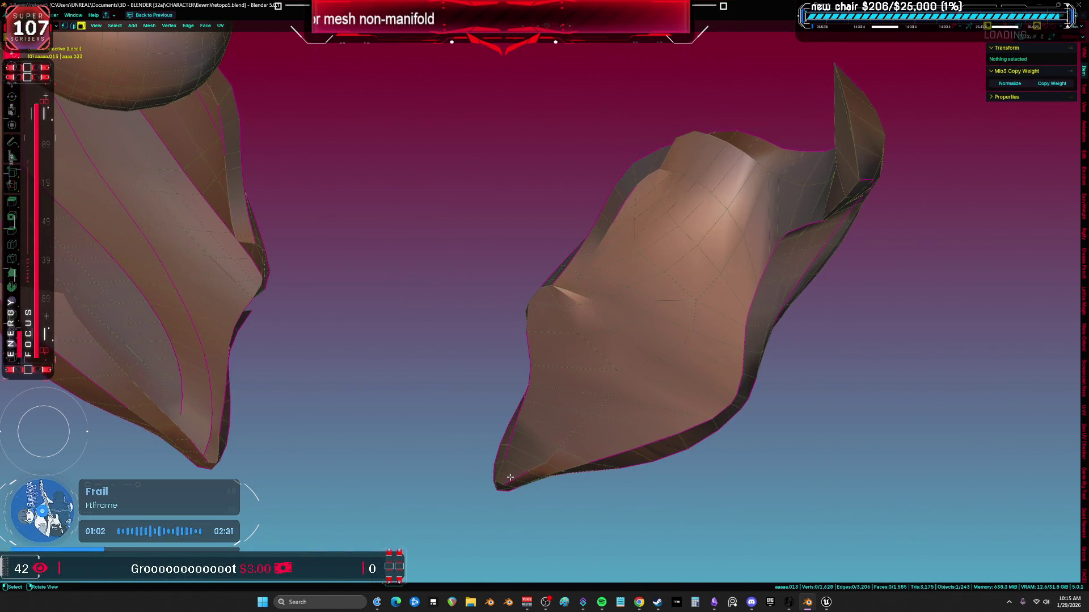
# Select the pauldron's outer face region from the tip along the lower edge and upper surface
pyautogui.press('a')
pyautogui.moveTo(510, 477); pyautogui.dragTo(588, 355, button='middle')
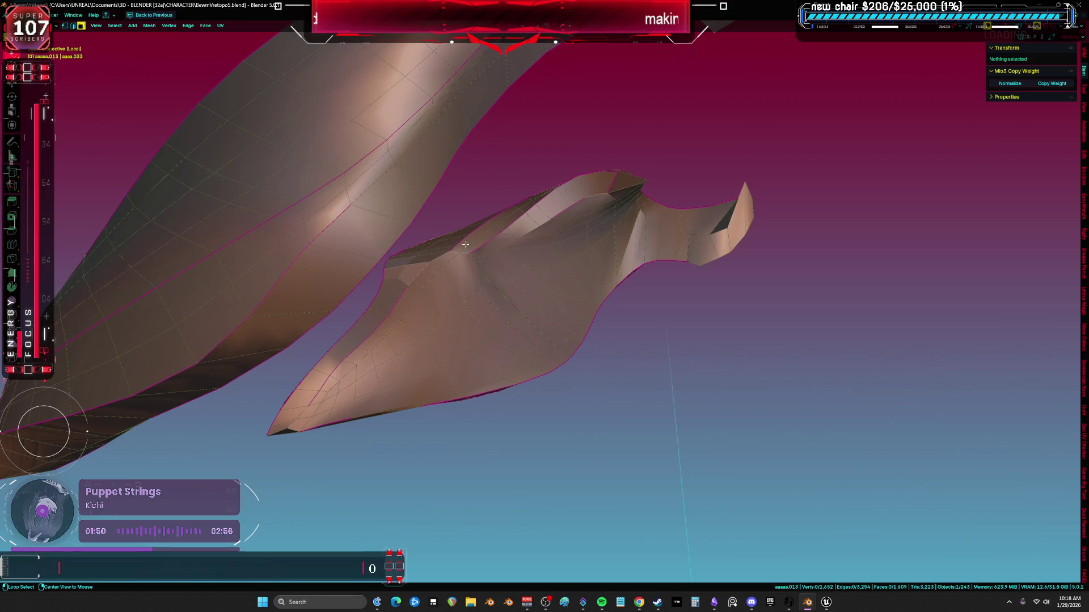
pyautogui.keyDown('alt'); pyautogui.click(435, 251); pyautogui.keyUp('alt')
pyautogui.moveTo(435, 250); pyautogui.dragTo(301, 405, button='middle')
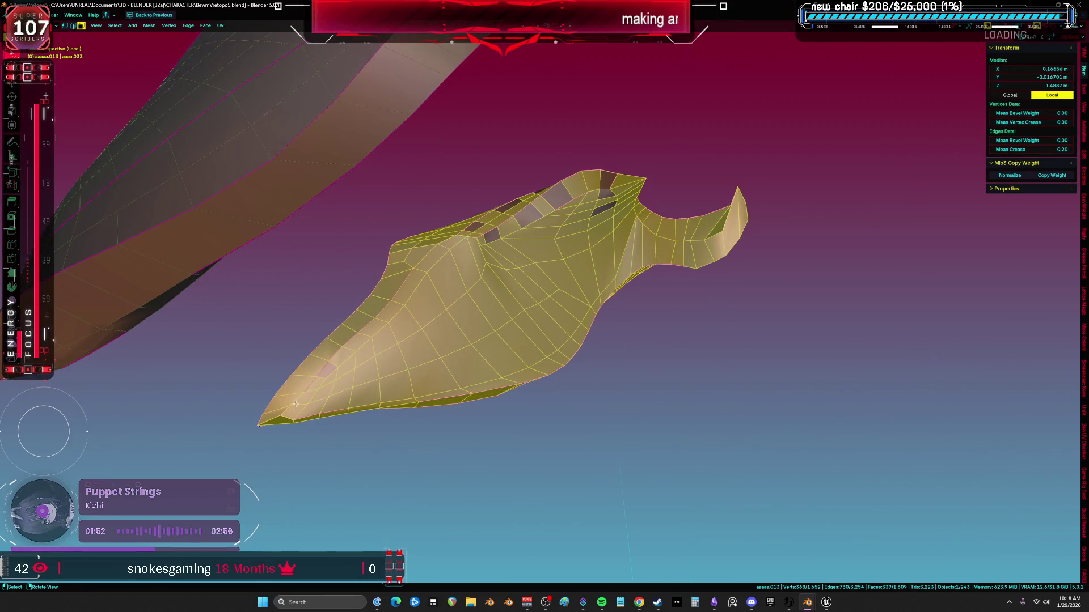
pyautogui.click(301, 405)
pyautogui.keyDown('ctrl'); pyautogui.keyDown('shift'); pyautogui.click(563, 349); pyautogui.keyUp('shift'); pyautogui.keyUp('ctrl')
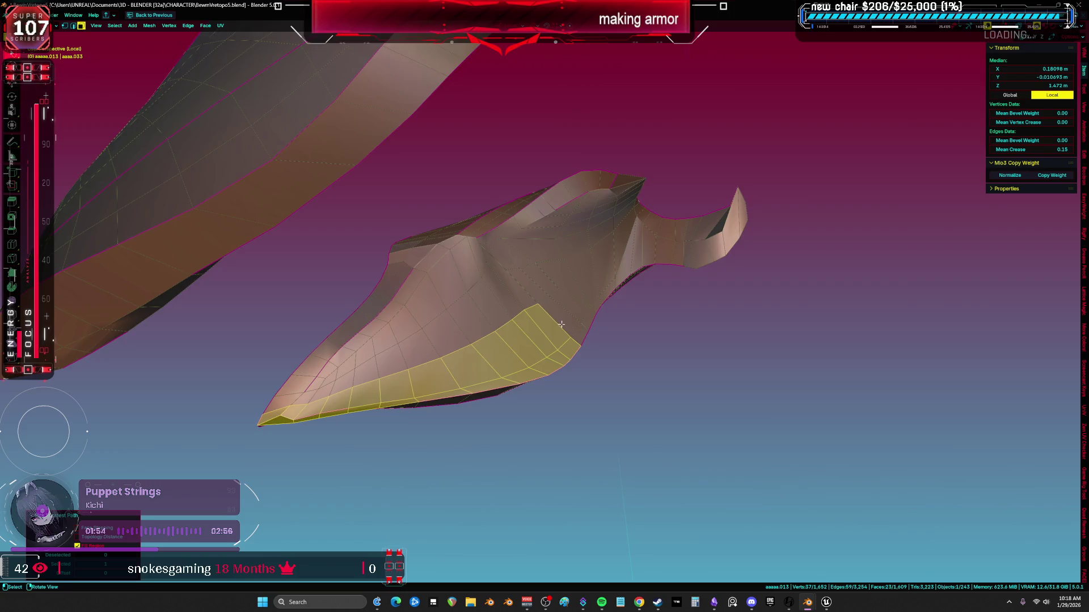
pyautogui.moveTo(563, 349); pyautogui.dragTo(616, 248, button='middle')
pyautogui.keyDown('ctrl'); pyautogui.keyDown('shift'); pyautogui.click(606, 178); pyautogui.keyUp('shift'); pyautogui.keyUp('ctrl')
pyautogui.moveTo(607, 178); pyautogui.dragTo(442, 264, button='middle')
pyautogui.keyDown('ctrl'); pyautogui.keyDown('shift'); pyautogui.click(305, 388); pyautogui.keyUp('shift'); pyautogui.keyUp('ctrl')
pyautogui.moveTo(305, 389)
pyautogui.mouseDown(button='middle')
pyautogui.moveTo(619, 255)
pyautogui.moveTo(681, 276)
pyautogui.moveTo(812, 258)
pyautogui.moveTo(771, 240)
pyautogui.moveTo(619, 256)
pyautogui.mouseUp(button='middle')
pyautogui.keyDown('shift'); pyautogui.click(619, 256); pyautogui.keyUp('shift')
pyautogui.keyDown('shift'); pyautogui.click(642, 255); pyautogui.keyUp('shift')
# Duplicate the selected outer faces with Shift+D
pyautogui.scroll(-3, 812, 258)
pyautogui.hotkey('shift', 'd')
pyautogui.click(770, 238)
# Move the duplicated faces along Y so they sit beside the original
pyautogui.press('g')
pyautogui.press('y')
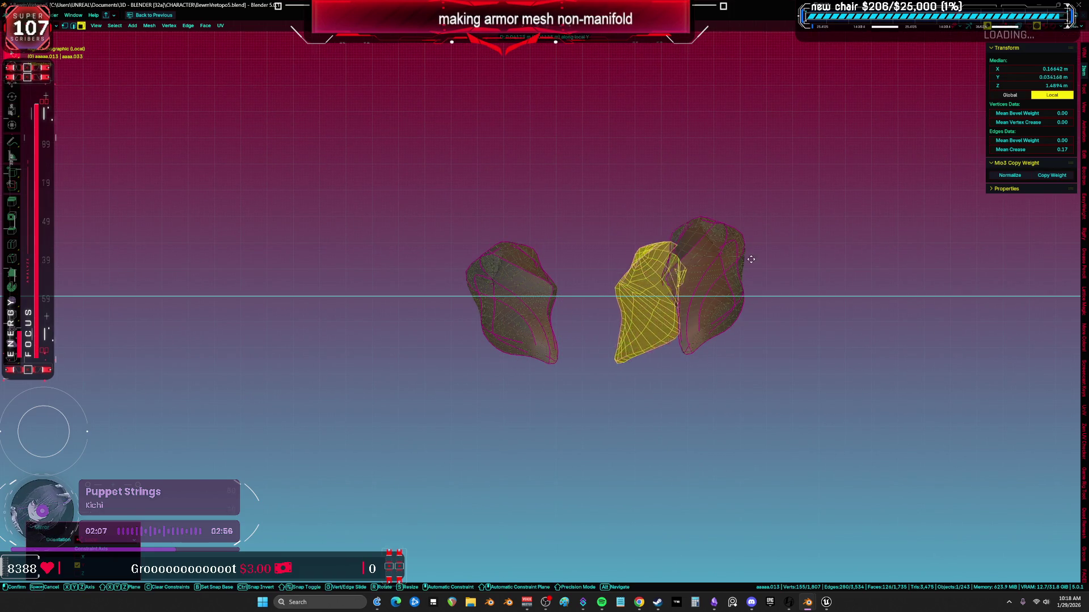
pyautogui.click(928, 257)
pyautogui.moveTo(664, 317)
pyautogui.mouseDown(button='middle')
pyautogui.moveTo(790, 304)
pyautogui.moveTo(581, 318)
pyautogui.moveTo(719, 315)
pyautogui.moveTo(683, 286)
pyautogui.mouseUp(button='middle')
pyautogui.scroll(5, 581, 319)
# Move the copy along Z, rotate it, and reposition it toward the shell
pyautogui.press('g')
pyautogui.press('z')
pyautogui.click(612, 312)
pyautogui.press('r')
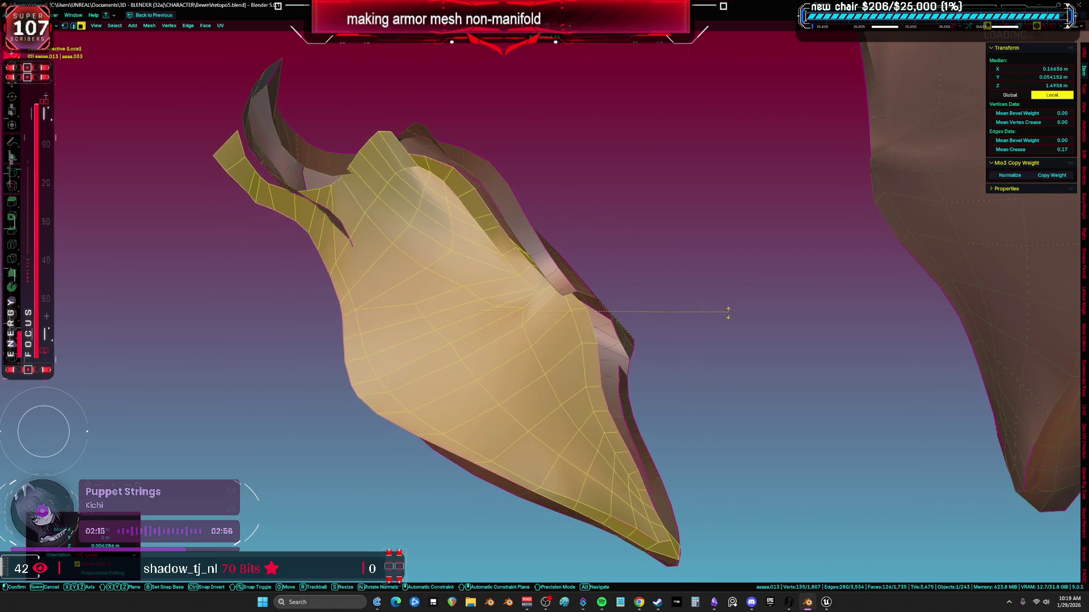
pyautogui.click(737, 309)
pyautogui.press('g')
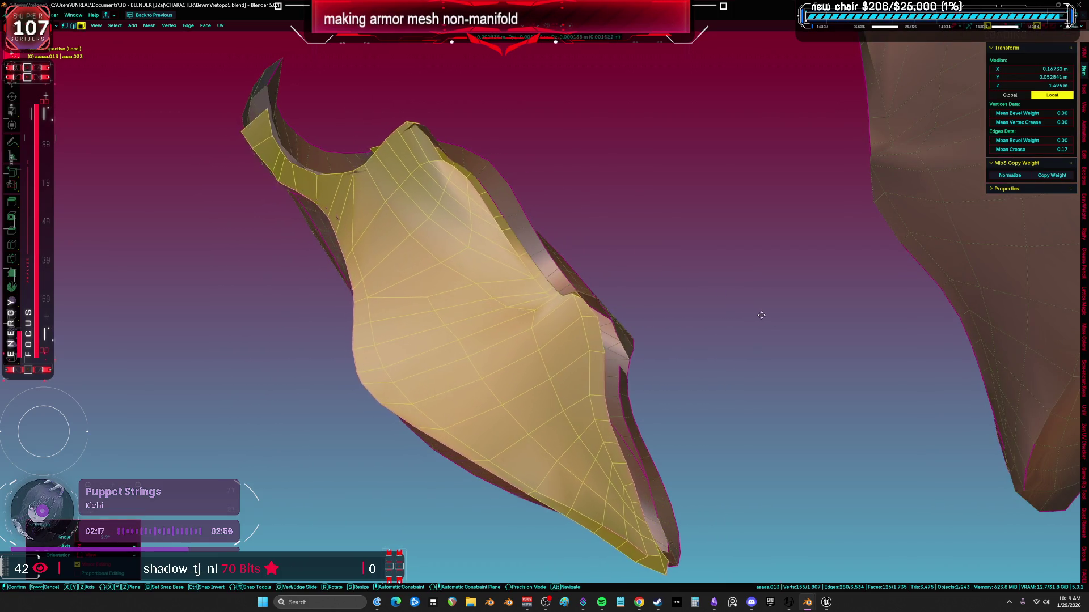
pyautogui.click(762, 317)
pyautogui.moveTo(762, 317)
pyautogui.mouseDown(button='middle')
pyautogui.moveTo(769, 372)
pyautogui.moveTo(756, 381)
pyautogui.moveTo(817, 408)
pyautogui.moveTo(758, 338)
pyautogui.moveTo(773, 333)
pyautogui.moveTo(710, 306)
pyautogui.moveTo(845, 369)
pyautogui.mouseUp(button='middle')
# Rotate the copy again, shrink it toward its centre, and nudge it inside the shell
pyautogui.press('r')
pyautogui.click(760, 341)
pyautogui.press('s')
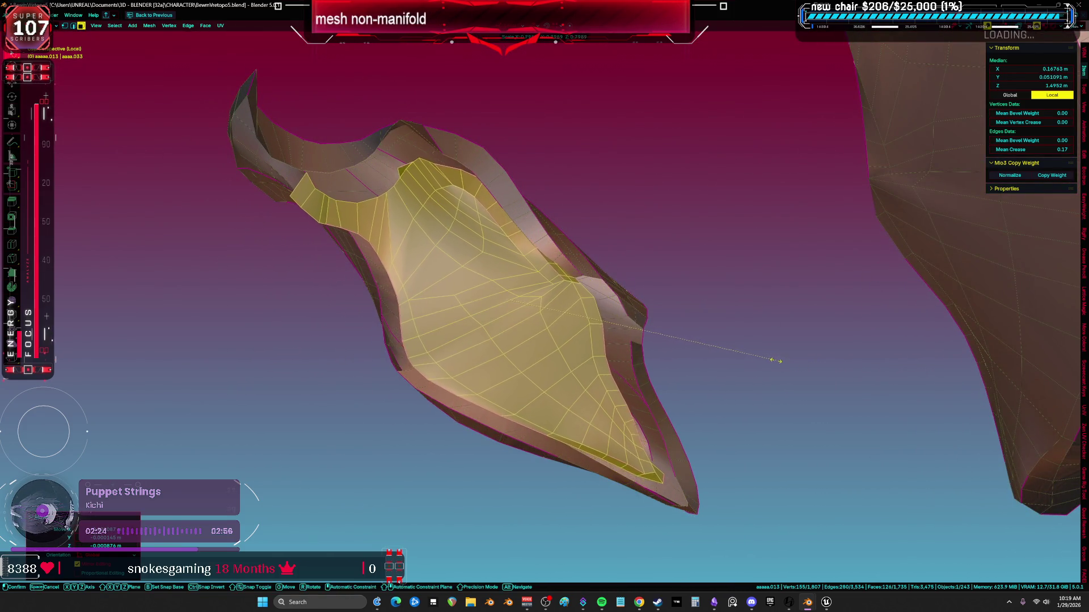
pyautogui.click(807, 364)
pyautogui.moveTo(807, 365)
pyautogui.mouseDown(button='middle')
pyautogui.moveTo(705, 301)
pyautogui.moveTo(709, 272)
pyautogui.moveTo(710, 286)
pyautogui.moveTo(640, 249)
pyautogui.mouseUp(button='middle')
pyautogui.press('g')
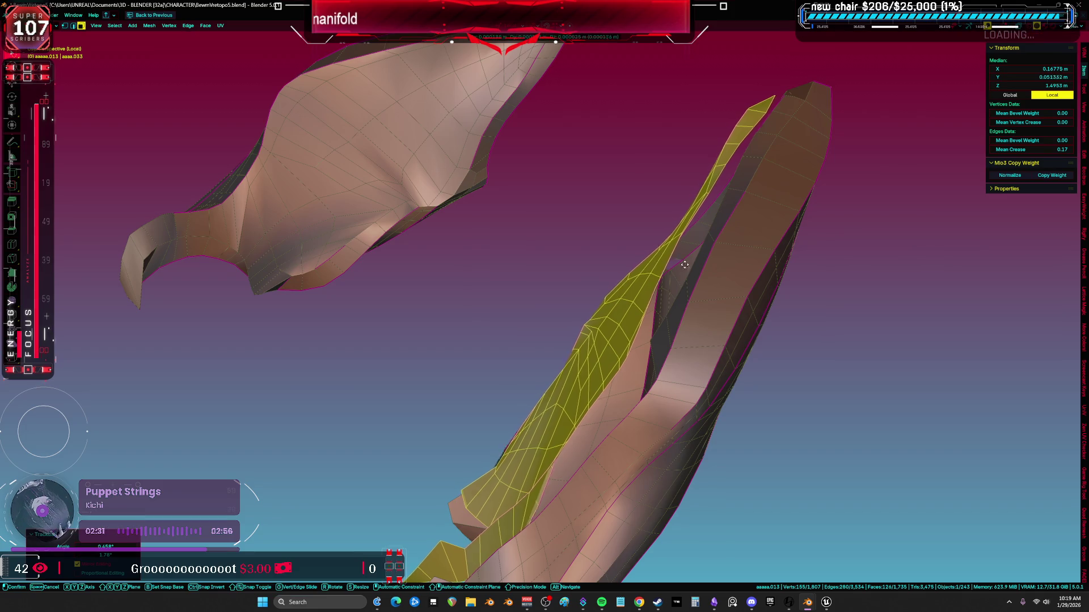
pyautogui.click(868, 342)
pyautogui.moveTo(868, 343)
pyautogui.mouseDown(button='middle')
pyautogui.moveTo(702, 248)
pyautogui.moveTo(757, 290)
pyautogui.mouseUp(button='middle')
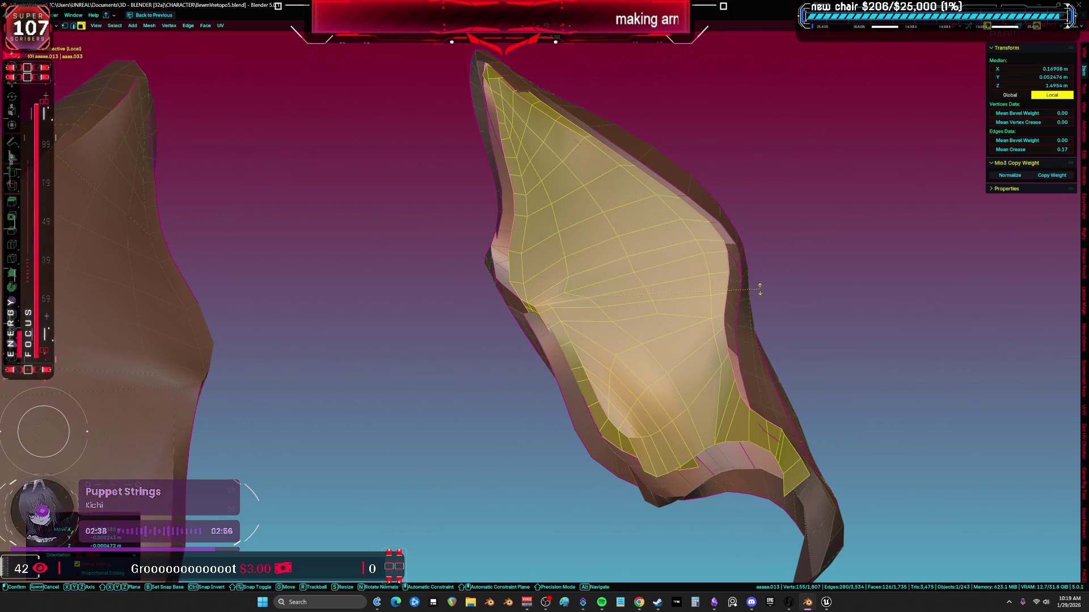
# Scale the inner layer up to 1.051, nudge it into place, and select a hooked-tip face
pyautogui.press('s')
pyautogui.click(774, 298)
pyautogui.press('g')
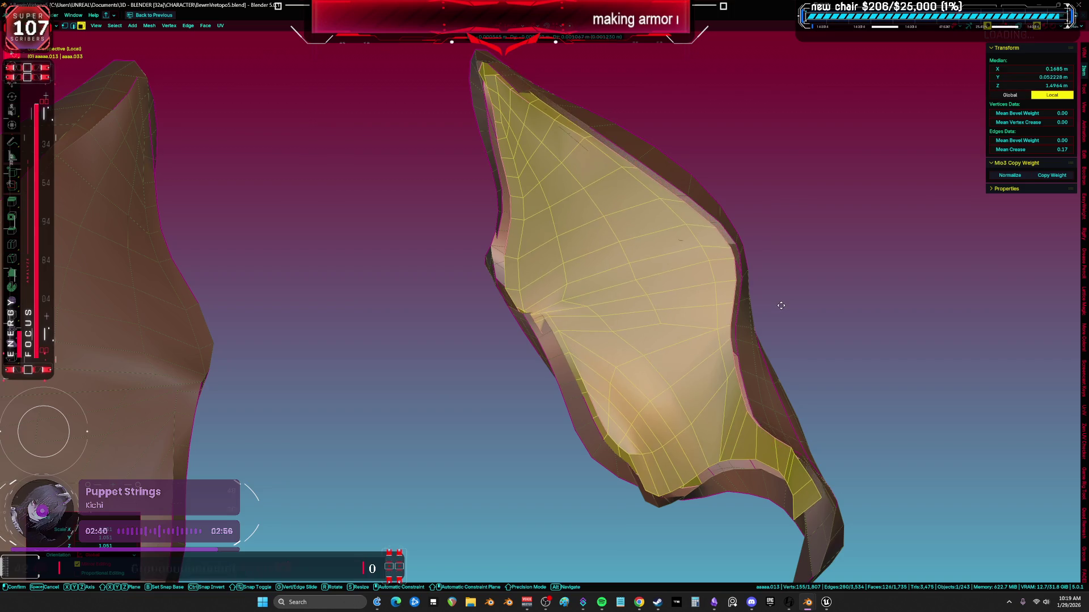
pyautogui.click(766, 350)
pyautogui.moveTo(765, 350)
pyautogui.mouseDown(button='middle')
pyautogui.moveTo(768, 311)
pyautogui.moveTo(743, 281)
pyautogui.moveTo(714, 268)
pyautogui.moveTo(653, 322)
pyautogui.moveTo(643, 282)
pyautogui.mouseUp(button='middle')
pyautogui.press('g')
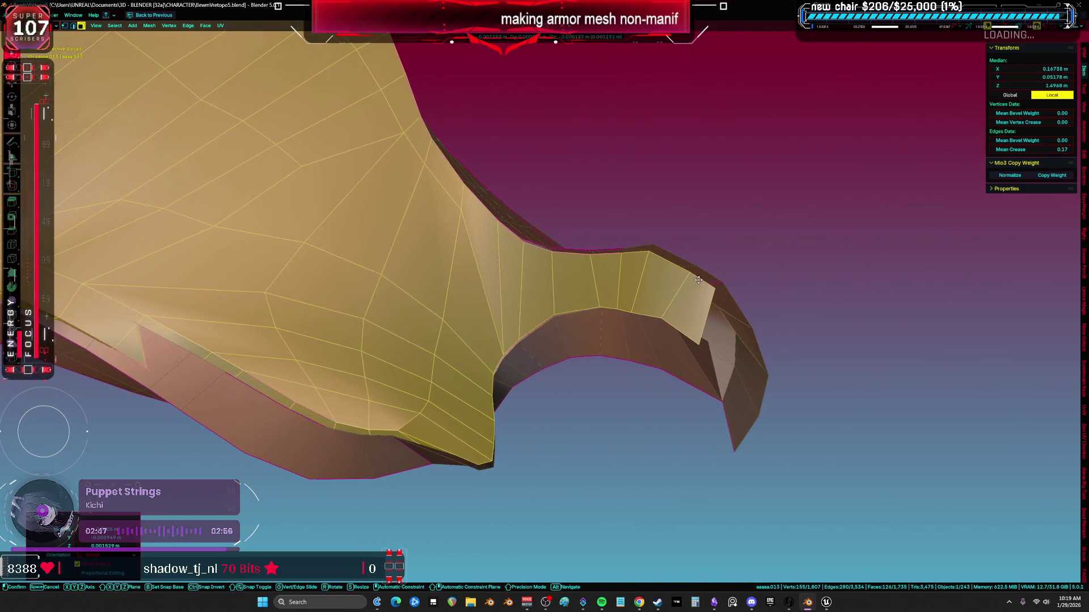
pyautogui.press('Escape')
pyautogui.moveTo(567, 295); pyautogui.dragTo(521, 284, button='middle')
pyautogui.click(515, 282)
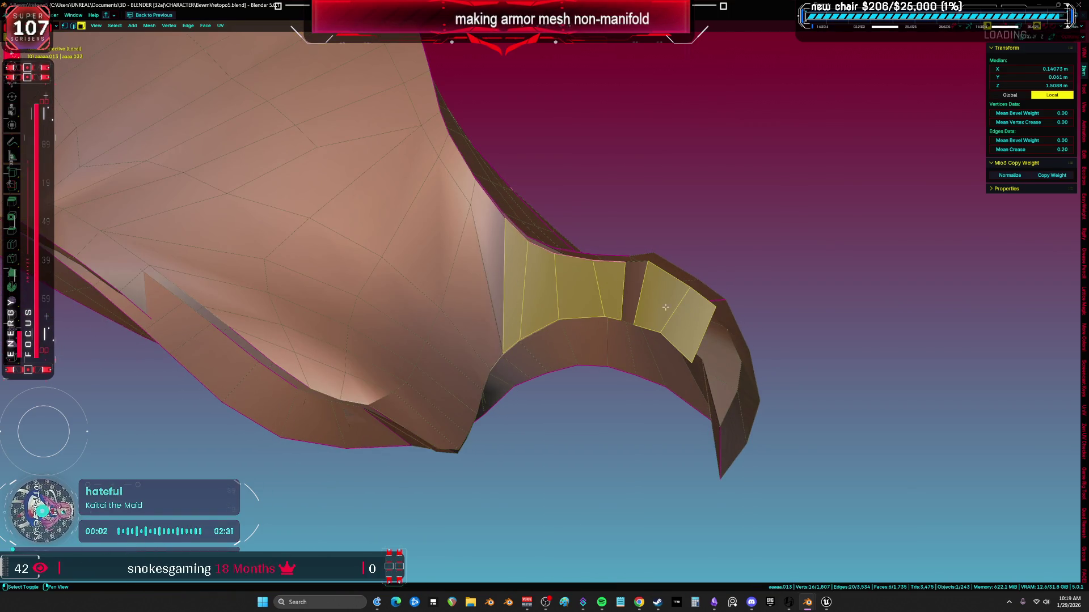
# Delete the seven hook faces and fill the resulting hole with new faces
pyautogui.press('x')
pyautogui.click(601, 291)
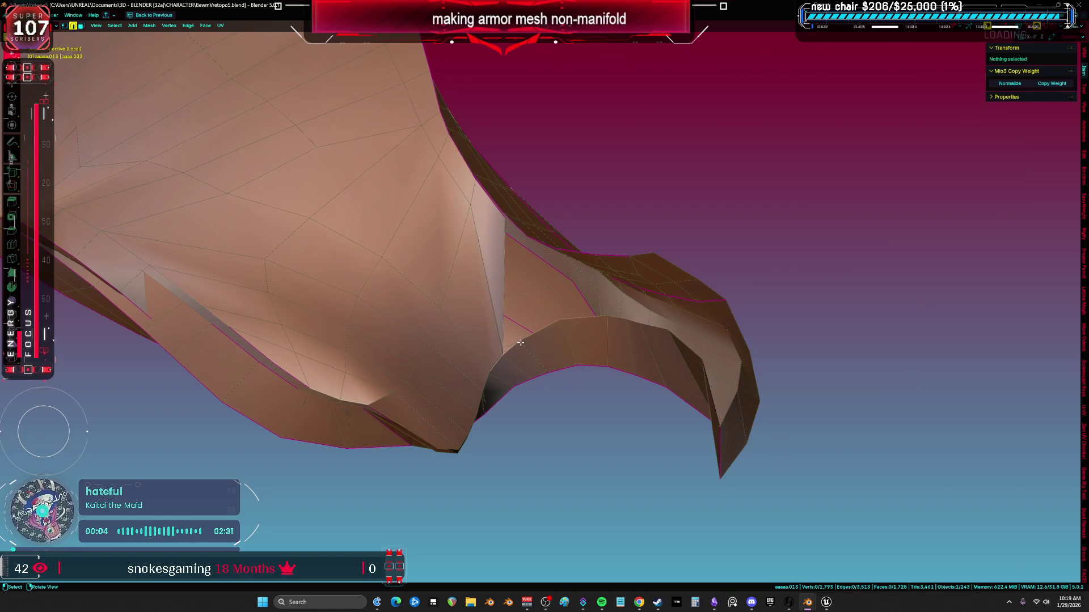
pyautogui.keyDown('shift'); pyautogui.click(516, 288); pyautogui.keyUp('shift')
pyautogui.press('f')
pyautogui.press('f')
pyautogui.press('f')
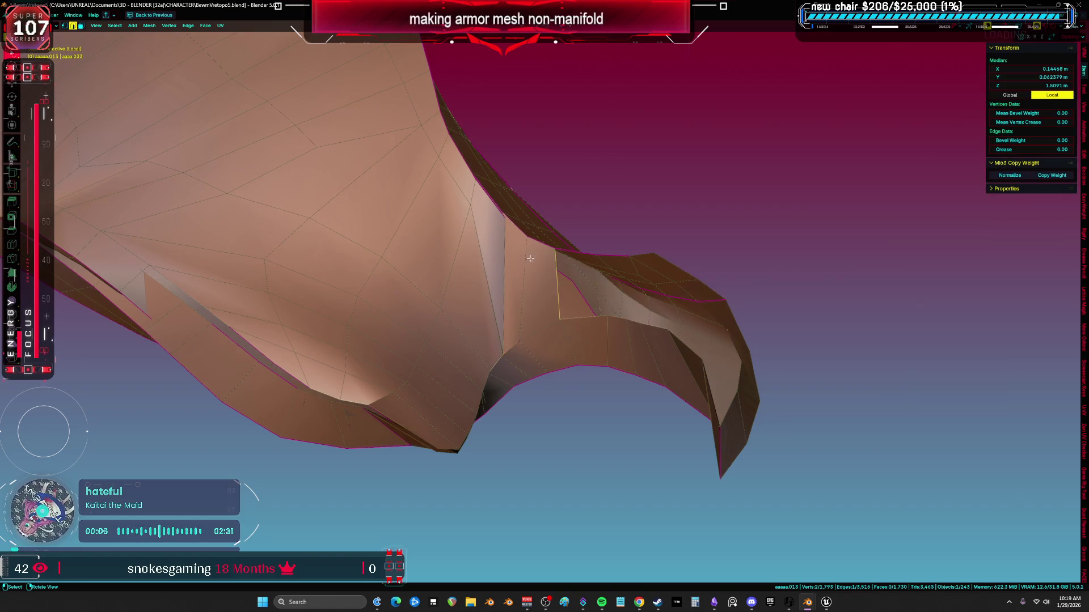
pyautogui.press('f')
pyautogui.press('f')
pyautogui.moveTo(563, 250)
pyautogui.mouseDown(button='middle')
pyautogui.moveTo(539, 267)
pyautogui.moveTo(537, 297)
pyautogui.moveTo(600, 298)
pyautogui.moveTo(653, 272)
pyautogui.mouseUp(button='middle')
# Merge the first vertex pairs along the inner layer's edge into single vertices
pyautogui.hotkey('ctrl', 'l')
pyautogui.click(639, 332)
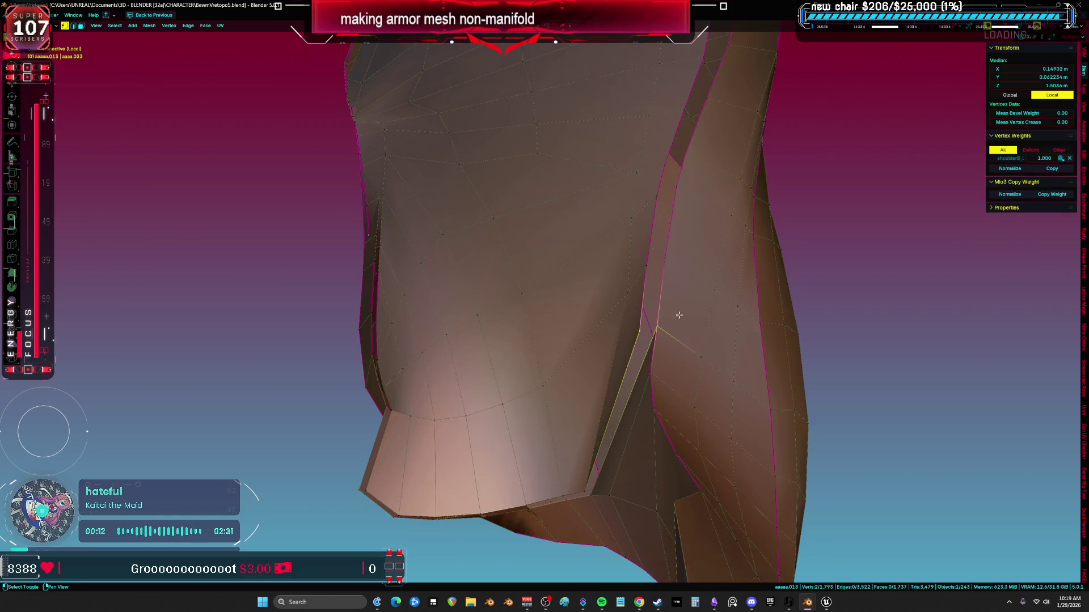
pyautogui.press('m')
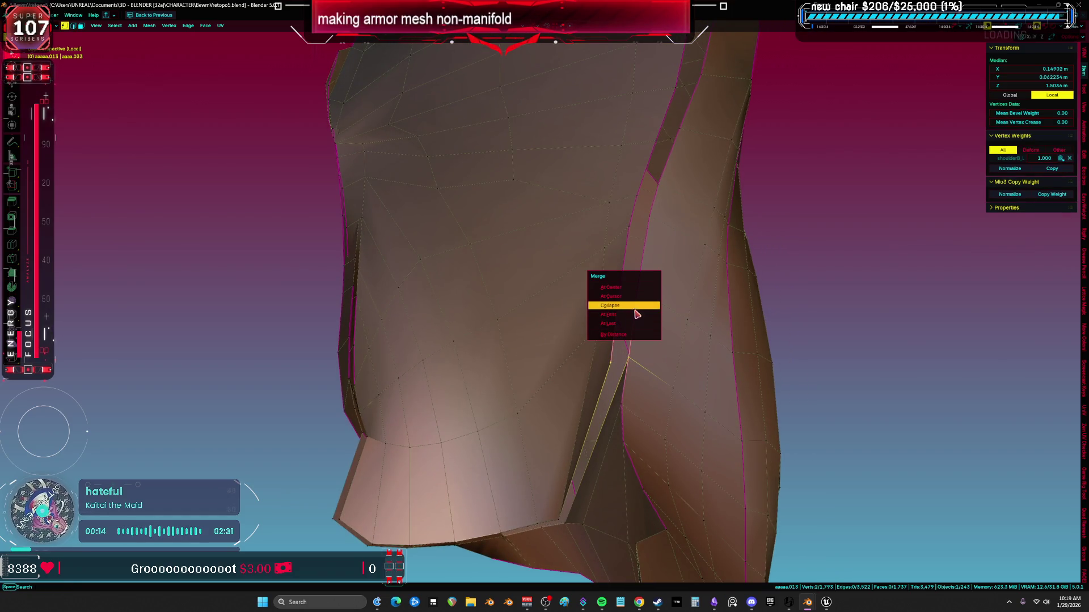
pyautogui.click(636, 306)
pyautogui.moveTo(632, 311); pyautogui.dragTo(613, 332, button='middle')
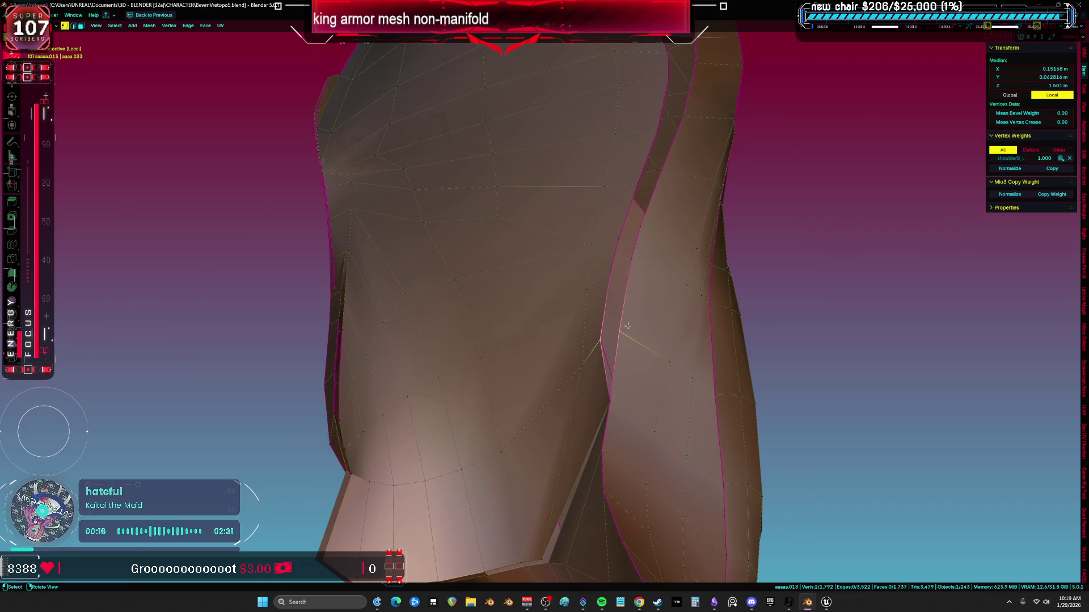
pyautogui.press('m')
pyautogui.click(628, 326)
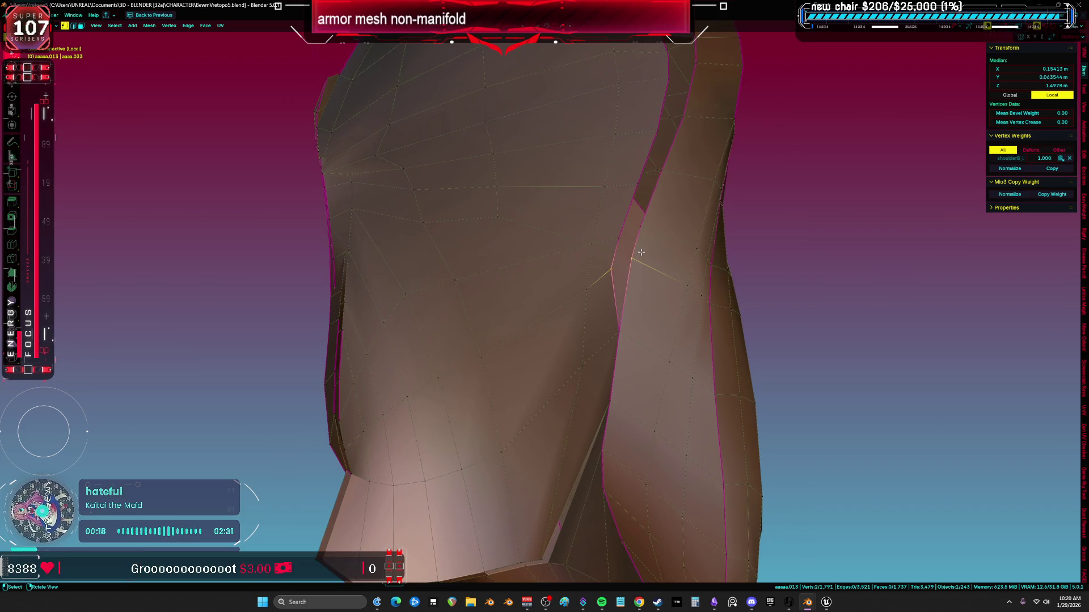
pyautogui.press('m')
pyautogui.click(656, 226)
# Merge further vertex pairs along the seam at the last selected vertex
pyautogui.moveTo(656, 226); pyautogui.dragTo(594, 340, button='middle')
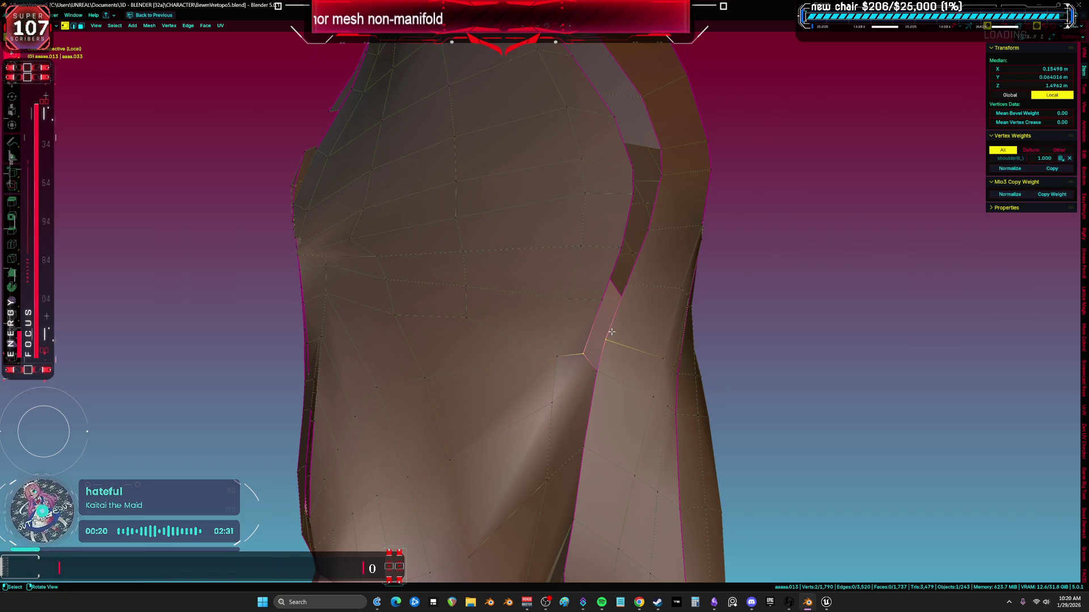
pyautogui.press('m')
pyautogui.click(608, 320)
pyautogui.moveTo(606, 282)
pyautogui.mouseDown(button='middle')
pyautogui.moveTo(630, 284)
pyautogui.moveTo(599, 287)
pyautogui.moveTo(625, 321)
pyautogui.mouseUp(button='middle')
pyautogui.click(634, 283)
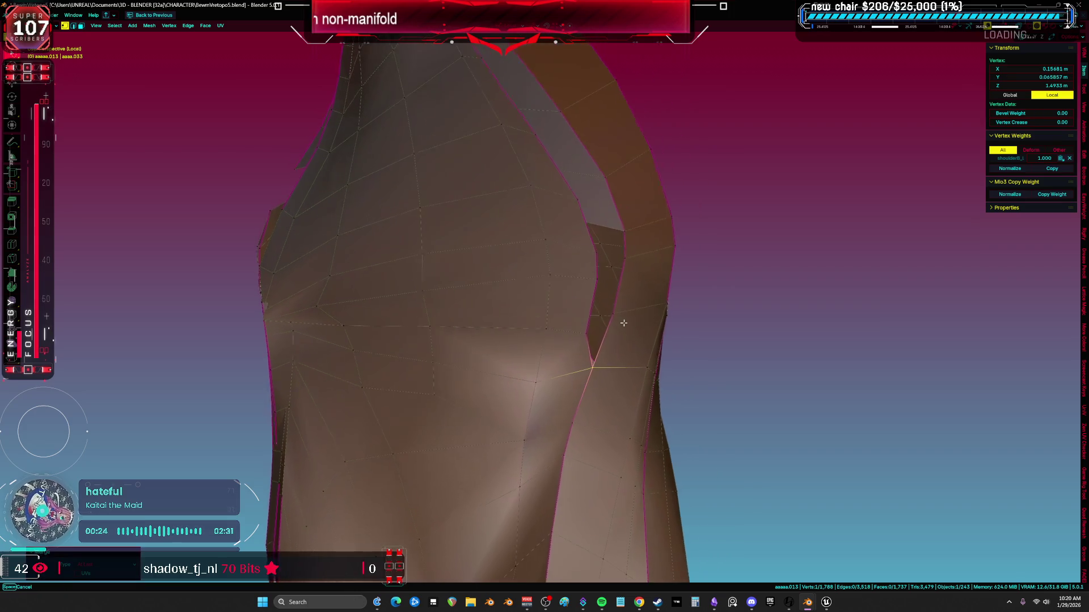
pyautogui.press('m')
pyautogui.click(622, 309)
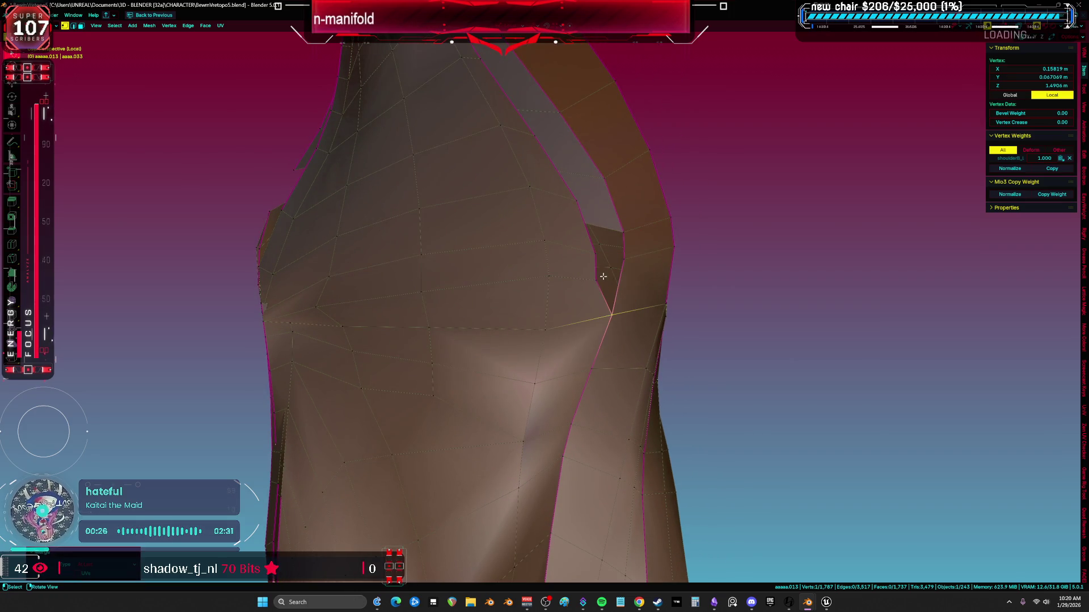
pyautogui.press('m')
pyautogui.click(593, 249)
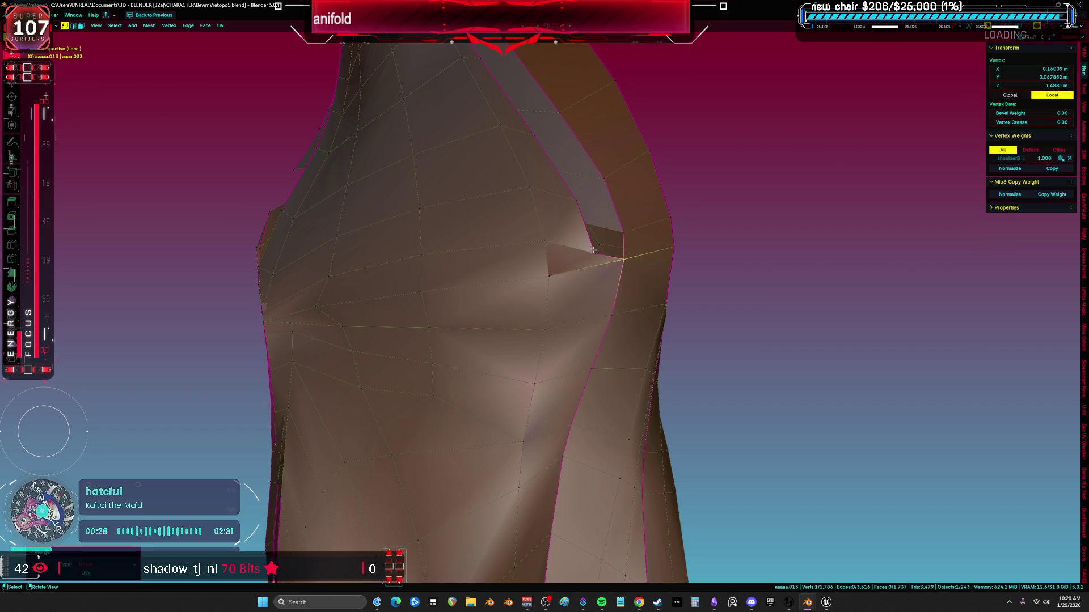
pyautogui.press('m')
pyautogui.click(630, 229)
# Merge the remaining vertex pairs on the far side of the seam
pyautogui.moveTo(626, 235)
pyautogui.mouseDown(button='middle')
pyautogui.moveTo(595, 299)
pyautogui.moveTo(644, 292)
pyautogui.moveTo(611, 182)
pyautogui.moveTo(554, 301)
pyautogui.moveTo(569, 263)
pyautogui.moveTo(571, 280)
pyautogui.moveTo(506, 329)
pyautogui.moveTo(613, 359)
pyautogui.mouseUp(button='middle')
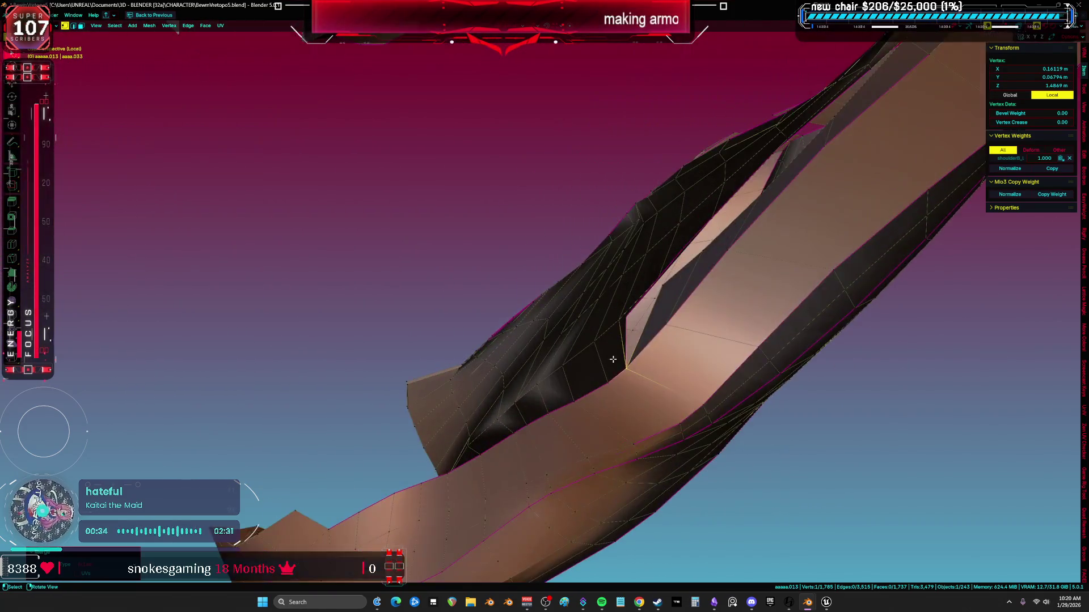
pyautogui.press('m')
pyautogui.click(682, 321)
pyautogui.moveTo(682, 321)
pyautogui.mouseDown(button='middle')
pyautogui.moveTo(649, 345)
pyautogui.moveTo(647, 373)
pyautogui.mouseUp(button='middle')
pyautogui.press('m')
pyautogui.click(649, 346)
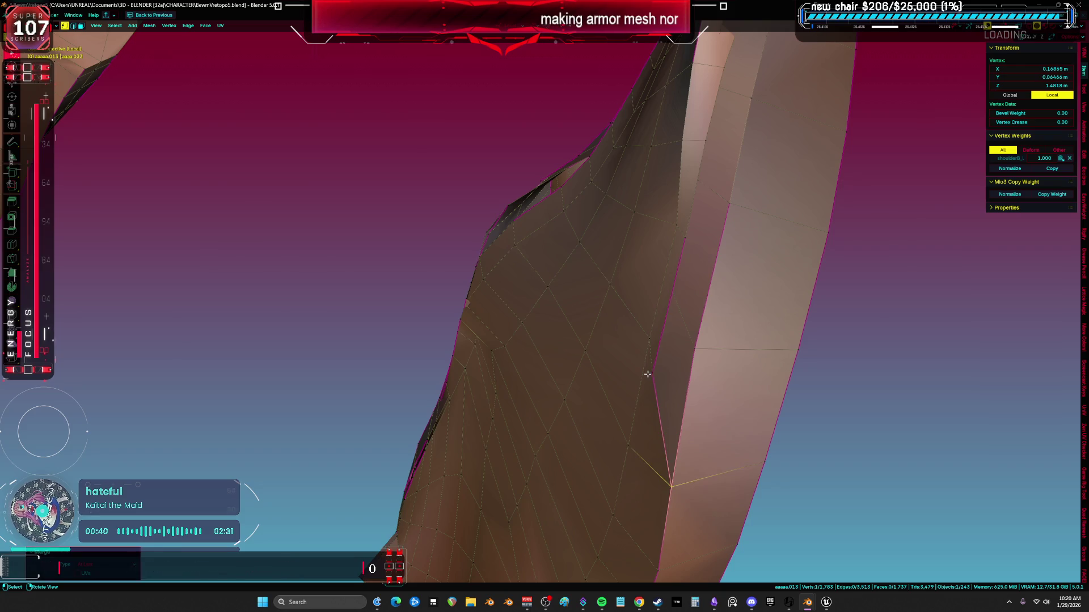
pyautogui.keyDown('shift'); pyautogui.click(695, 348); pyautogui.keyUp('shift')
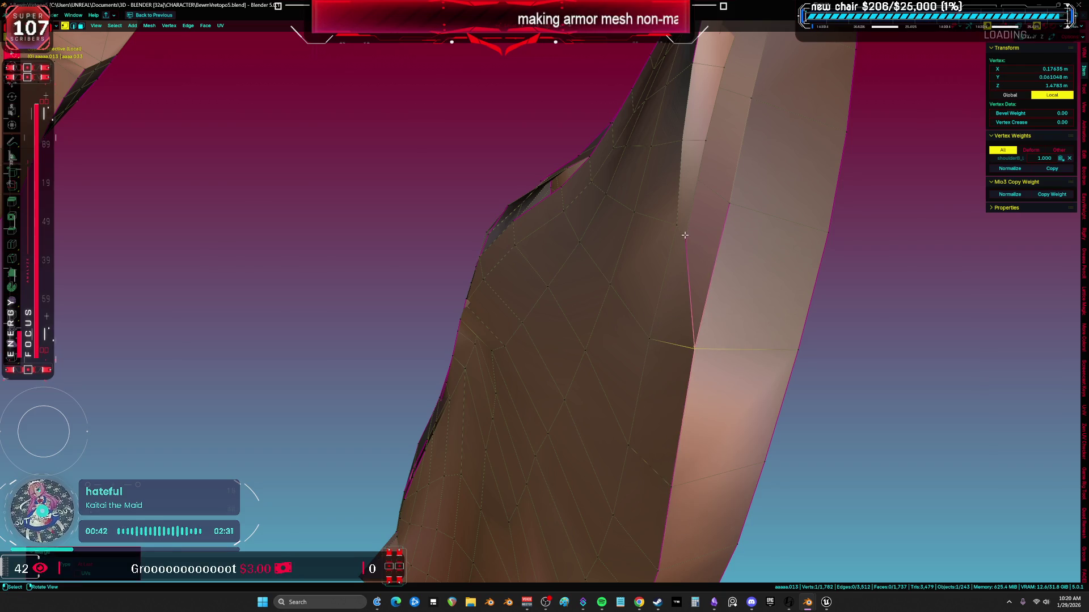
# Switch to face select, use X-ray to pick a single face, then inspect it
pyautogui.moveTo(772, 146)
pyautogui.mouseDown(button='middle')
pyautogui.moveTo(740, 328)
pyautogui.moveTo(624, 397)
pyautogui.moveTo(539, 381)
pyautogui.moveTo(566, 333)
pyautogui.moveTo(554, 338)
pyautogui.moveTo(722, 273)
pyautogui.moveTo(734, 338)
pyautogui.mouseUp(button='middle')
pyautogui.press('3')
pyautogui.hotkey('alt', 'z')
pyautogui.click(624, 397)
pyautogui.hotkey('alt', 'z')
pyautogui.moveTo(702, 297)
pyautogui.mouseDown(button='middle')
pyautogui.moveTo(724, 309)
pyautogui.moveTo(729, 283)
pyautogui.mouseUp(button='middle')
pyautogui.moveTo(731, 331); pyautogui.dragTo(717, 316, button='middle')
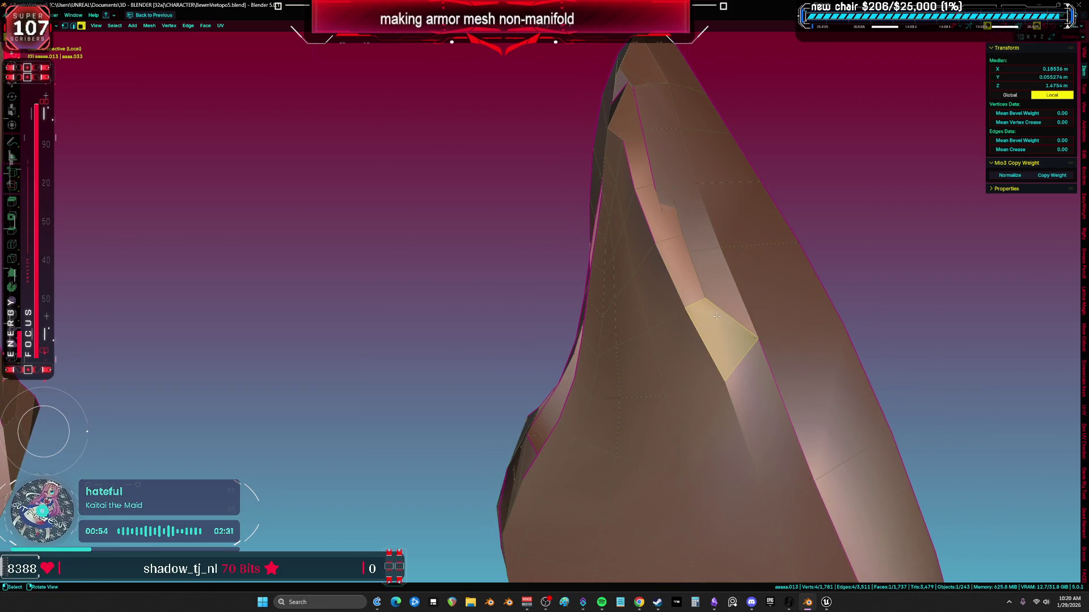
# Delete the currently selected faces on the pauldron
pyautogui.moveTo(633, 130)
pyautogui.mouseDown(button='middle')
pyautogui.moveTo(697, 161)
pyautogui.moveTo(762, 256)
pyautogui.moveTo(647, 219)
pyautogui.moveTo(556, 225)
pyautogui.mouseUp(button='middle')
pyautogui.press('x')
pyautogui.click(696, 136)
# Select the vertices across the gap at the pauldron tip and merge them
pyautogui.press('1')
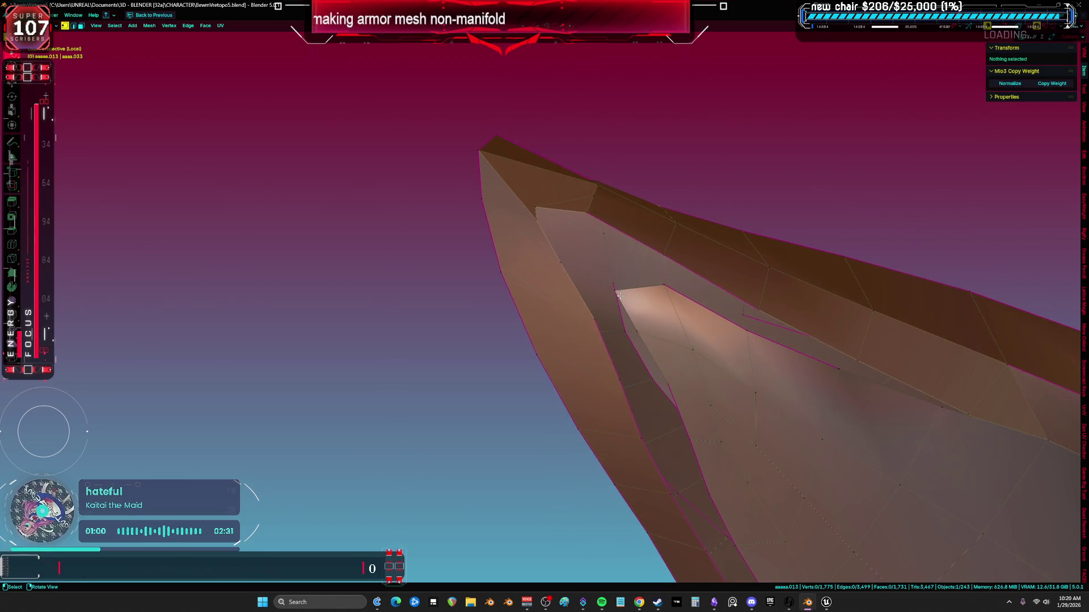
pyautogui.click(556, 226)
pyautogui.moveTo(683, 269); pyautogui.dragTo(604, 247, button='middle')
pyautogui.keyDown('shift'); pyautogui.click(511, 181); pyautogui.keyUp('shift')
pyautogui.moveTo(511, 181)
pyautogui.mouseDown(button='middle')
pyautogui.moveTo(586, 193)
pyautogui.moveTo(612, 226)
pyautogui.moveTo(637, 268)
pyautogui.moveTo(605, 243)
pyautogui.moveTo(622, 263)
pyautogui.moveTo(584, 278)
pyautogui.mouseUp(button='middle')
pyautogui.click(622, 262)
pyautogui.click(585, 279)
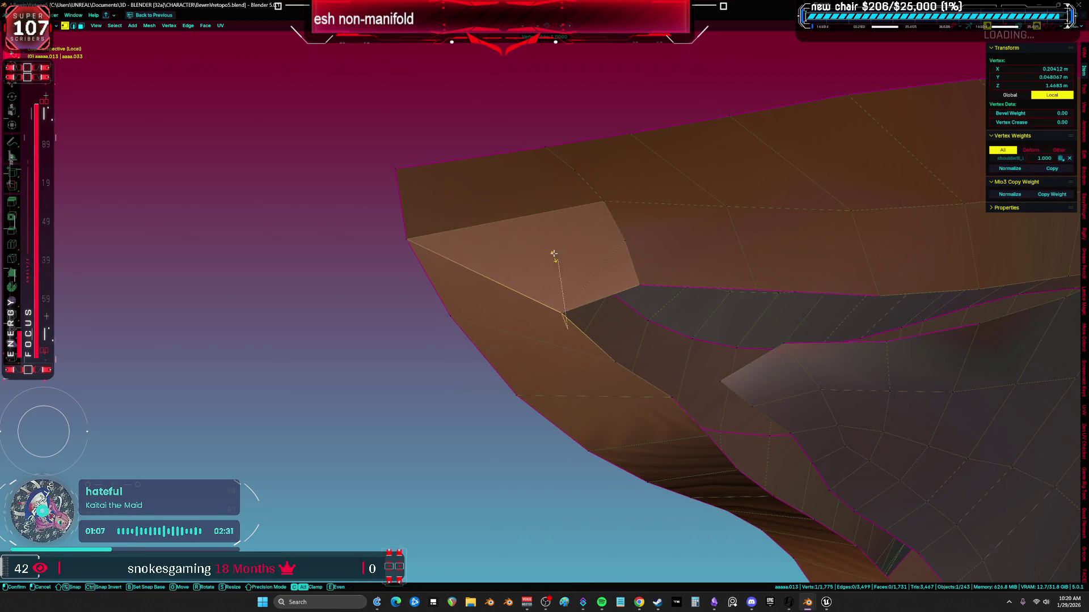
pyautogui.press('z')
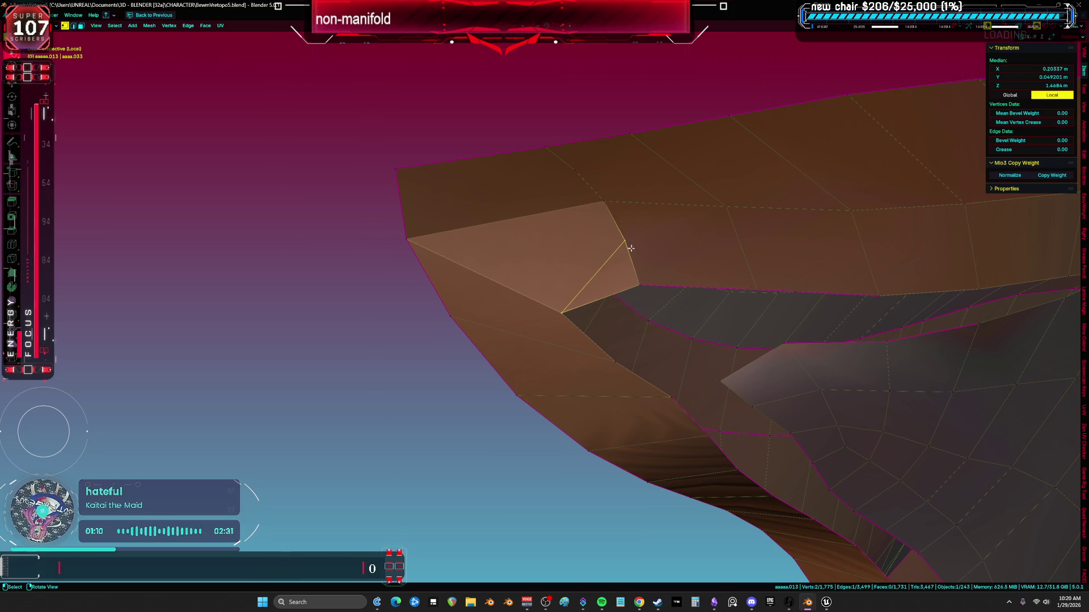
pyautogui.press('l')
pyautogui.press('m')
pyautogui.click(671, 380)
# Weld several more vertex pairs along the tip edge with Merge At Last
pyautogui.click(715, 381)
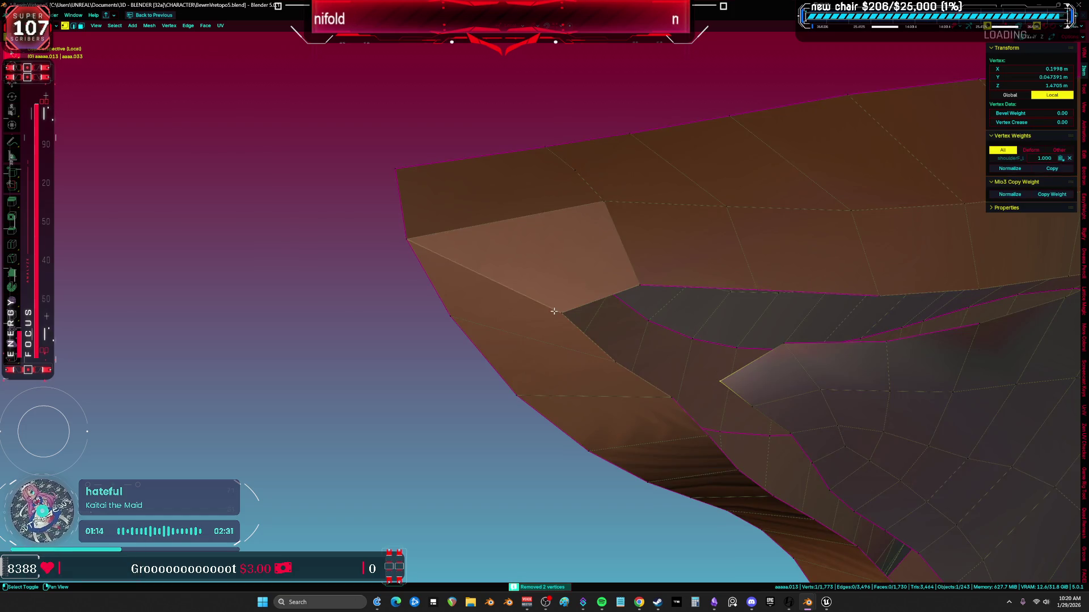
pyautogui.press('m')
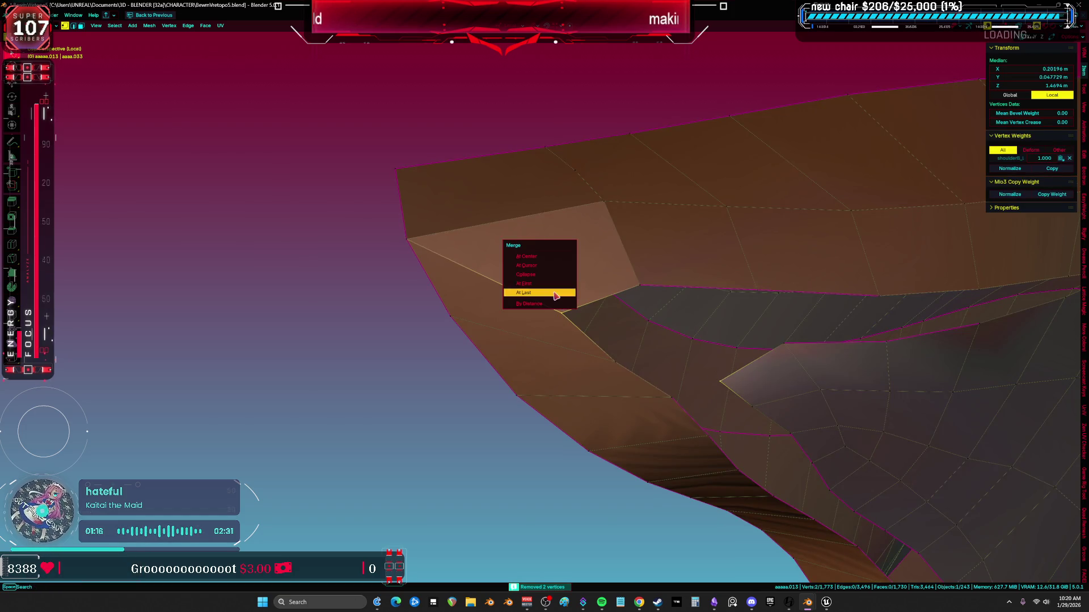
pyautogui.click(555, 293)
pyautogui.press('m')
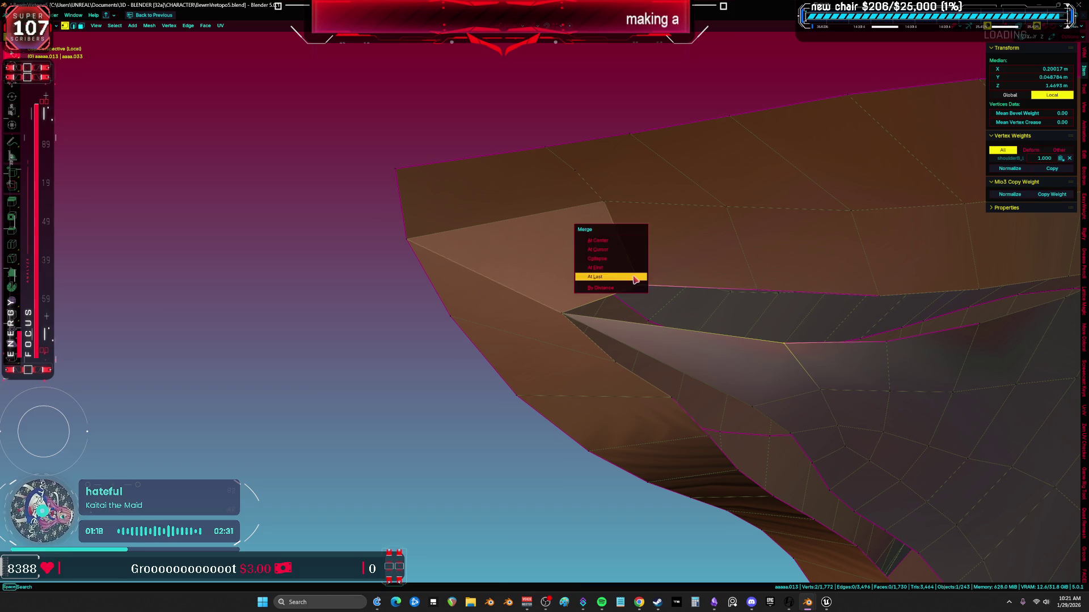
pyautogui.click(633, 278)
pyautogui.press('m')
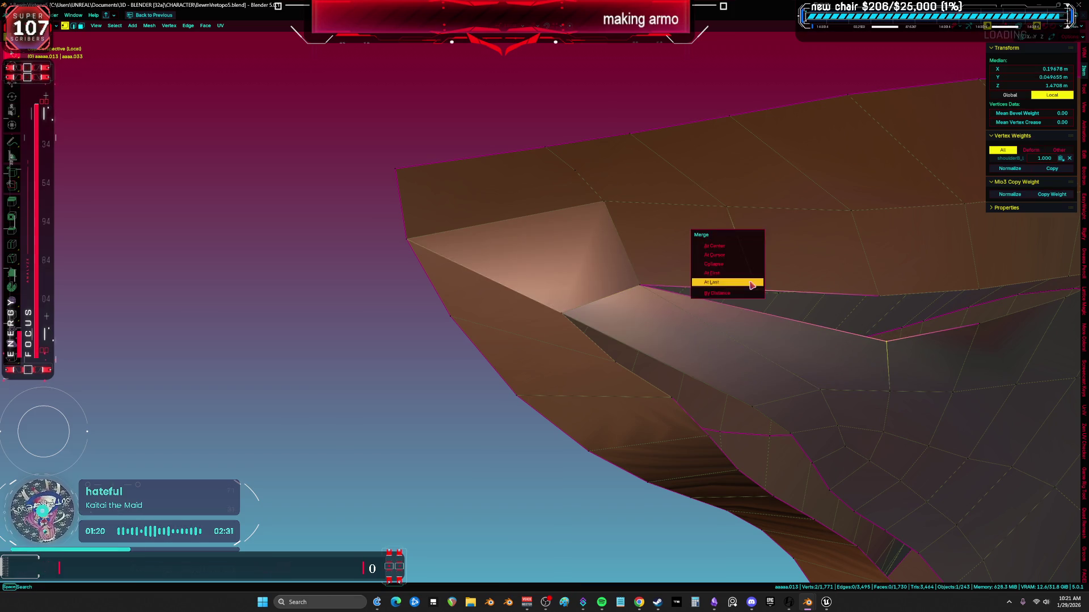
pyautogui.click(718, 284)
pyautogui.moveTo(718, 284); pyautogui.dragTo(665, 321, button='middle')
pyautogui.press('m')
pyautogui.click(556, 282)
pyautogui.press('m')
pyautogui.click(695, 266)
pyautogui.moveTo(707, 282)
pyautogui.mouseDown(button='middle')
pyautogui.moveTo(658, 280)
pyautogui.moveTo(649, 242)
pyautogui.moveTo(561, 381)
pyautogui.moveTo(473, 362)
pyautogui.mouseUp(button='middle')
# Slide a ridge vertex onto its neighbour and pick out the side face strip
pyautogui.hotkey('ctrl', 'l')
pyautogui.click(507, 340)
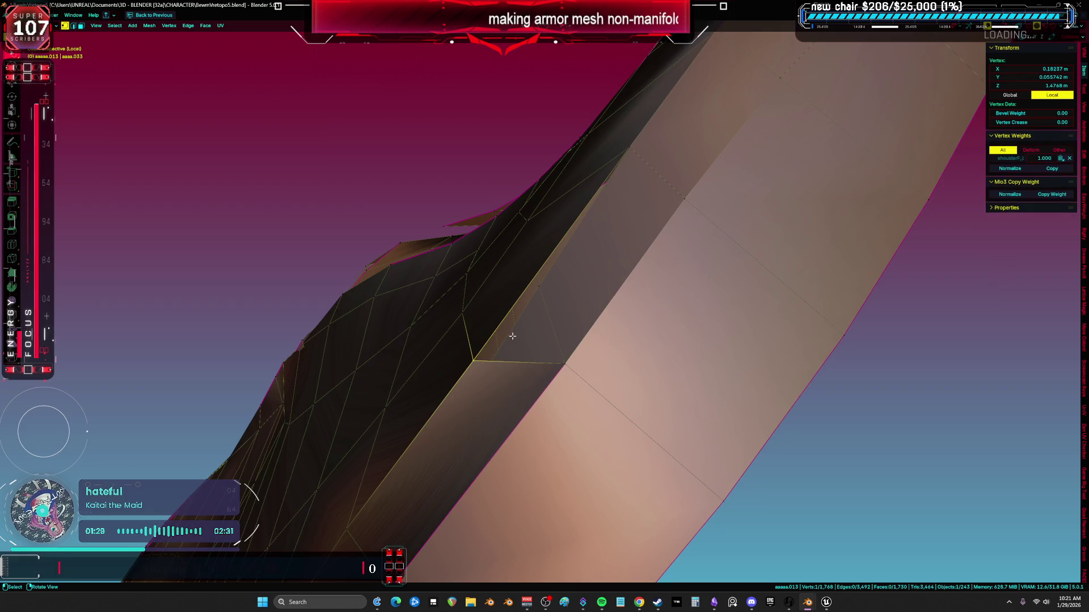
pyautogui.hotkey('shift', 'v')
pyautogui.click(581, 299)
pyautogui.moveTo(581, 299)
pyautogui.mouseDown(button='middle')
pyautogui.moveTo(598, 284)
pyautogui.moveTo(624, 287)
pyautogui.mouseUp(button='middle')
pyautogui.moveTo(634, 334)
pyautogui.mouseDown(button='middle')
pyautogui.moveTo(598, 362)
pyautogui.moveTo(783, 364)
pyautogui.mouseUp(button='middle')
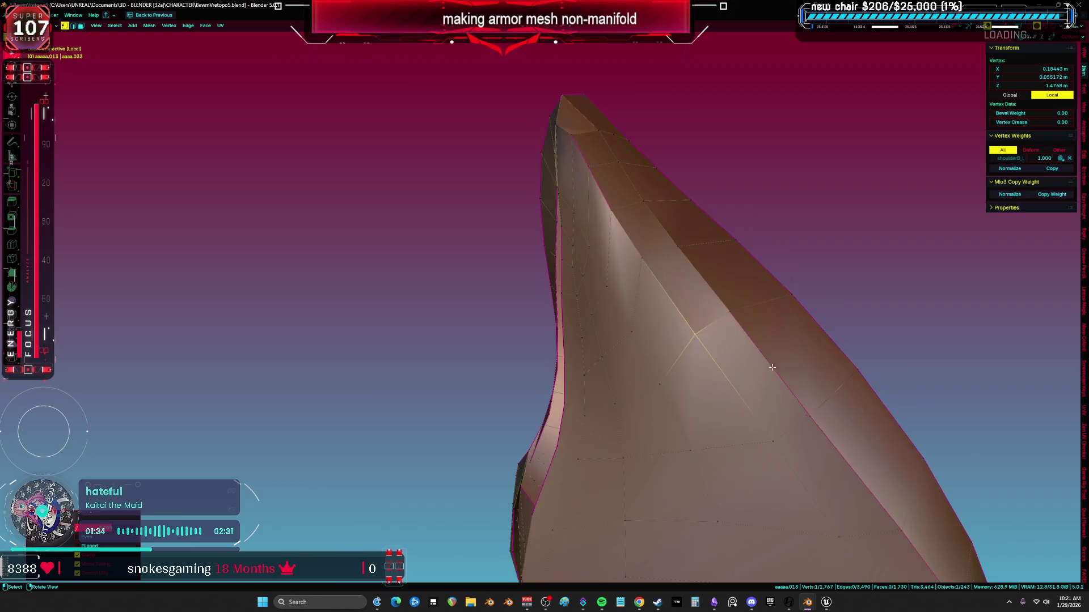
pyautogui.click(718, 317)
pyautogui.moveTo(718, 318)
pyautogui.mouseDown(button='middle')
pyautogui.moveTo(688, 343)
pyautogui.moveTo(648, 287)
pyautogui.mouseUp(button='middle')
pyautogui.keyDown('shift'); pyautogui.click(624, 247); pyautogui.keyUp('shift')
pyautogui.keyDown('shift'); pyautogui.click(669, 311); pyautogui.keyUp('shift')
pyautogui.keyDown('shift'); pyautogui.click(717, 391); pyautogui.keyUp('shift')
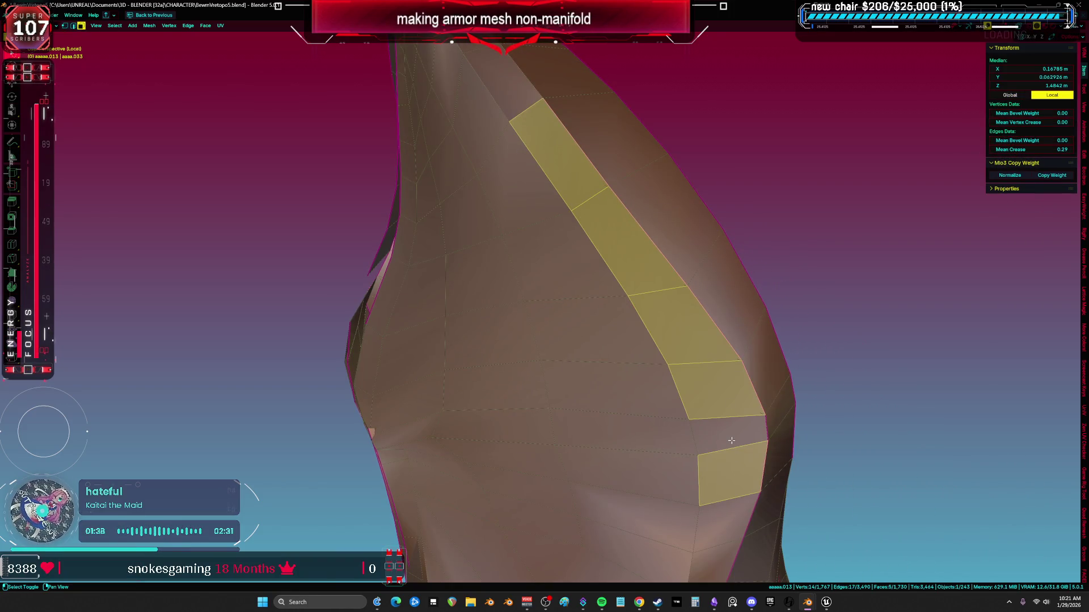
pyautogui.hotkey('alt', 'a')
# Delete the stray vertical strip of faces on the pauldron's side
pyautogui.moveTo(728, 436); pyautogui.dragTo(658, 363, button='middle')
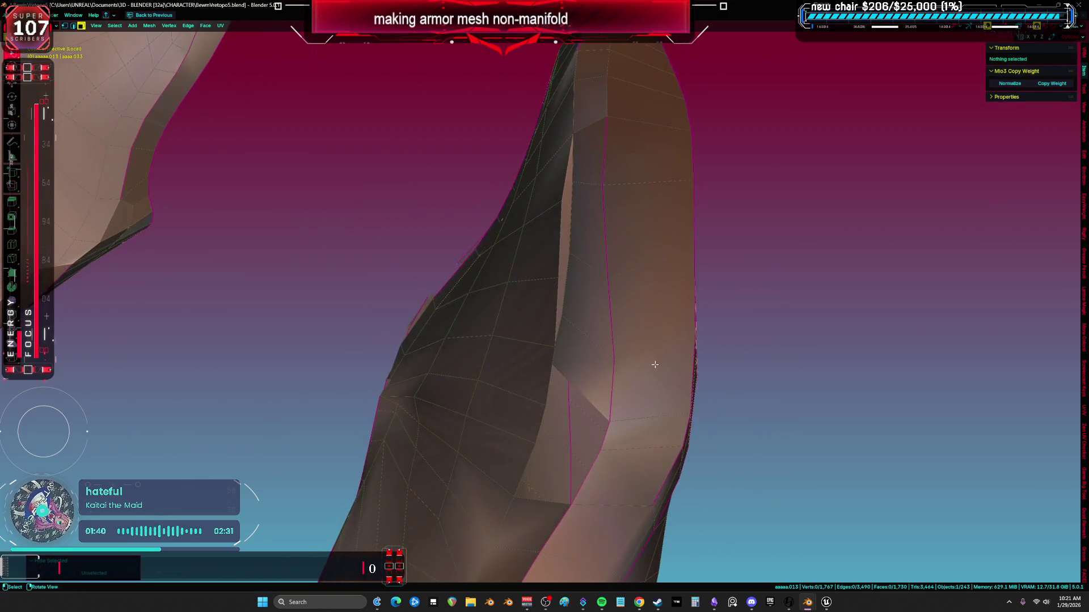
pyautogui.moveTo(578, 345)
pyautogui.mouseDown(button='middle')
pyautogui.moveTo(588, 374)
pyautogui.moveTo(581, 364)
pyautogui.moveTo(599, 376)
pyautogui.moveTo(586, 348)
pyautogui.moveTo(591, 175)
pyautogui.moveTo(559, 213)
pyautogui.mouseUp(button='middle')
pyautogui.keyDown('alt'); pyautogui.click(585, 367); pyautogui.keyUp('alt')
pyautogui.press('x')
pyautogui.click(602, 379)
# Merge the vertex pairs along the resulting opening at the last-selected vertex
pyautogui.press('1')
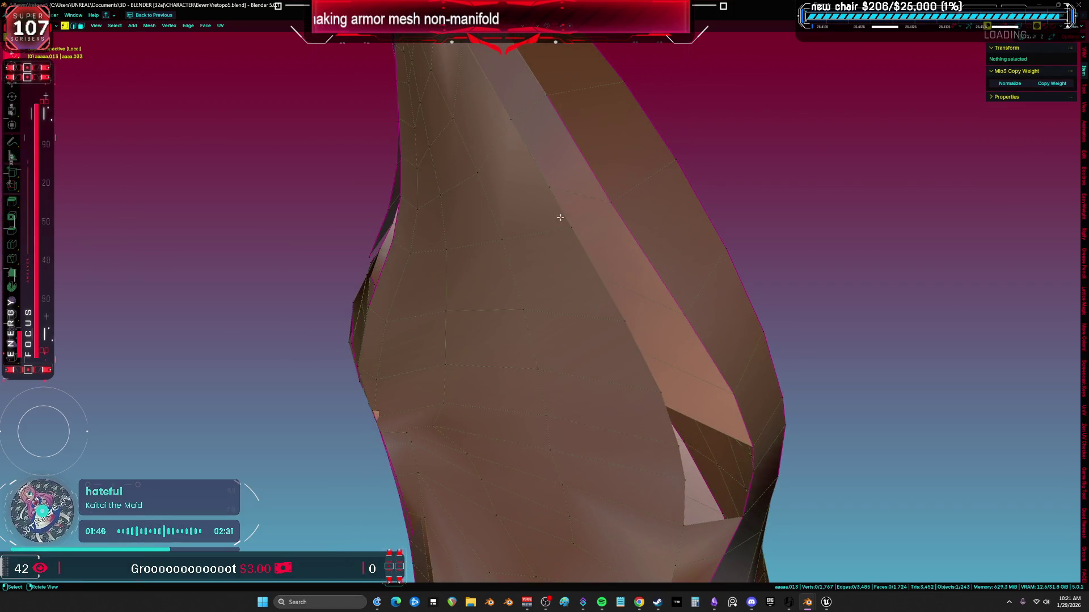
pyautogui.keyDown('shift'); pyautogui.click(562, 209); pyautogui.keyUp('shift')
pyautogui.press('m')
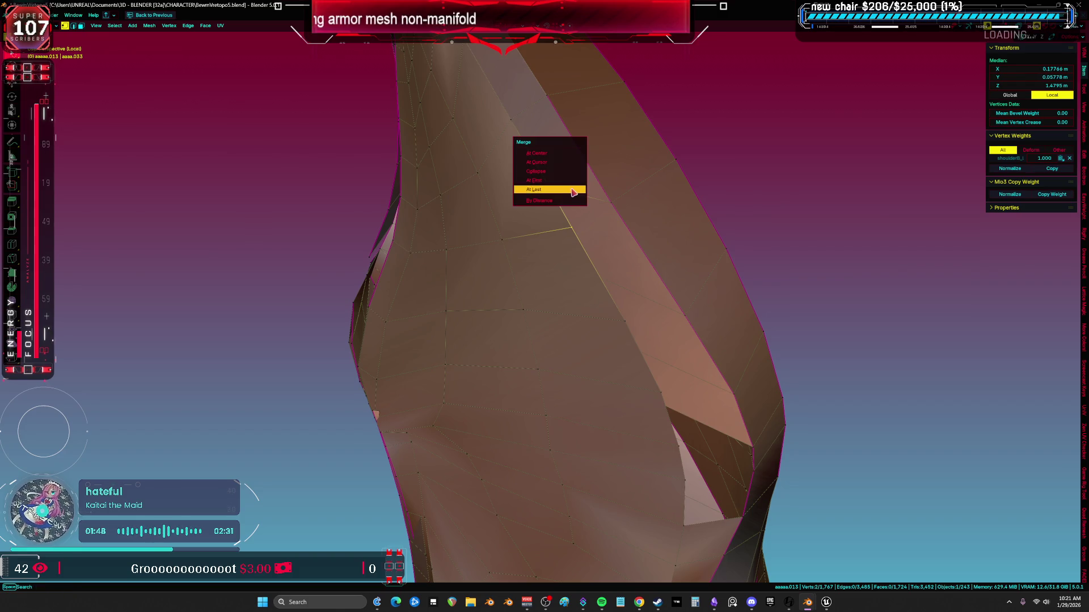
pyautogui.click(562, 193)
pyautogui.moveTo(562, 193)
pyautogui.mouseDown(button='middle')
pyautogui.moveTo(607, 250)
pyautogui.moveTo(576, 307)
pyautogui.moveTo(608, 270)
pyautogui.moveTo(578, 255)
pyautogui.moveTo(543, 296)
pyautogui.moveTo(524, 226)
pyautogui.moveTo(554, 229)
pyautogui.moveTo(645, 290)
pyautogui.mouseUp(button='middle')
pyautogui.press('m')
pyautogui.click(586, 276)
pyautogui.press('m')
pyautogui.click(579, 298)
pyautogui.press('m')
pyautogui.click(518, 215)
pyautogui.click(648, 334)
pyautogui.moveTo(648, 333)
pyautogui.mouseDown(button='middle')
pyautogui.moveTo(559, 313)
pyautogui.moveTo(582, 311)
pyautogui.moveTo(617, 235)
pyautogui.mouseUp(button='middle')
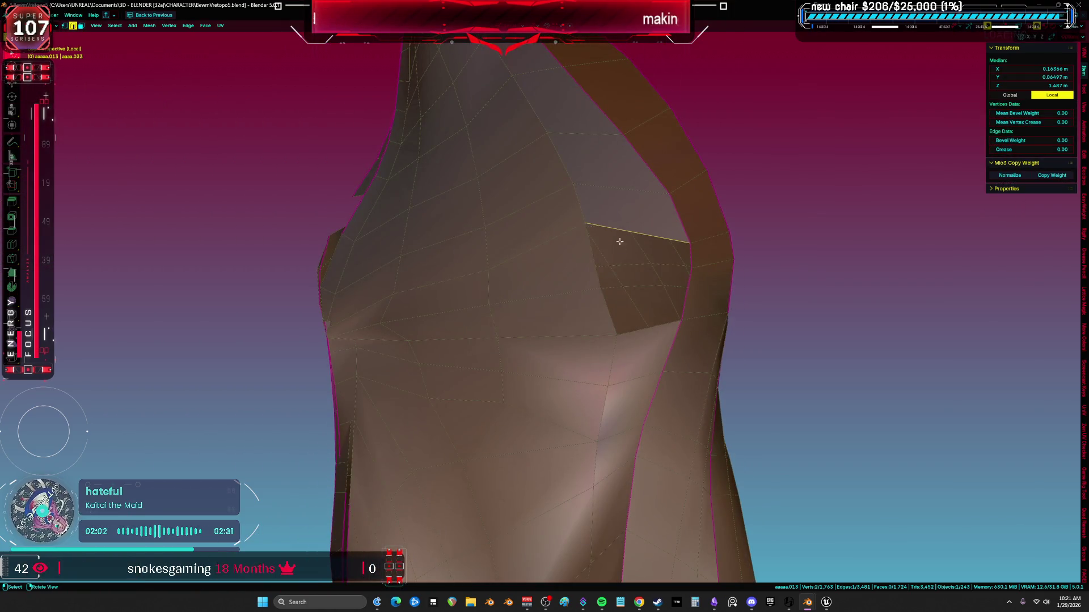
pyautogui.press('l')
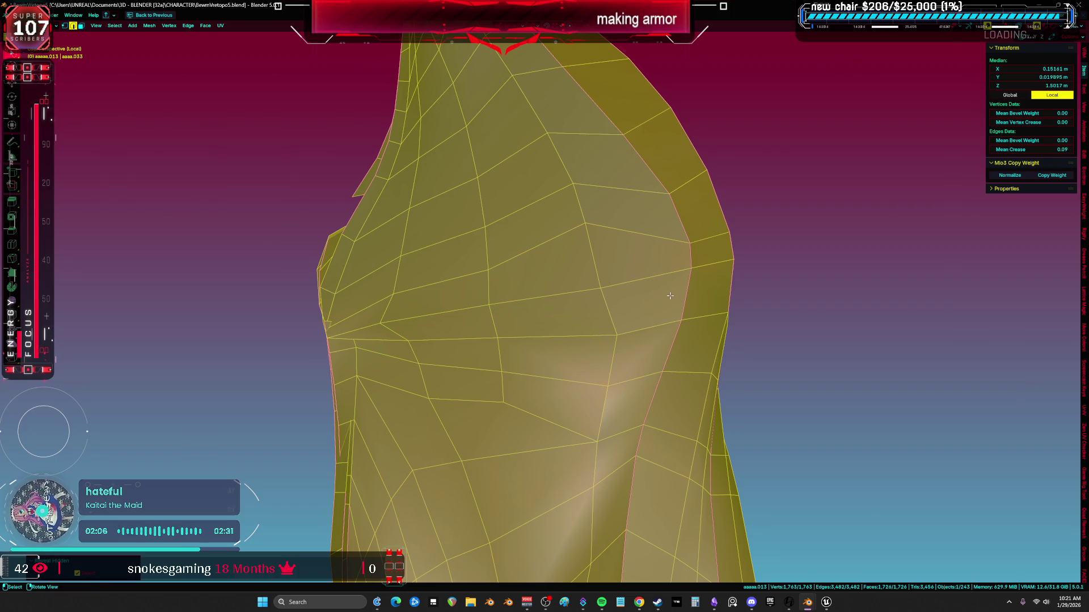
# Inspect the tip vertices in X-ray, return to solid shading, and frame the mesh
pyautogui.click(588, 232)
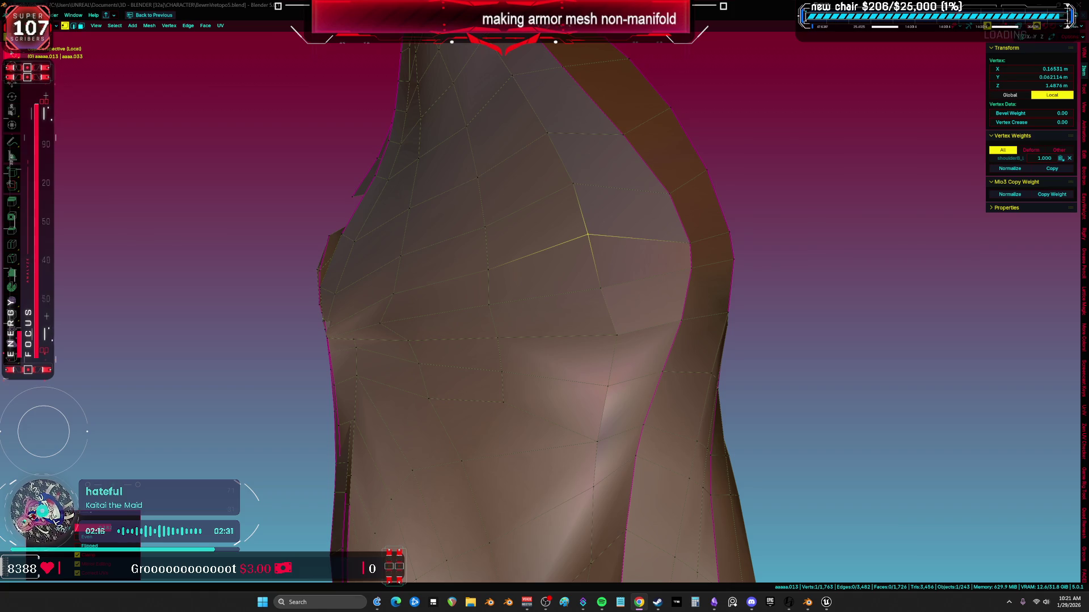
pyautogui.moveTo(620, 330); pyautogui.dragTo(686, 292, button='middle')
pyautogui.hotkey('alt', 'z')
pyautogui.click(721, 275)
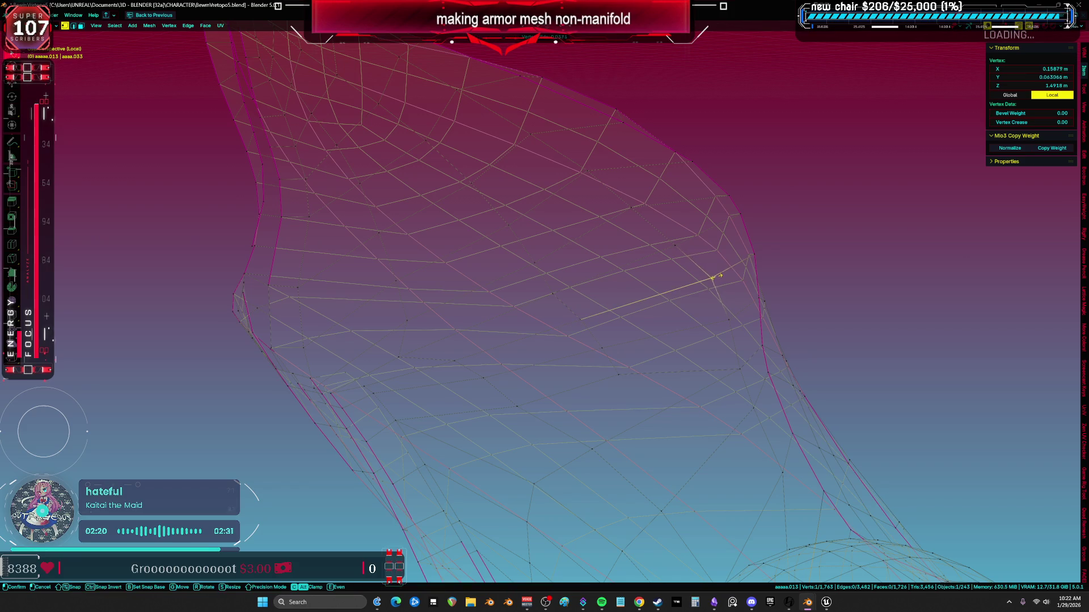
pyautogui.press('z')
pyautogui.click(923, 291)
pyautogui.moveTo(924, 291)
pyautogui.mouseDown(button='middle')
pyautogui.moveTo(673, 369)
pyautogui.moveTo(460, 379)
pyautogui.moveTo(409, 321)
pyautogui.moveTo(442, 295)
pyautogui.mouseUp(button='middle')
pyautogui.click(501, 358)
pyautogui.press('a')
pyautogui.press('KP_Decimal')
# Weld the vertex pairs on the tip ridge and rim with Merge At Last
pyautogui.click(460, 282)
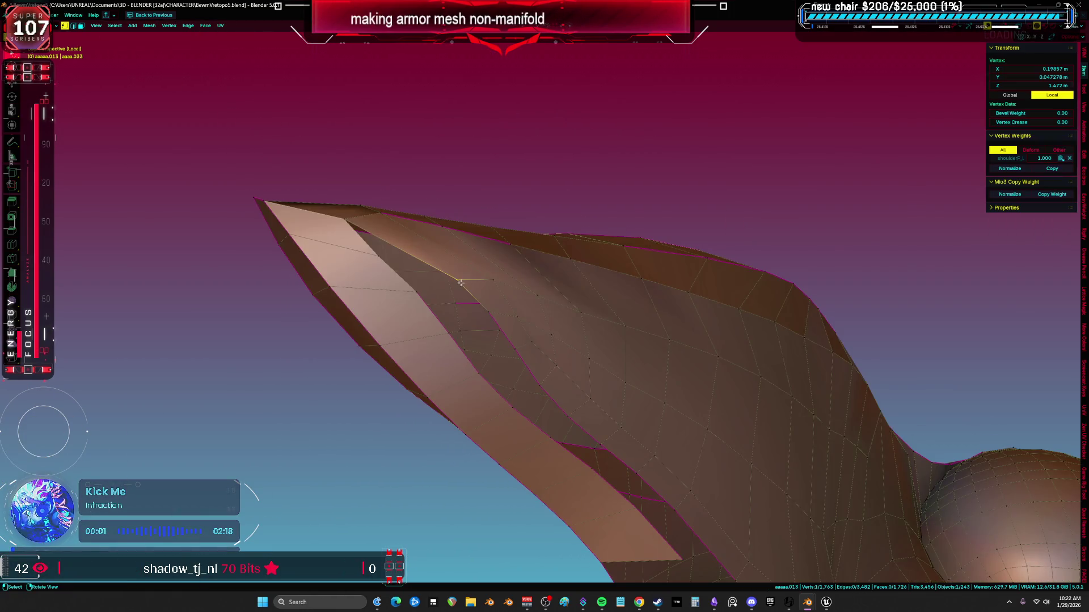
pyautogui.press('m')
pyautogui.click(373, 250)
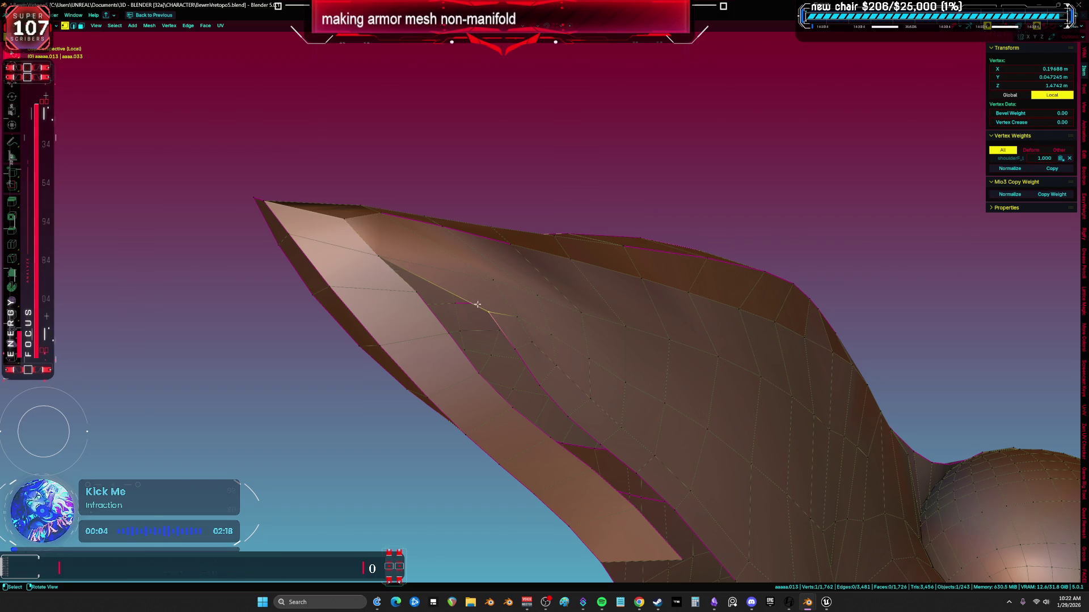
pyautogui.press('m')
pyautogui.click(410, 293)
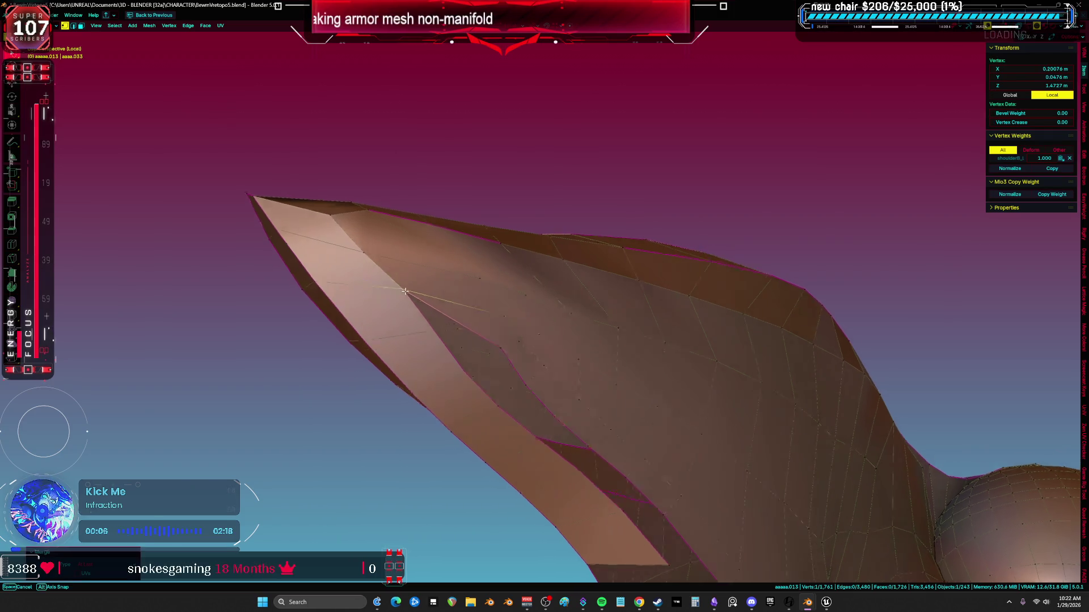
pyautogui.moveTo(410, 293); pyautogui.dragTo(459, 336, button='middle')
pyautogui.press('m')
pyautogui.click(397, 313)
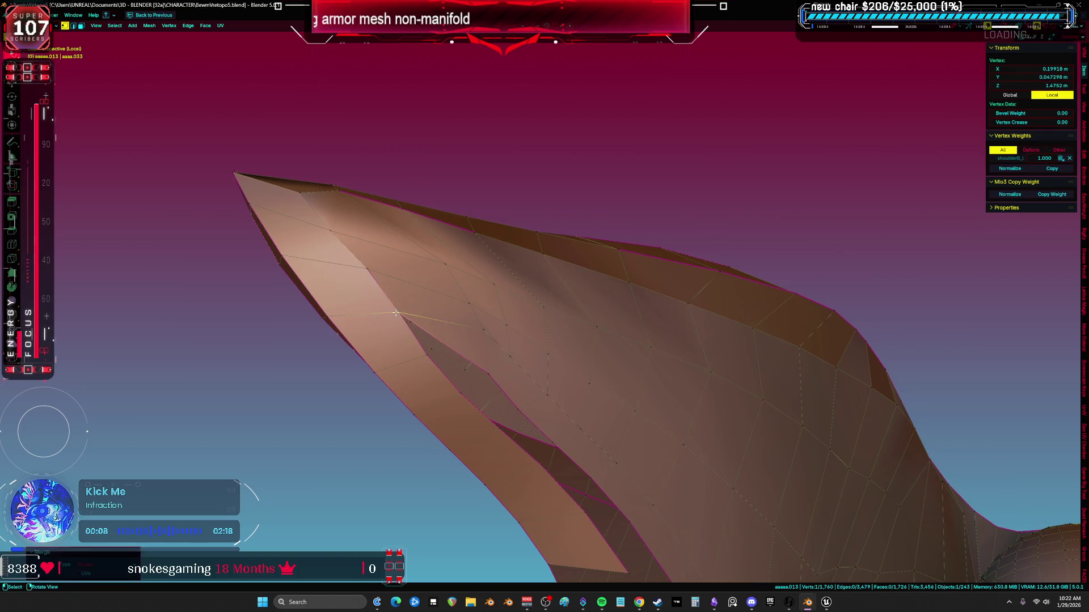
pyautogui.moveTo(397, 313); pyautogui.dragTo(431, 318, button='middle')
pyautogui.press('m')
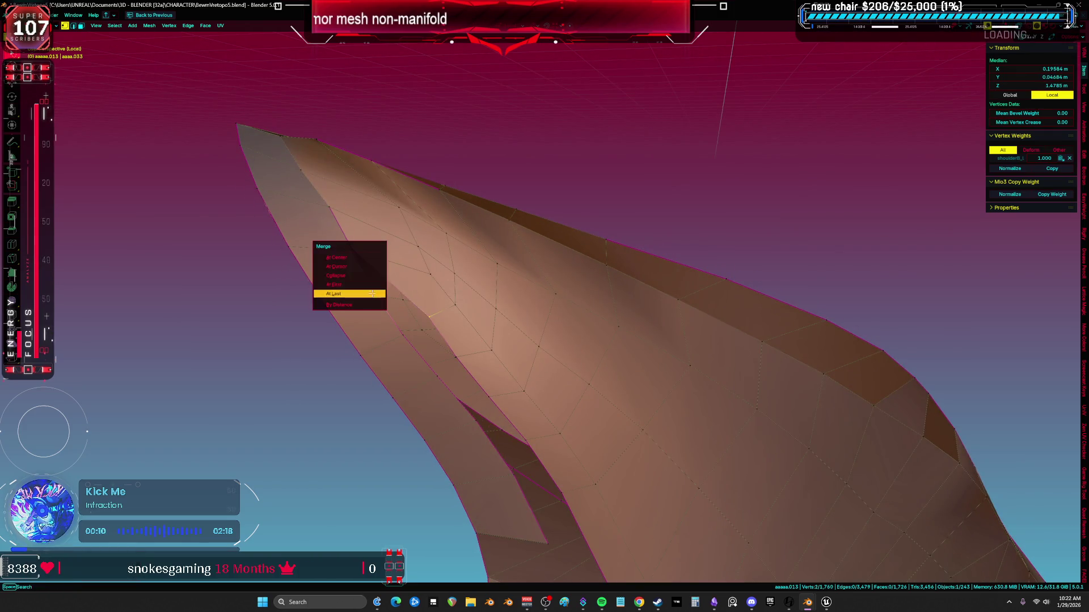
pyautogui.click(371, 293)
pyautogui.press('m')
pyautogui.click(391, 327)
pyautogui.moveTo(392, 327)
pyautogui.mouseDown(button='middle')
pyautogui.moveTo(461, 373)
pyautogui.moveTo(445, 280)
pyautogui.moveTo(470, 226)
pyautogui.moveTo(541, 325)
pyautogui.mouseUp(button='middle')
# Merge three more vertex pairs further along the rim
pyautogui.press('m')
pyautogui.click(441, 235)
pyautogui.press('m')
pyautogui.click(457, 264)
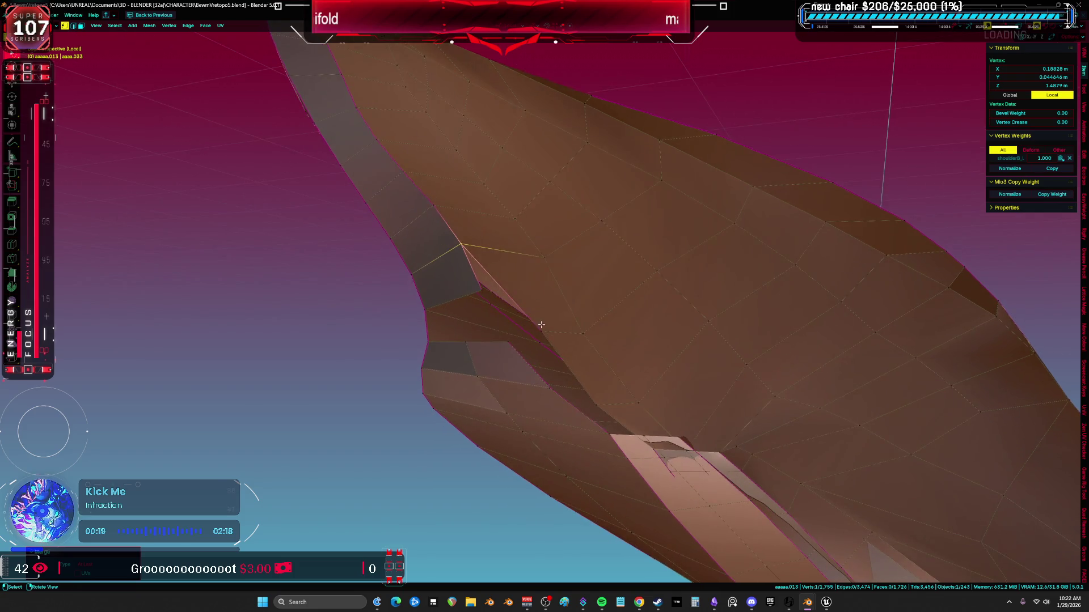
pyautogui.press('m')
pyautogui.click(480, 287)
pyautogui.moveTo(511, 295)
pyautogui.mouseDown(button='middle')
pyautogui.moveTo(568, 357)
pyautogui.moveTo(561, 397)
pyautogui.moveTo(522, 426)
pyautogui.mouseUp(button='middle')
# Delete the overlapping faces on the underside of the rim
pyautogui.press('3')
pyautogui.click(486, 454)
pyautogui.moveTo(519, 484); pyautogui.dragTo(539, 397, button='middle')
pyautogui.press('x')
pyautogui.click(539, 391)
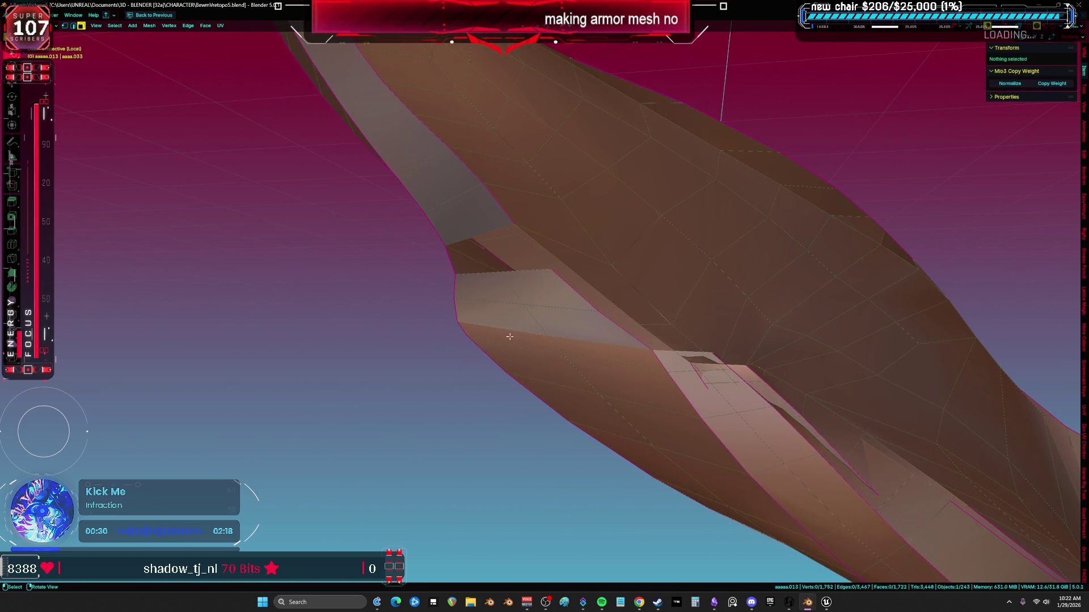
# Remove another overlapping rim face and fill the resulting hole with a new face
pyautogui.click(509, 334)
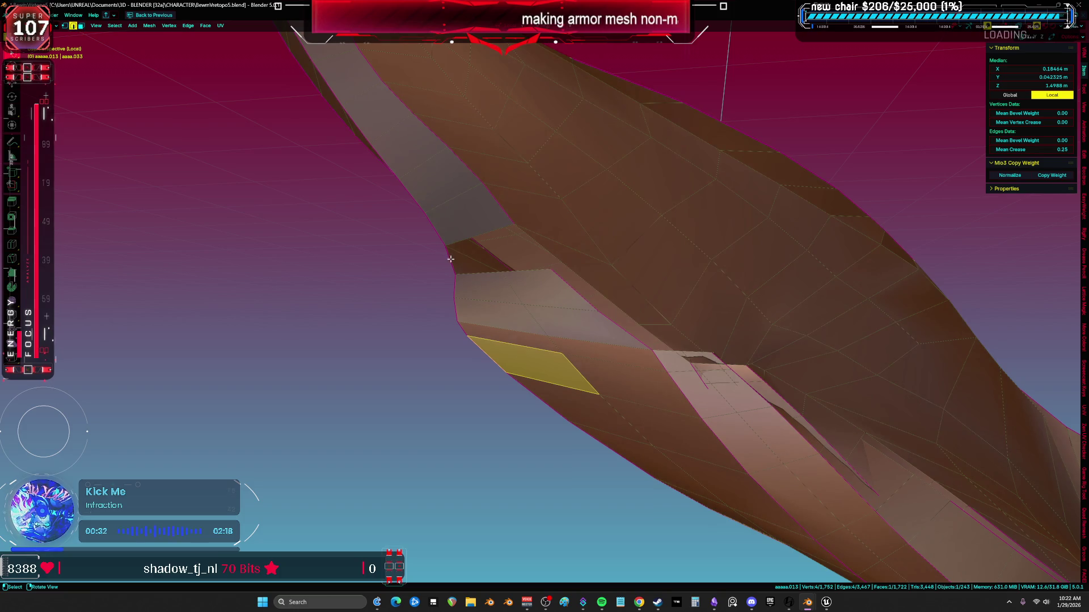
pyautogui.keyDown('ctrl'); pyautogui.moveTo(574, 275); pyautogui.dragTo(568, 295, button='middle'); pyautogui.keyUp('ctrl')
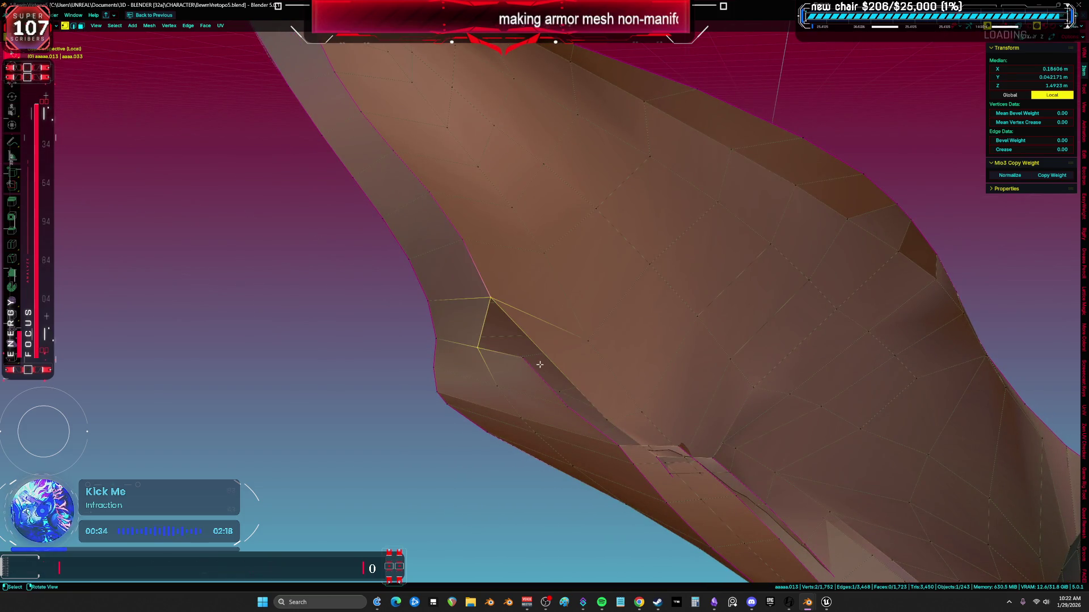
pyautogui.press('3')
pyautogui.click(519, 362)
pyautogui.moveTo(519, 363)
pyautogui.mouseDown(button='middle')
pyautogui.moveTo(544, 366)
pyautogui.moveTo(626, 316)
pyautogui.moveTo(708, 318)
pyautogui.moveTo(634, 349)
pyautogui.moveTo(767, 370)
pyautogui.moveTo(705, 328)
pyautogui.moveTo(629, 243)
pyautogui.moveTo(627, 317)
pyautogui.moveTo(577, 227)
pyautogui.moveTo(761, 219)
pyautogui.moveTo(599, 314)
pyautogui.mouseUp(button='middle')
pyautogui.press('Delete')
pyautogui.press('2')
pyautogui.click(627, 316)
pyautogui.press('f')
pyautogui.press('a')
# Merge the vertex pair at the rim corner At Last
pyautogui.click(577, 227)
pyautogui.hotkey('alt', 'a')
pyautogui.press('l')
pyautogui.scroll(8, 473, 260)
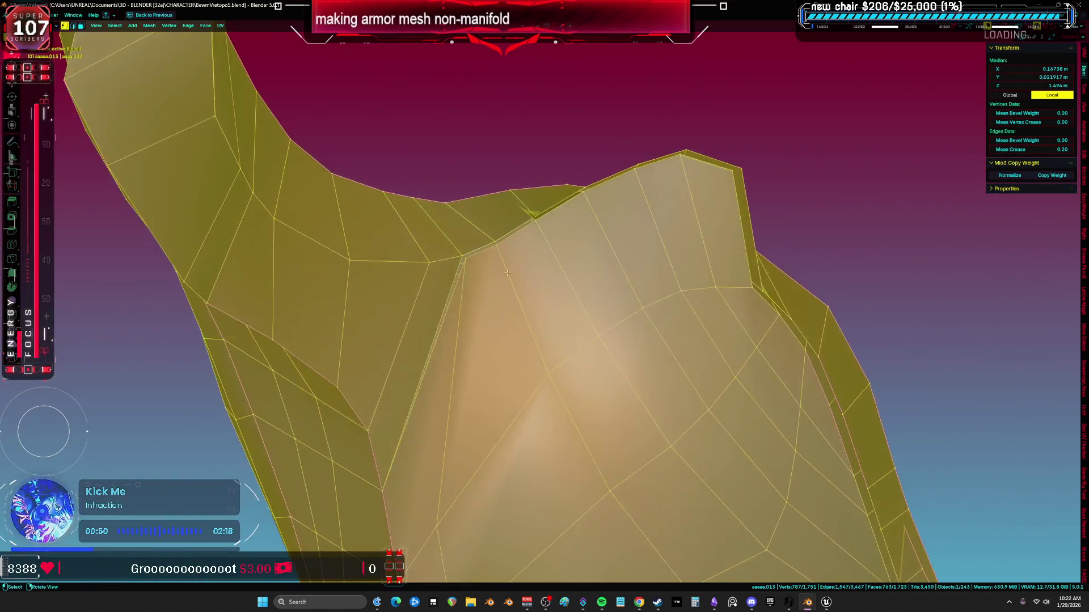
pyautogui.click(472, 260)
pyautogui.press('m')
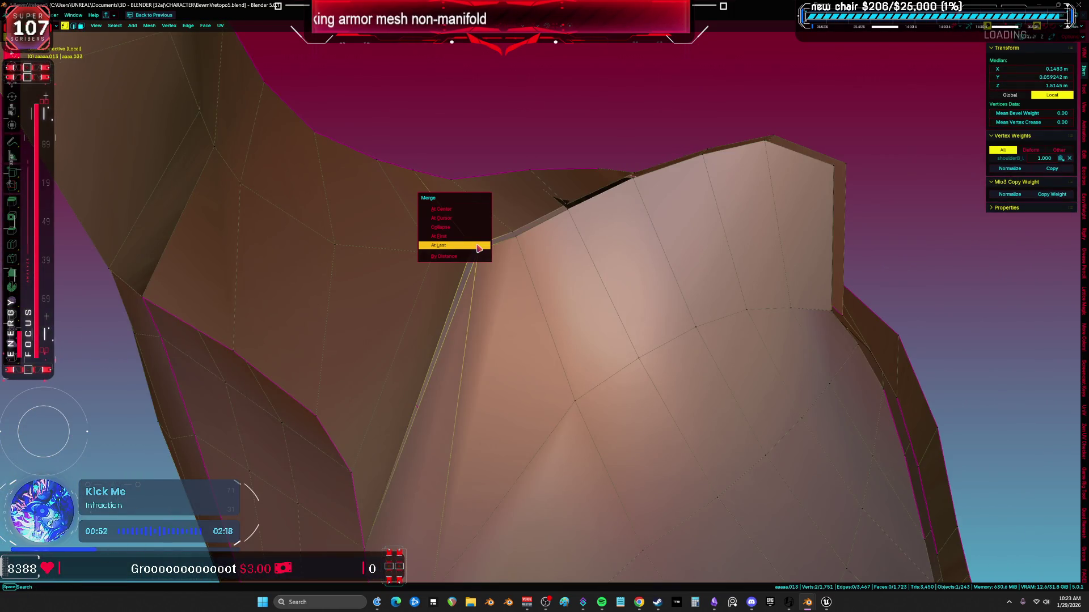
pyautogui.click(477, 249)
# Merge the second gap vertex pair on the rim into one vertex
pyautogui.moveTo(477, 250); pyautogui.dragTo(510, 286, button='middle')
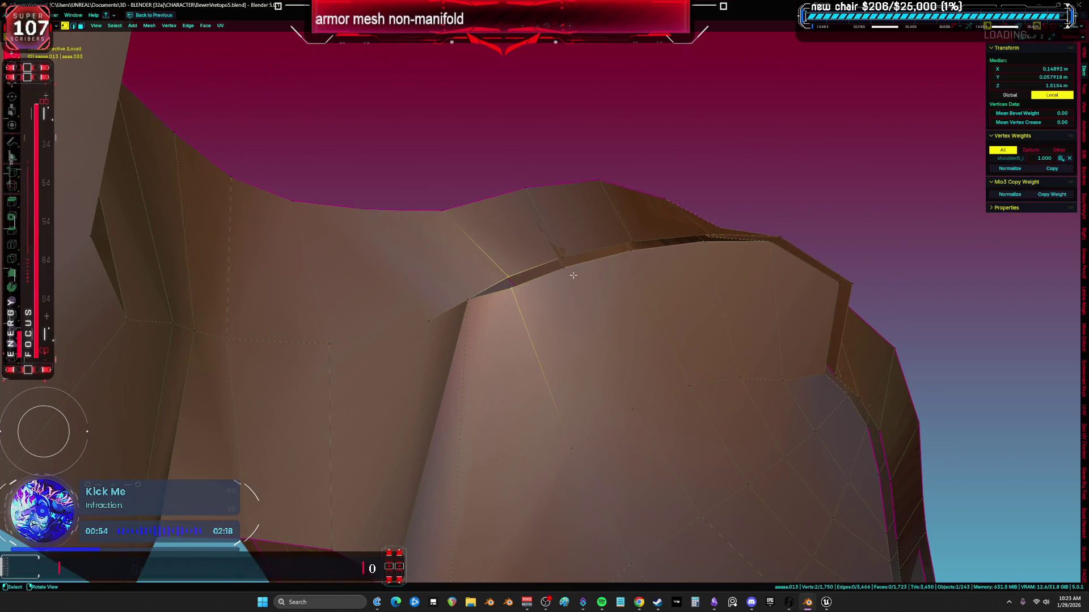
pyautogui.moveTo(575, 275); pyautogui.dragTo(521, 291, button='middle')
pyautogui.press('m')
pyautogui.click(522, 295)
pyautogui.hotkey('alt', 'a')
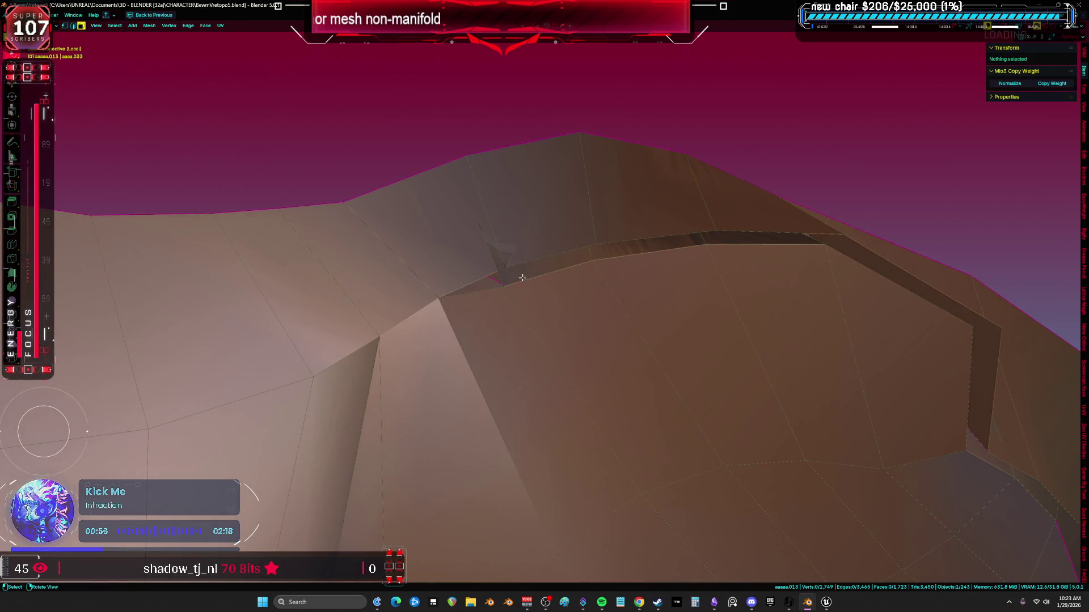
# Merge the open-edge vertex with its matching vertex across the rim gap
pyautogui.click(533, 245)
pyautogui.moveTo(533, 245)
pyautogui.mouseDown(button='middle')
pyautogui.moveTo(597, 273)
pyautogui.moveTo(669, 266)
pyautogui.moveTo(535, 271)
pyautogui.mouseUp(button='middle')
pyautogui.moveTo(614, 275); pyautogui.dragTo(445, 270, button='middle')
pyautogui.press('1')
pyautogui.keyDown('shift'); pyautogui.click(422, 237); pyautogui.keyUp('shift')
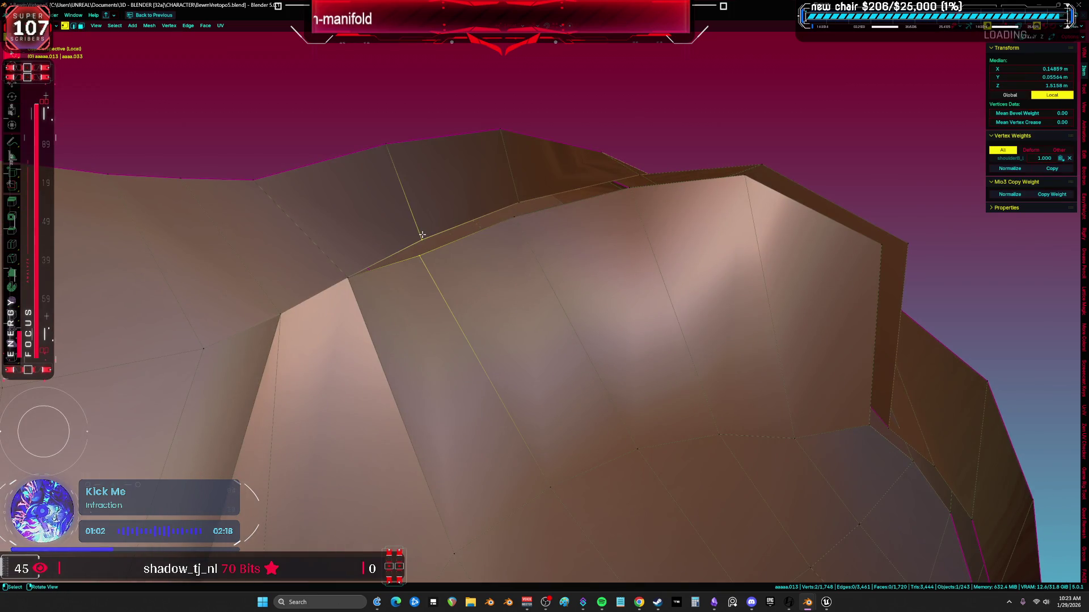
pyautogui.press('m')
pyautogui.click(496, 239)
# Merge the next vertex pairs along the rim At Last
pyautogui.press('m')
pyautogui.click(520, 205)
pyautogui.moveTo(519, 205)
pyautogui.mouseDown(button='middle')
pyautogui.moveTo(577, 227)
pyautogui.moveTo(525, 342)
pyautogui.mouseUp(button='middle')
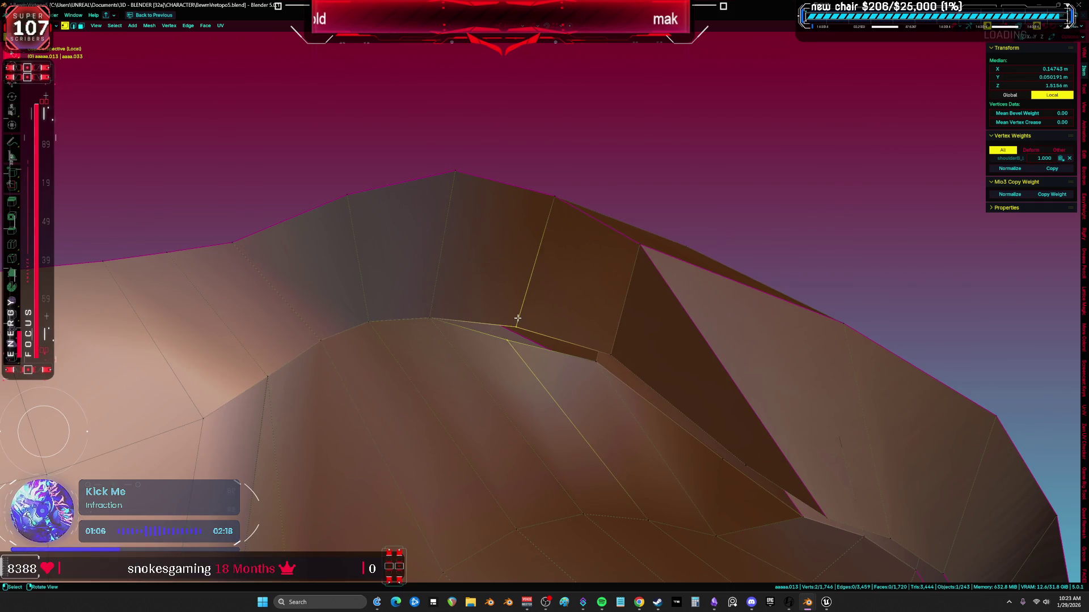
pyautogui.press('m')
pyautogui.click(518, 319)
pyautogui.moveTo(581, 321)
pyautogui.mouseDown(button='middle')
pyautogui.moveTo(655, 359)
pyautogui.moveTo(637, 343)
pyautogui.moveTo(530, 329)
pyautogui.mouseUp(button='middle')
# Delete the stray face on the rim with X > Faces
pyautogui.press('3')
pyautogui.click(669, 360)
pyautogui.press('x')
pyautogui.click(639, 343)
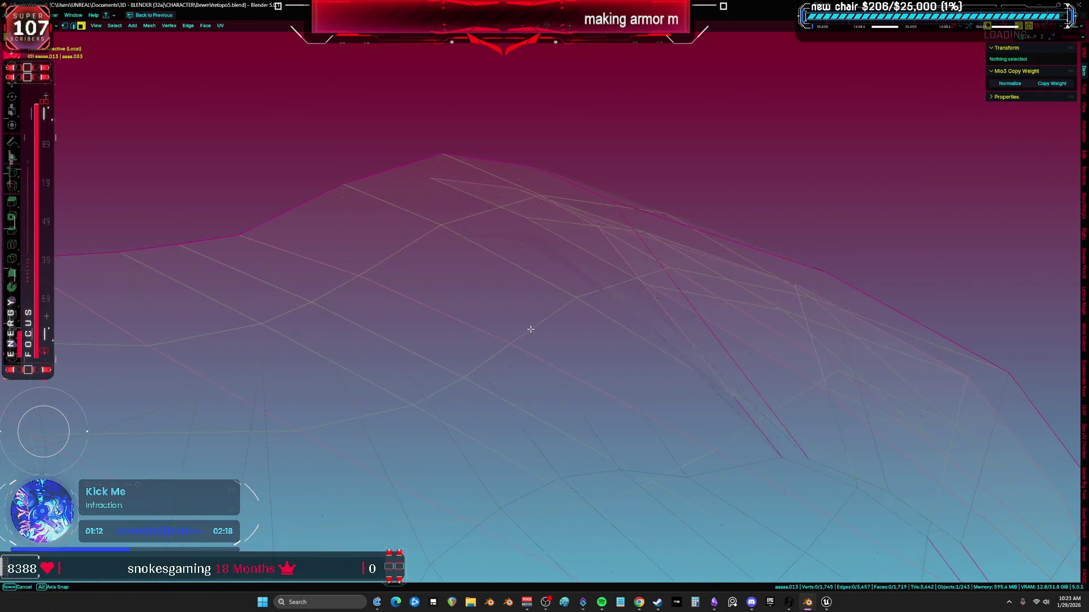
# With see-through shading off, merge the vertex pair beside the gap At Last
pyautogui.hotkey('alt', 'z')
pyautogui.press('1')
pyautogui.keyDown('shift'); pyautogui.click(533, 230); pyautogui.keyUp('shift')
pyautogui.click(543, 224)
pyautogui.moveTo(544, 224)
pyautogui.mouseDown(button='middle')
pyautogui.moveTo(639, 260)
pyautogui.moveTo(574, 241)
pyautogui.moveTo(577, 214)
pyautogui.moveTo(604, 183)
pyautogui.mouseUp(button='middle')
pyautogui.hotkey('alt', 'a')
# Merge the two ridge edge vertices, then pick a ridge face in see-through view
pyautogui.press('1')
pyautogui.keyDown('alt'); pyautogui.click(553, 64); pyautogui.keyUp('alt')
pyautogui.moveTo(614, 90)
pyautogui.mouseDown(button='middle')
pyautogui.moveTo(578, 257)
pyautogui.moveTo(636, 339)
pyautogui.mouseUp(button='middle')
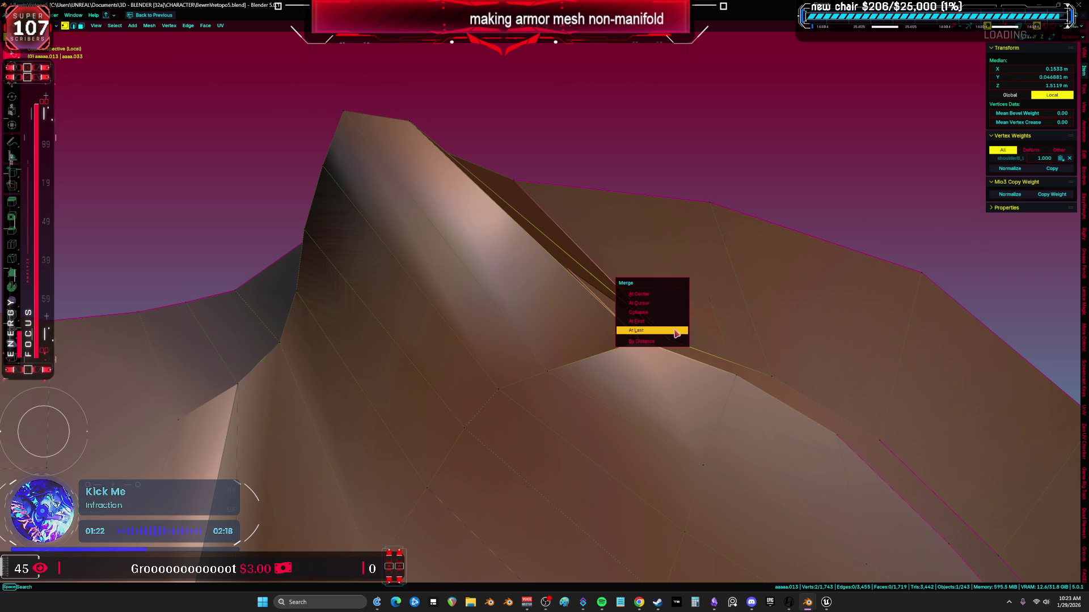
pyautogui.click(675, 330)
pyautogui.hotkey('alt', 'z')
pyautogui.hotkey('ctrl', 'l')
pyautogui.moveTo(515, 372)
pyautogui.mouseDown(button='middle')
pyautogui.moveTo(559, 383)
pyautogui.moveTo(594, 346)
pyautogui.moveTo(539, 304)
pyautogui.moveTo(626, 309)
pyautogui.moveTo(601, 318)
pyautogui.moveTo(560, 283)
pyautogui.moveTo(560, 263)
pyautogui.mouseUp(button='middle')
pyautogui.click(598, 321)
# Select the ridge strip faces and expand the selection to linked geometry
pyautogui.keyDown('shift'); pyautogui.click(554, 282); pyautogui.keyUp('shift')
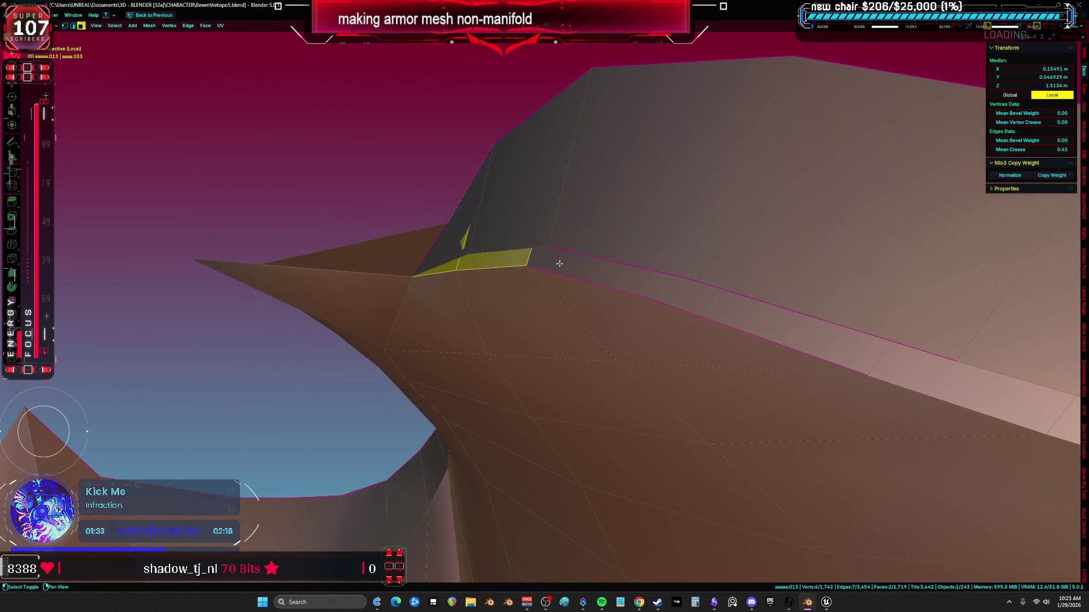
pyautogui.keyDown('shift'); pyautogui.click(681, 295); pyautogui.keyUp('shift')
pyautogui.moveTo(681, 295); pyautogui.dragTo(805, 314, button='middle')
pyautogui.moveTo(701, 198); pyautogui.dragTo(627, 311, button='middle')
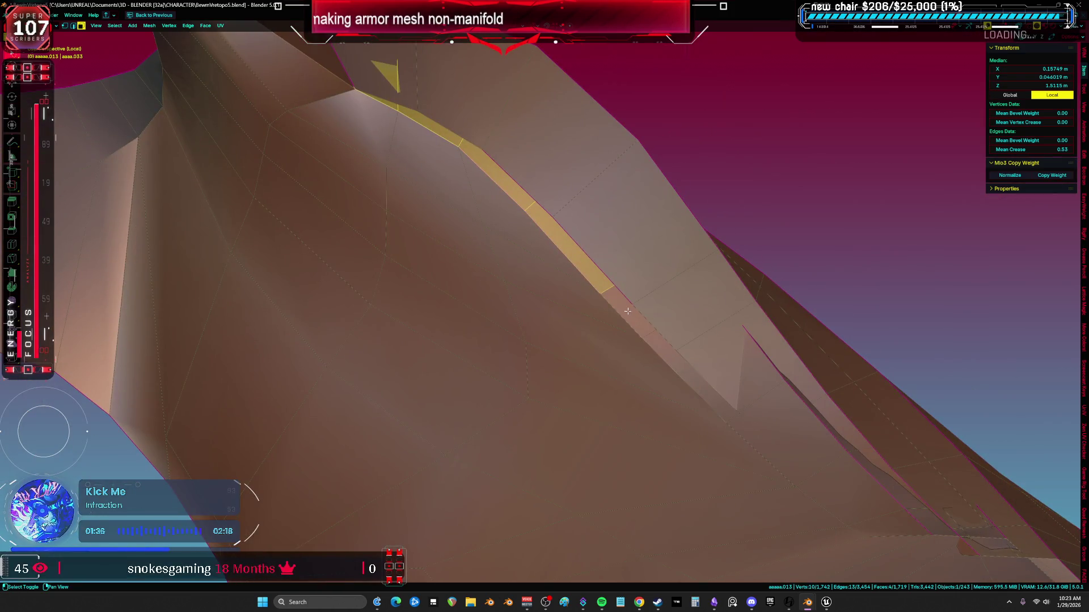
pyautogui.keyDown('shift'); pyautogui.moveTo(699, 375); pyautogui.dragTo(622, 280, button='middle'); pyautogui.keyUp('shift')
pyautogui.keyDown('shift'); pyautogui.click(658, 318); pyautogui.keyUp('shift')
pyautogui.moveTo(658, 318)
pyautogui.mouseDown(button='middle')
pyautogui.moveTo(695, 408)
pyautogui.moveTo(680, 368)
pyautogui.moveTo(698, 332)
pyautogui.moveTo(668, 334)
pyautogui.moveTo(417, 265)
pyautogui.moveTo(461, 250)
pyautogui.moveTo(447, 284)
pyautogui.mouseUp(button='middle')
pyautogui.hotkey('shift', 'g')
pyautogui.click(702, 321)
# Merge the ridge-tip vertex pairs At Last, collapsing the sliver triangle
pyautogui.hotkey('alt', 'a')
pyautogui.press('3')
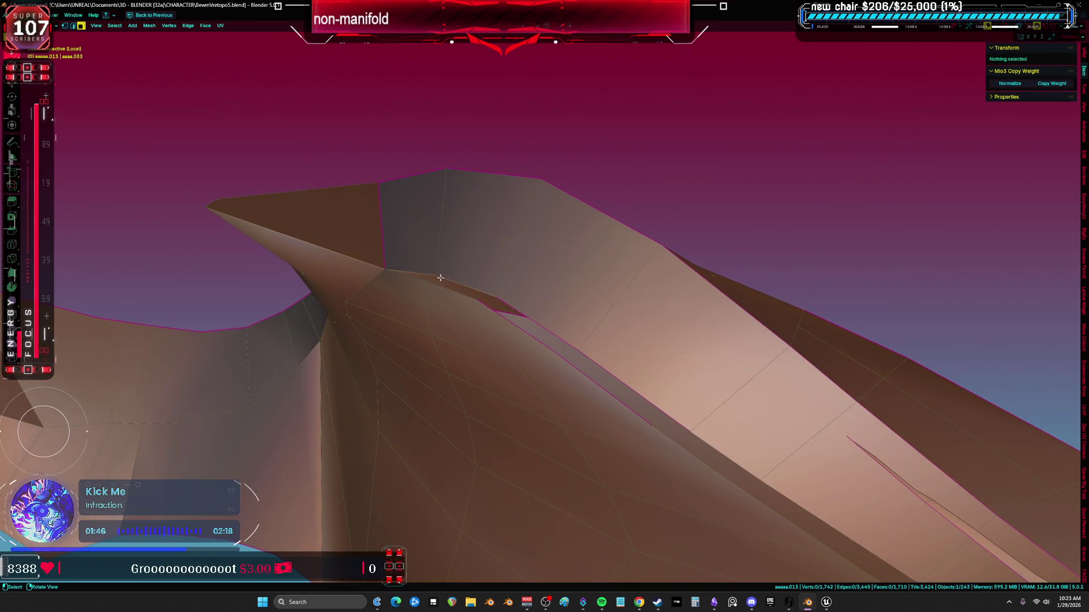
pyautogui.press('1')
pyautogui.click(428, 280)
pyautogui.click(452, 275)
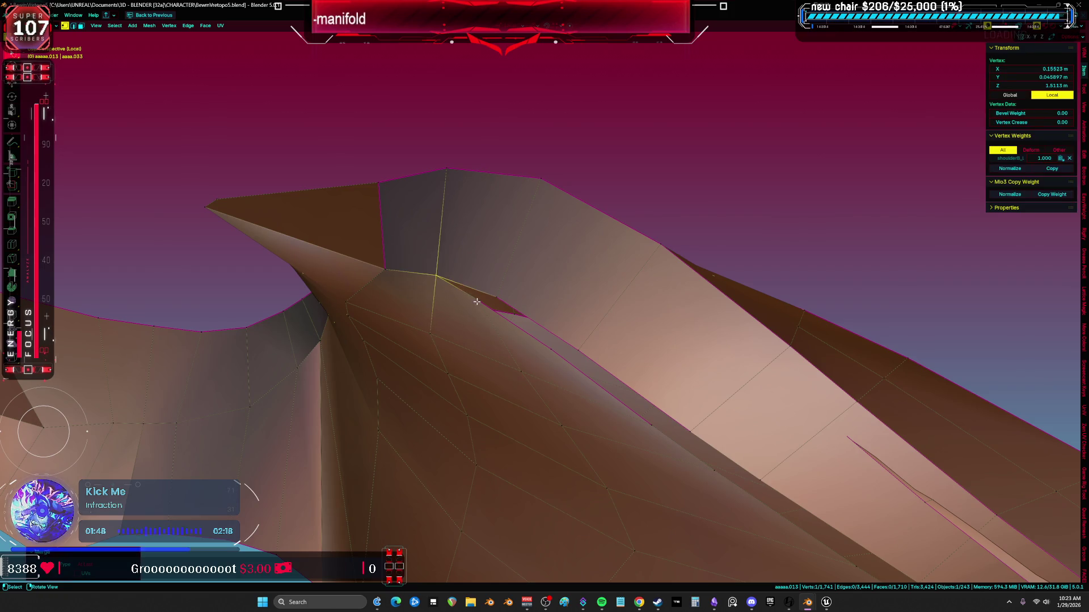
pyautogui.press('m')
pyautogui.click(510, 305)
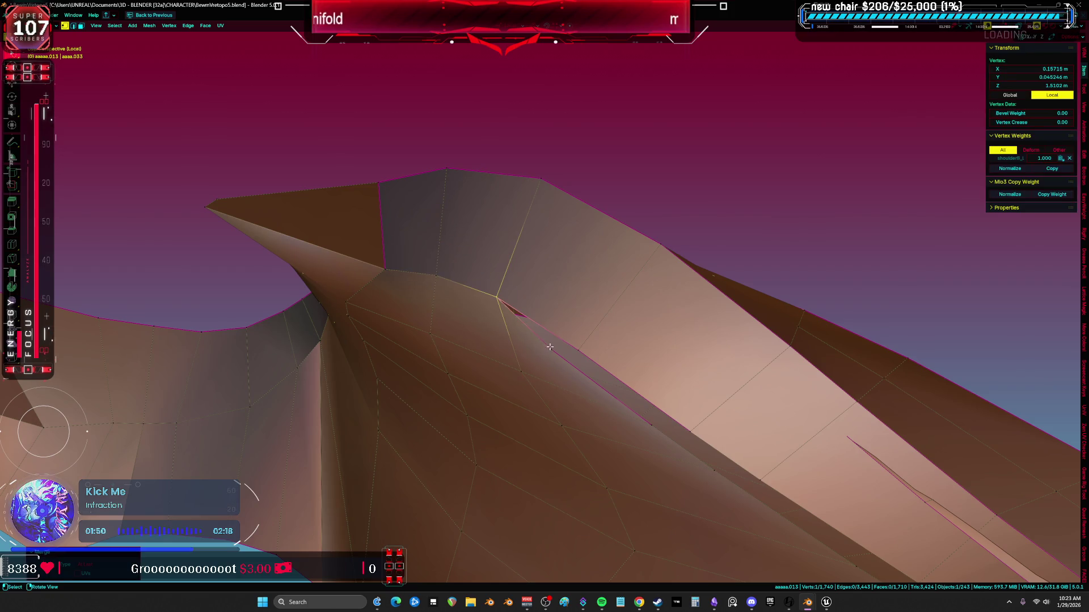
pyautogui.press('m')
pyautogui.click(580, 343)
pyautogui.moveTo(584, 347)
pyautogui.mouseDown(button='middle')
pyautogui.moveTo(594, 307)
pyautogui.moveTo(573, 260)
pyautogui.moveTo(541, 241)
pyautogui.mouseUp(button='middle')
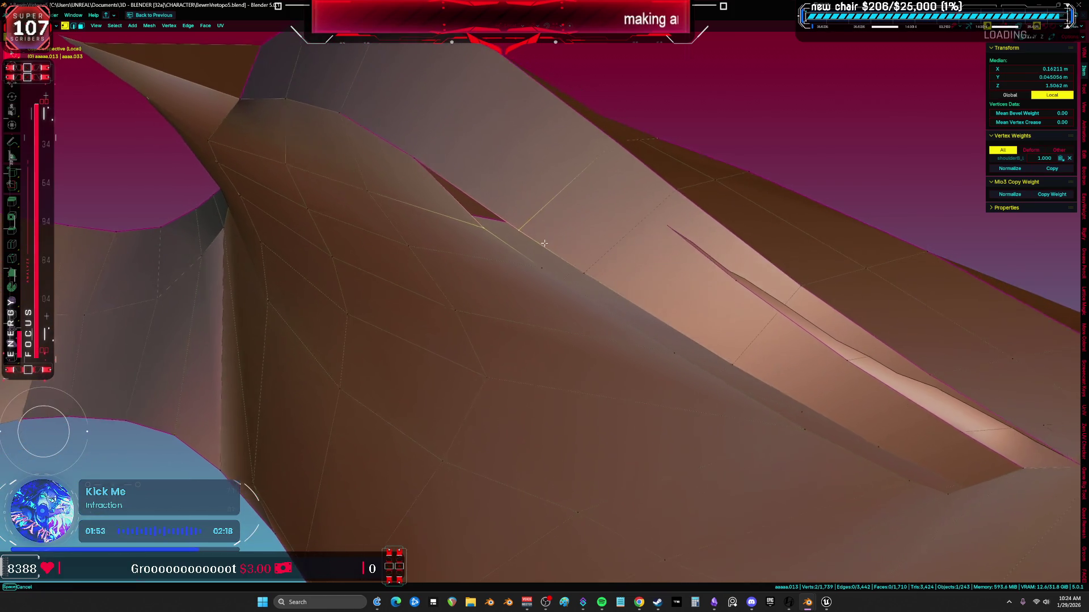
# Merge the remaining seam vertex pairs down the ridge
pyautogui.press('m')
pyautogui.click(581, 256)
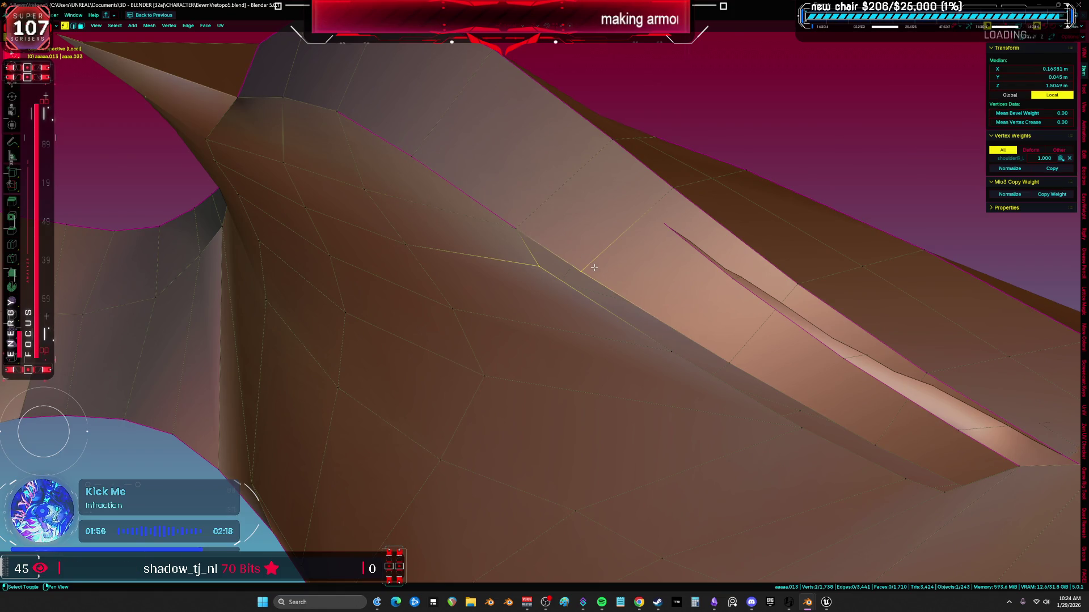
pyautogui.press('m')
pyautogui.click(595, 266)
pyautogui.moveTo(594, 265)
pyautogui.mouseDown(button='middle')
pyautogui.moveTo(590, 245)
pyautogui.moveTo(647, 227)
pyautogui.moveTo(583, 237)
pyautogui.mouseUp(button='middle')
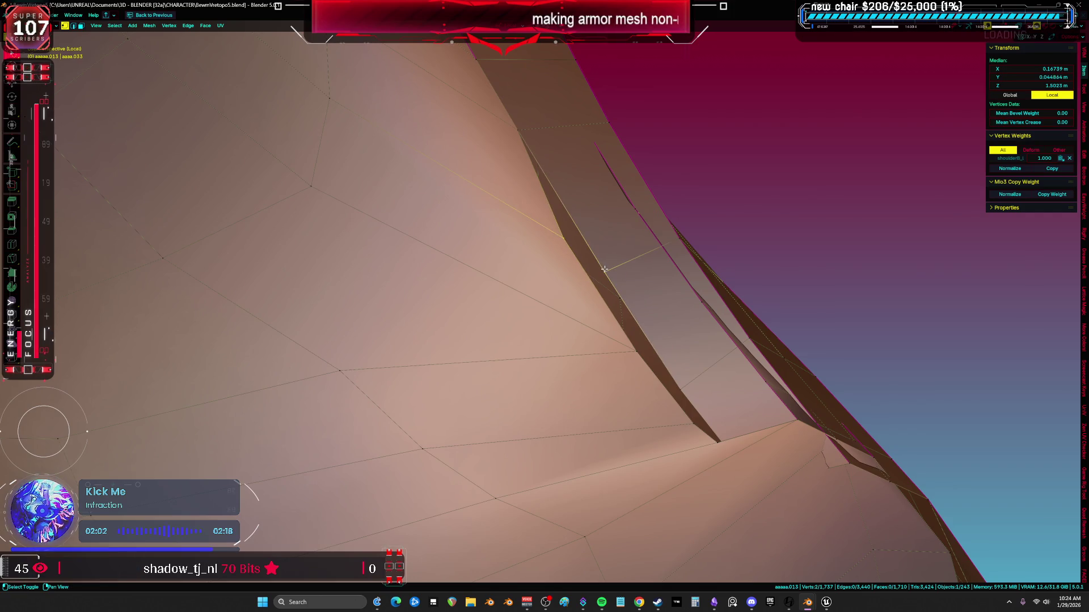
pyautogui.press('m')
pyautogui.click(602, 266)
pyautogui.moveTo(602, 266); pyautogui.dragTo(619, 274, button='middle')
# Delete the thin sliver faces beside the ridge with X > Faces
pyautogui.press('3')
pyautogui.click(453, 187)
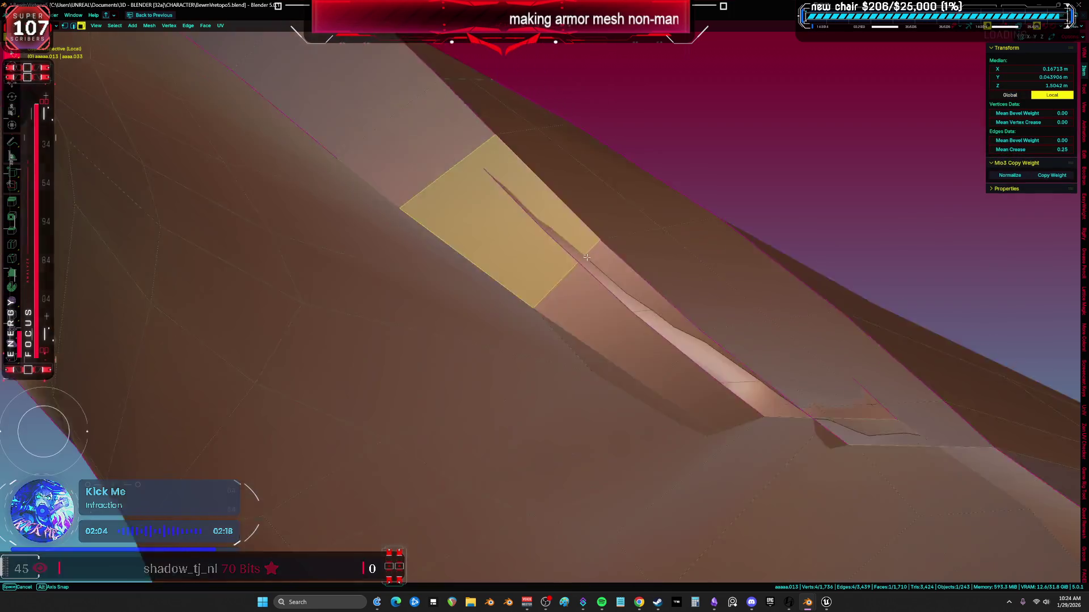
pyautogui.scroll(3, 535, 296)
pyautogui.keyDown('shift'); pyautogui.click(519, 305); pyautogui.keyUp('shift')
pyautogui.keyDown('shift'); pyautogui.click(515, 302); pyautogui.keyUp('shift')
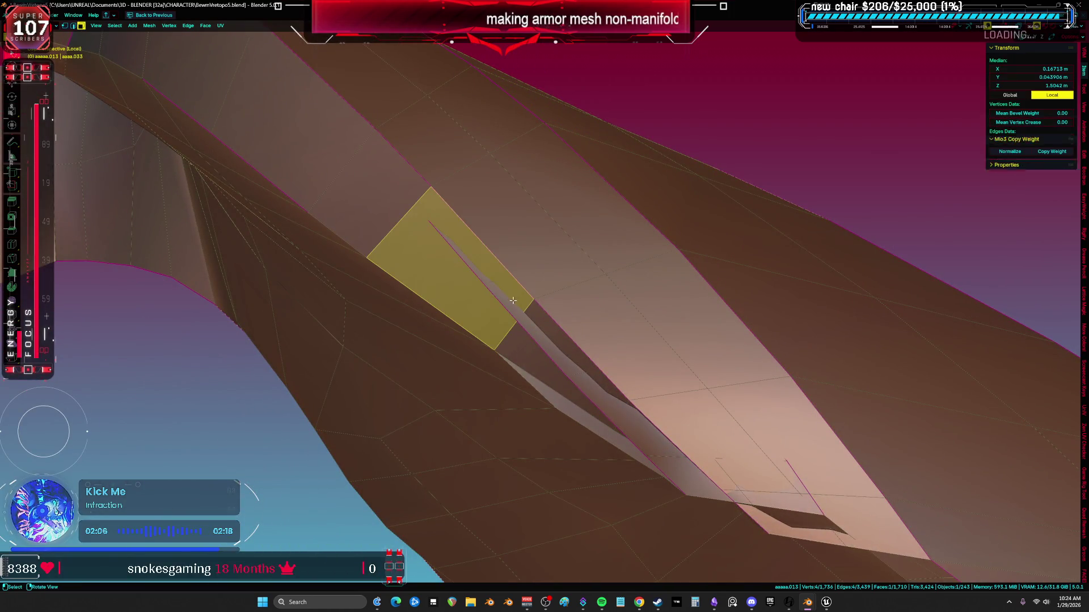
pyautogui.keyDown('shift'); pyautogui.click(487, 281); pyautogui.keyUp('shift')
pyautogui.moveTo(487, 281)
pyautogui.mouseDown(button='middle')
pyautogui.moveTo(491, 318)
pyautogui.moveTo(517, 283)
pyautogui.moveTo(613, 279)
pyautogui.mouseUp(button='middle')
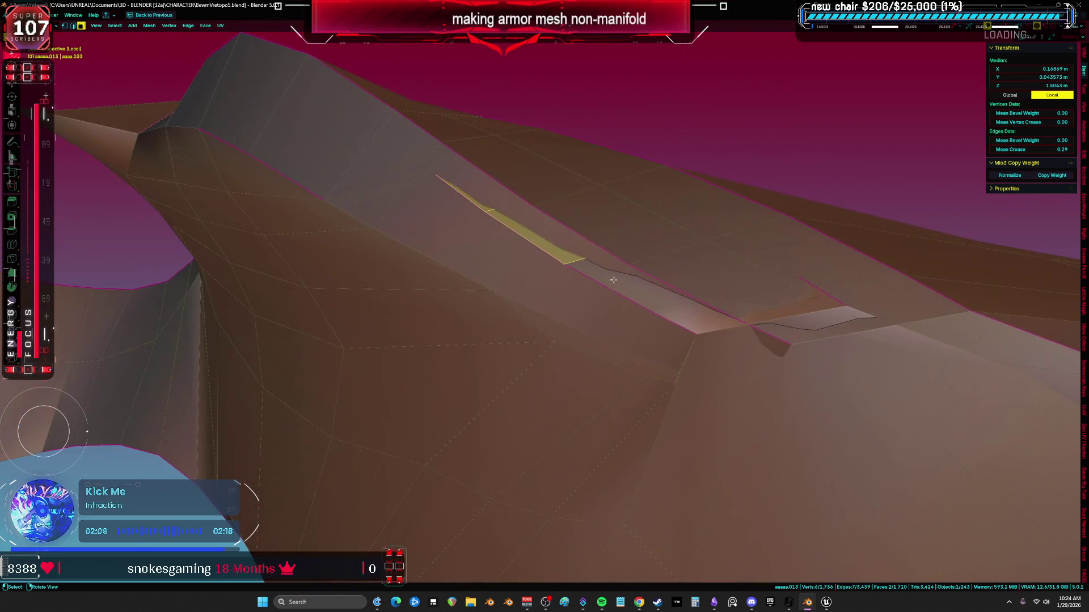
pyautogui.press('x')
pyautogui.click(688, 311)
# Select the ridge strip faces, then deselect them and view the ridge from below
pyautogui.moveTo(688, 311)
pyautogui.mouseDown(button='middle')
pyautogui.moveTo(649, 272)
pyautogui.moveTo(656, 308)
pyautogui.mouseUp(button='middle')
pyautogui.click(647, 257)
pyautogui.keyDown('shift'); pyautogui.click(680, 278); pyautogui.keyUp('shift')
pyautogui.keyDown('shift'); pyautogui.click(493, 217); pyautogui.keyUp('shift')
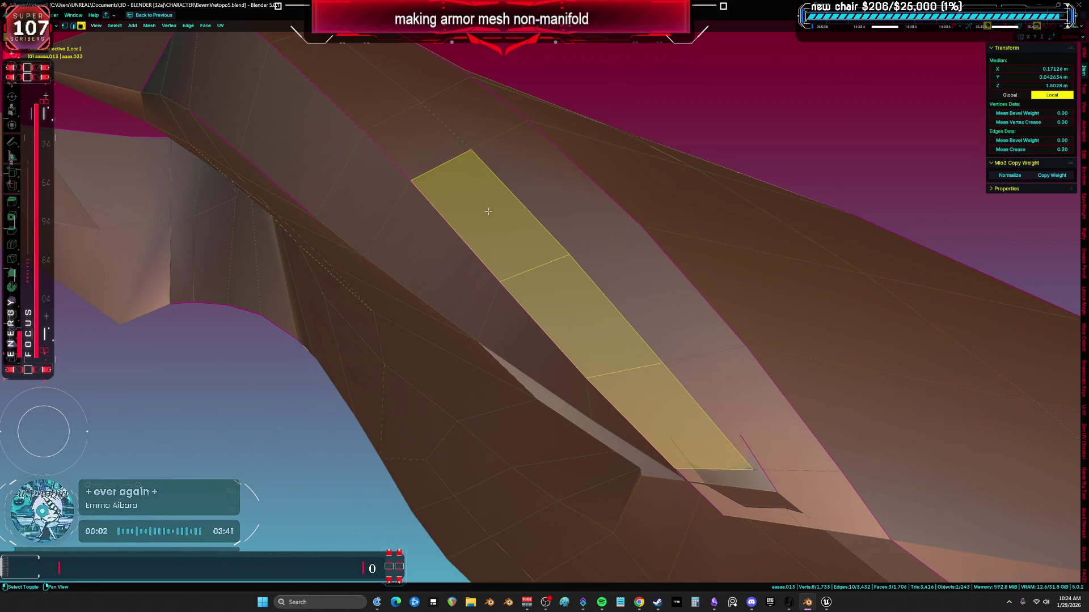
pyautogui.keyDown('shift'); pyautogui.click(485, 126); pyautogui.keyUp('shift')
pyautogui.keyDown('shift'); pyautogui.click(600, 221); pyautogui.keyUp('shift')
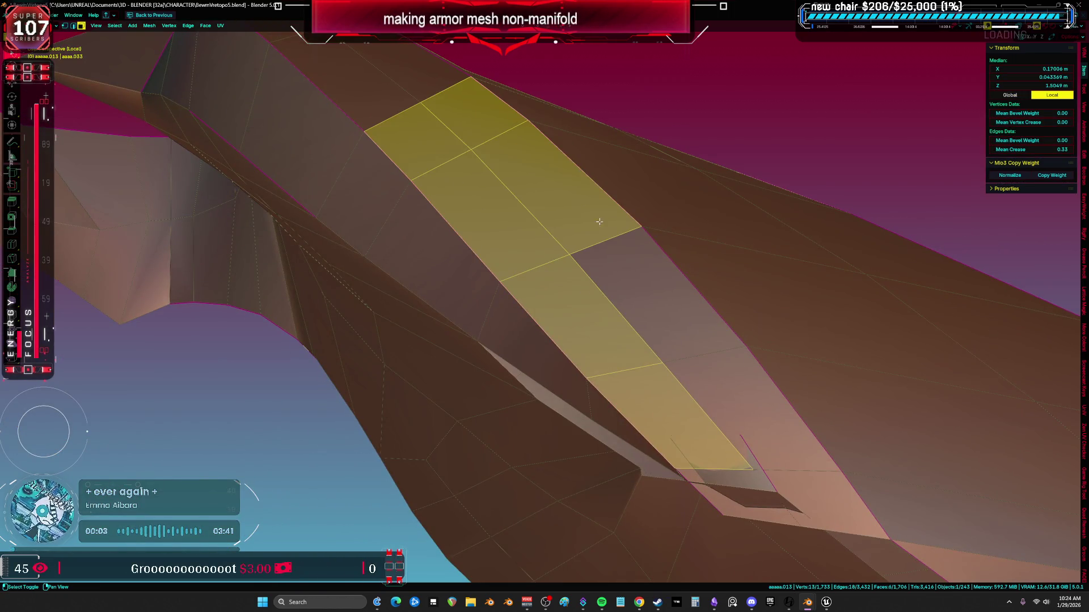
pyautogui.keyDown('shift'); pyautogui.click(693, 312); pyautogui.keyUp('shift')
pyautogui.keyDown('shift'); pyautogui.click(743, 399); pyautogui.keyUp('shift')
pyautogui.moveTo(743, 400); pyautogui.dragTo(745, 390, button='middle')
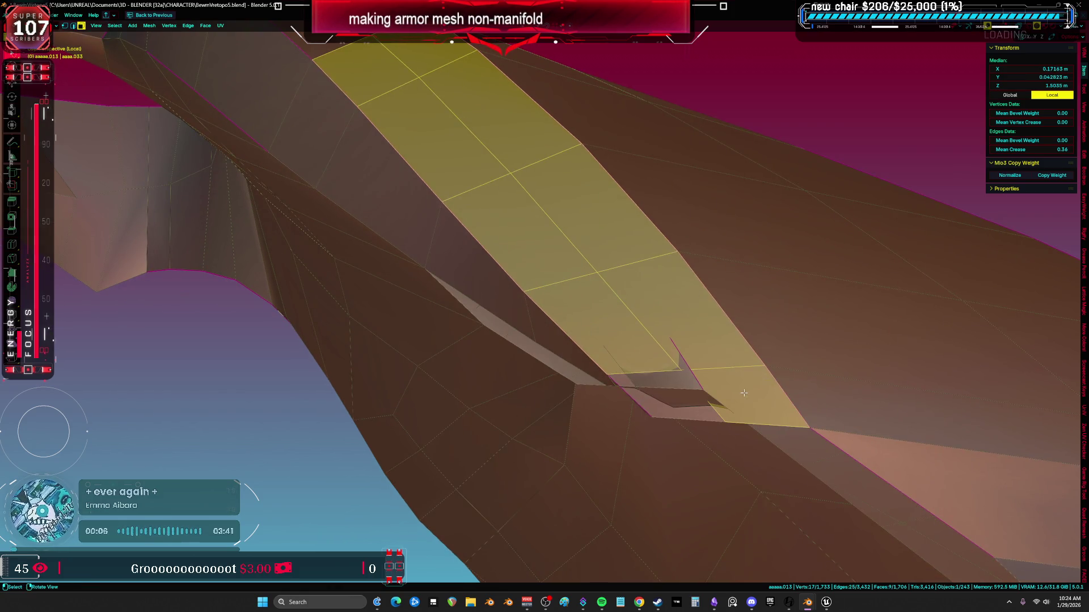
pyautogui.hotkey('alt', 'a')
pyautogui.moveTo(613, 301)
pyautogui.mouseDown(button='middle')
pyautogui.moveTo(485, 327)
pyautogui.moveTo(467, 275)
pyautogui.moveTo(491, 267)
pyautogui.moveTo(645, 340)
pyautogui.moveTo(511, 266)
pyautogui.moveTo(523, 263)
pyautogui.moveTo(639, 345)
pyautogui.mouseUp(button='middle')
# Select the 21-face loop along the ridge and delete its faces
pyautogui.keyDown('alt'); pyautogui.click(487, 266); pyautogui.keyUp('alt')
pyautogui.hotkey('alt', 'a')
pyautogui.keyDown('alt'); pyautogui.click(639, 345); pyautogui.keyUp('alt')
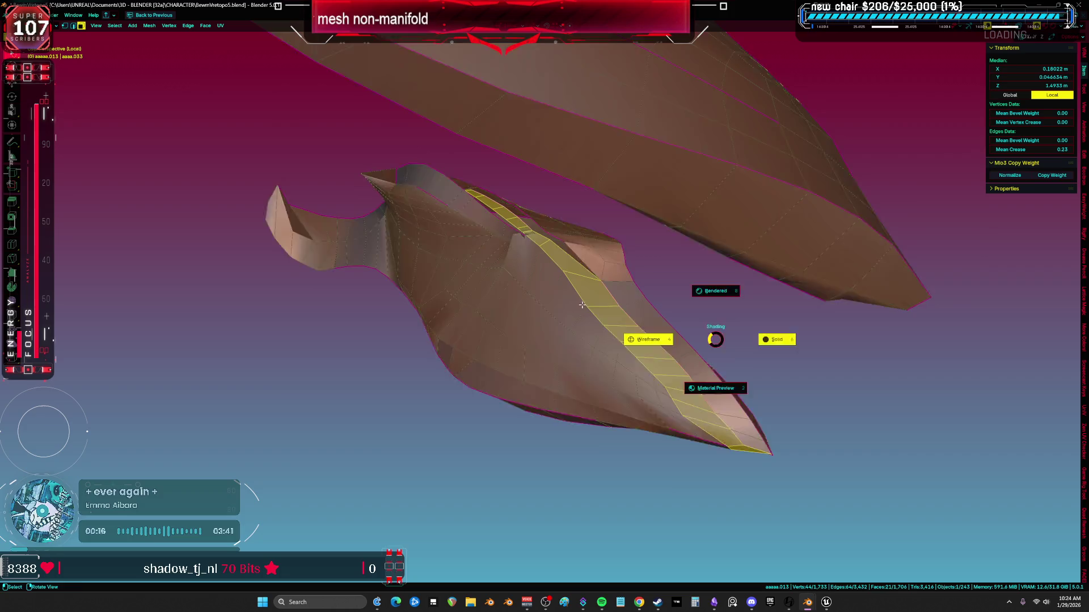
pyautogui.click(579, 308)
pyautogui.press('z')
pyautogui.click(717, 309)
pyautogui.moveTo(717, 309)
pyautogui.mouseDown(button='middle')
pyautogui.moveTo(540, 329)
pyautogui.moveTo(598, 368)
pyautogui.moveTo(594, 350)
pyautogui.mouseUp(button='middle')
pyautogui.click(598, 352)
# Select a face near the rim and switch to wireframe view
pyautogui.scroll(-5, 595, 365)
pyautogui.scroll(4, 608, 345)
pyautogui.press('l')
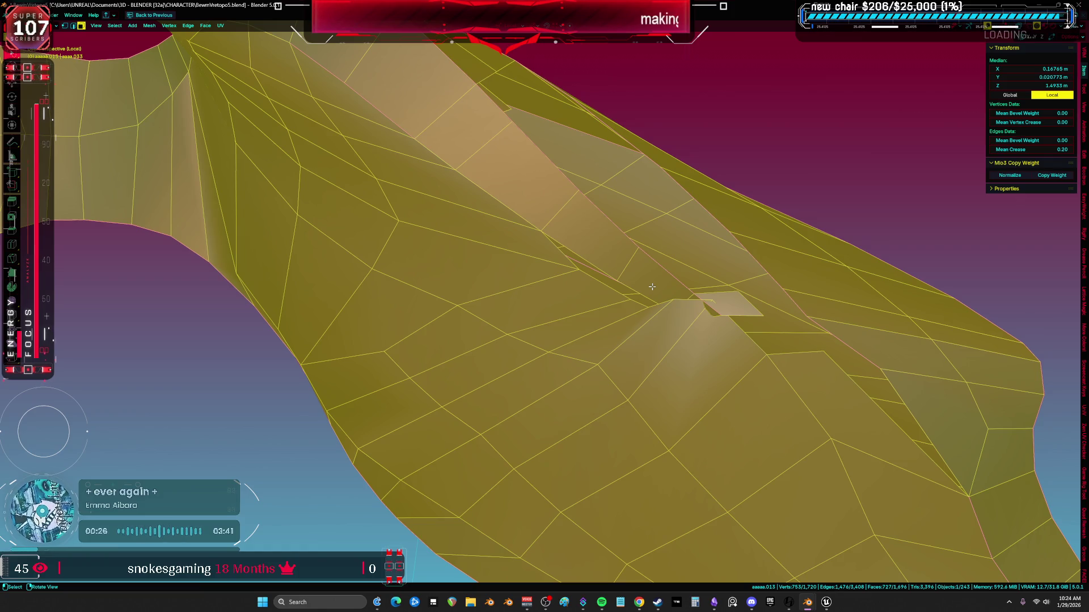
pyautogui.moveTo(620, 211)
pyautogui.mouseDown(button='middle')
pyautogui.moveTo(339, 187)
pyautogui.moveTo(287, 165)
pyautogui.mouseUp(button='middle')
pyautogui.press('1')
pyautogui.press('3')
pyautogui.click(278, 185)
pyautogui.press('KP_Decimal')
pyautogui.press('z')
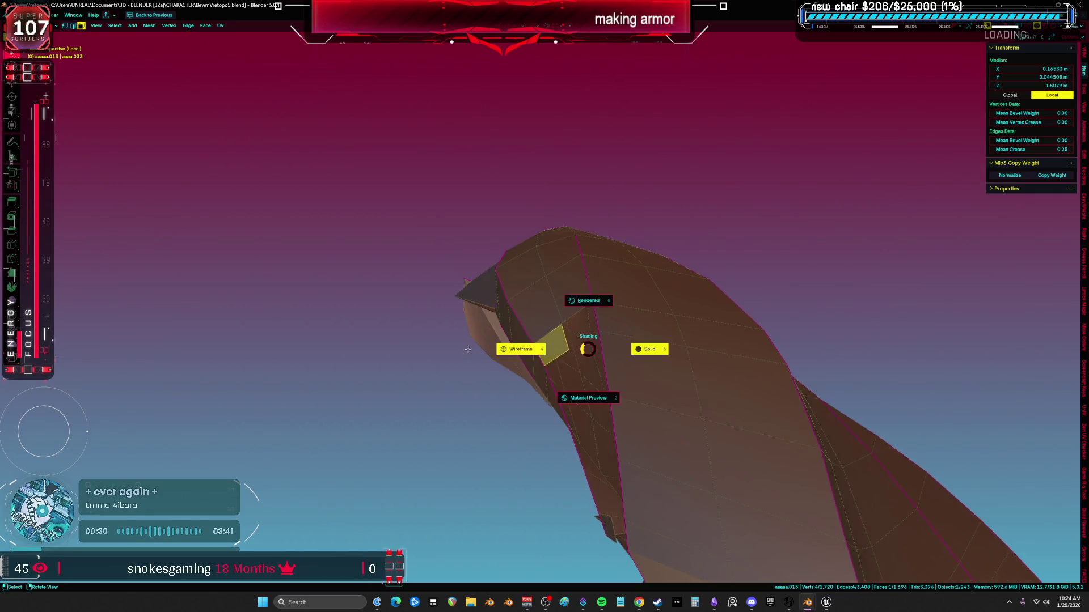
pyautogui.click(513, 357)
# Select everything linked, frame it in solid view, then undo back to one face
pyautogui.hotkey('shift', 'g')
pyautogui.click(499, 358)
pyautogui.press('z')
pyautogui.press('KP_Decimal')
pyautogui.moveTo(684, 310)
pyautogui.mouseDown(button='middle')
pyautogui.moveTo(669, 272)
pyautogui.moveTo(620, 263)
pyautogui.moveTo(639, 211)
pyautogui.moveTo(689, 327)
pyautogui.mouseUp(button='middle')
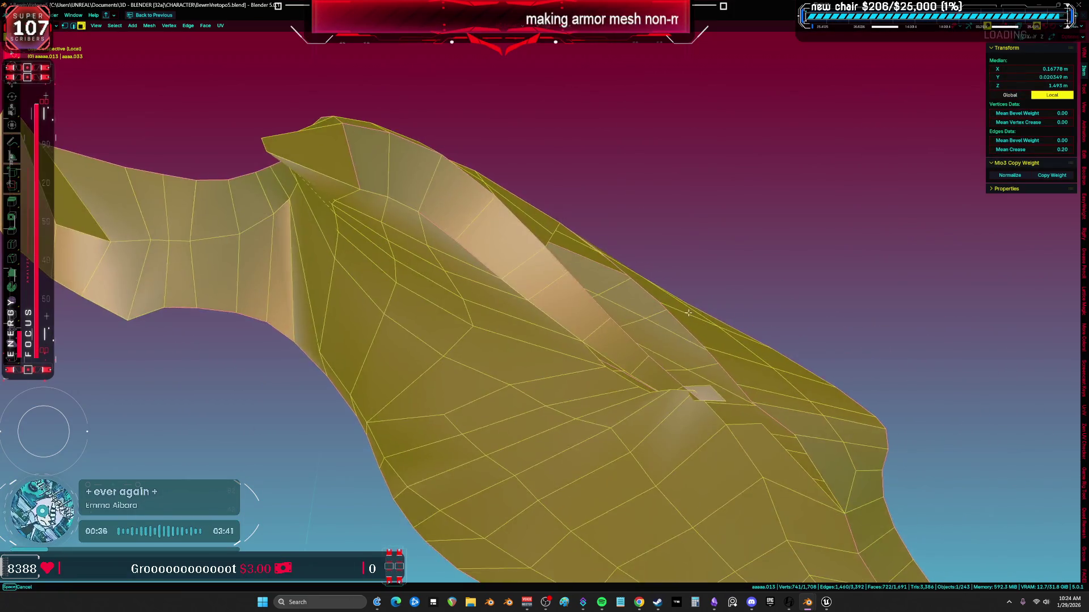
pyautogui.hotkey('ctrl', 'z')
pyautogui.moveTo(620, 236)
pyautogui.mouseDown(button='middle')
pyautogui.moveTo(588, 345)
pyautogui.moveTo(644, 328)
pyautogui.moveTo(730, 360)
pyautogui.moveTo(773, 340)
pyautogui.mouseUp(button='middle')
# Delete the face and collapse the resulting hole shut
pyautogui.press('Delete')
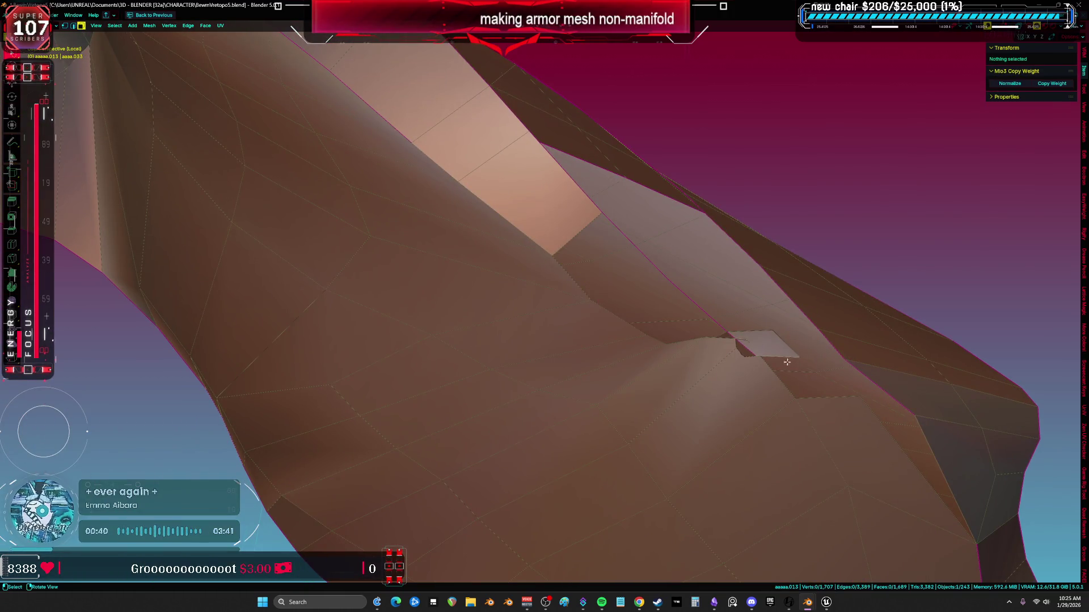
pyautogui.keyDown('alt'); pyautogui.click(754, 353); pyautogui.keyUp('alt')
pyautogui.press('m')
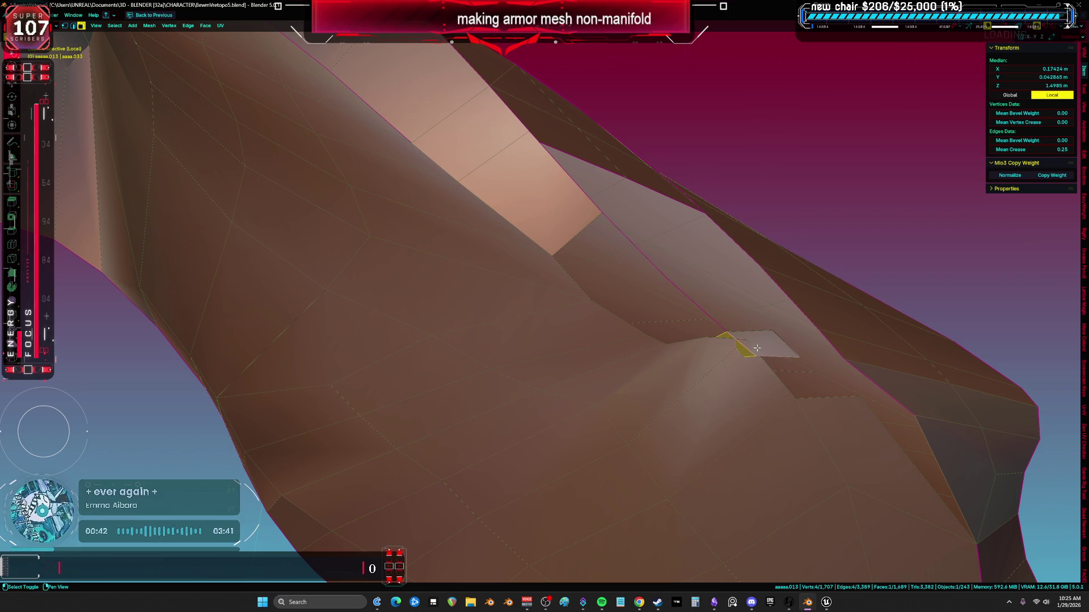
pyautogui.hotkey('alt', 'a')
pyautogui.moveTo(781, 357); pyautogui.dragTo(809, 387, button='middle')
# Merge the vertex pair at the rim gap At Last
pyautogui.press('a')
pyautogui.moveTo(769, 349); pyautogui.dragTo(731, 278, button='middle')
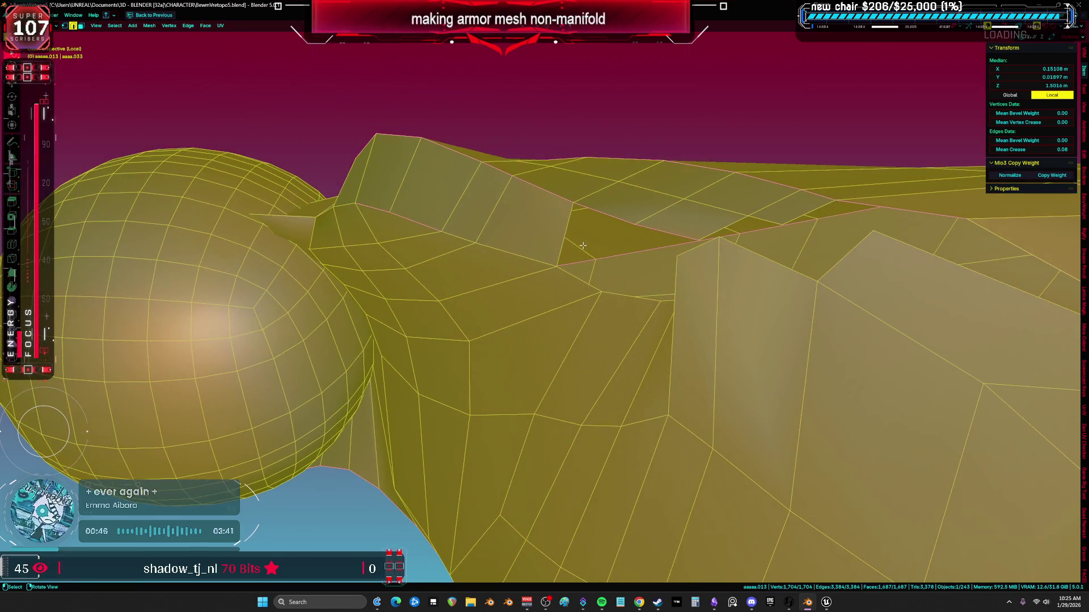
pyautogui.hotkey('ctrl', 'shift', 'alt', 'm')
pyautogui.moveTo(576, 233)
pyautogui.mouseDown(button='middle')
pyautogui.moveTo(651, 262)
pyautogui.moveTo(699, 343)
pyautogui.moveTo(665, 294)
pyautogui.mouseUp(button='middle')
pyautogui.press('a')
pyautogui.click(599, 247)
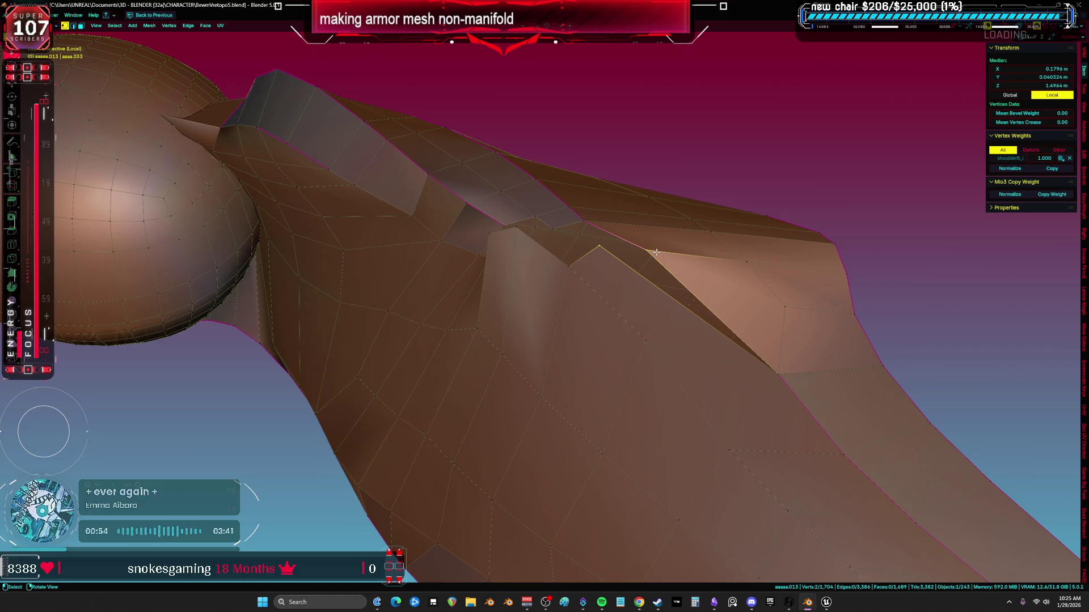
pyautogui.click(656, 256)
pyautogui.moveTo(635, 261)
pyautogui.mouseDown(button='middle')
pyautogui.moveTo(603, 252)
pyautogui.moveTo(600, 287)
pyautogui.moveTo(566, 284)
pyautogui.moveTo(563, 231)
pyautogui.mouseUp(button='middle')
# Join the gap vertices with J, fill the hole with F, and slide a neighbouring vertex
pyautogui.press('j')
pyautogui.press('f')
pyautogui.click(552, 215)
pyautogui.press('g')
pyautogui.press('g')
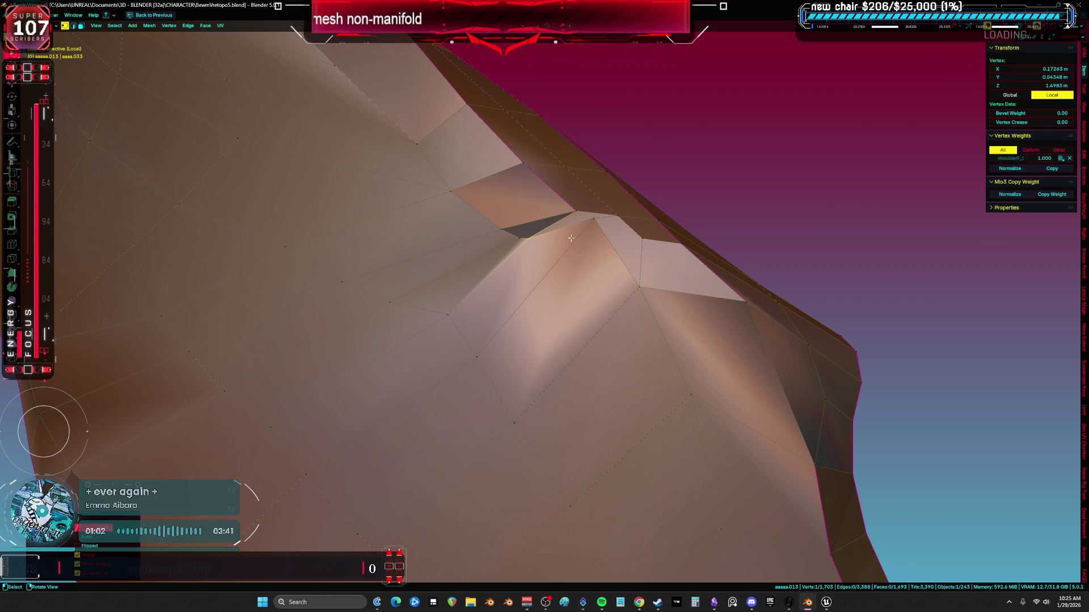
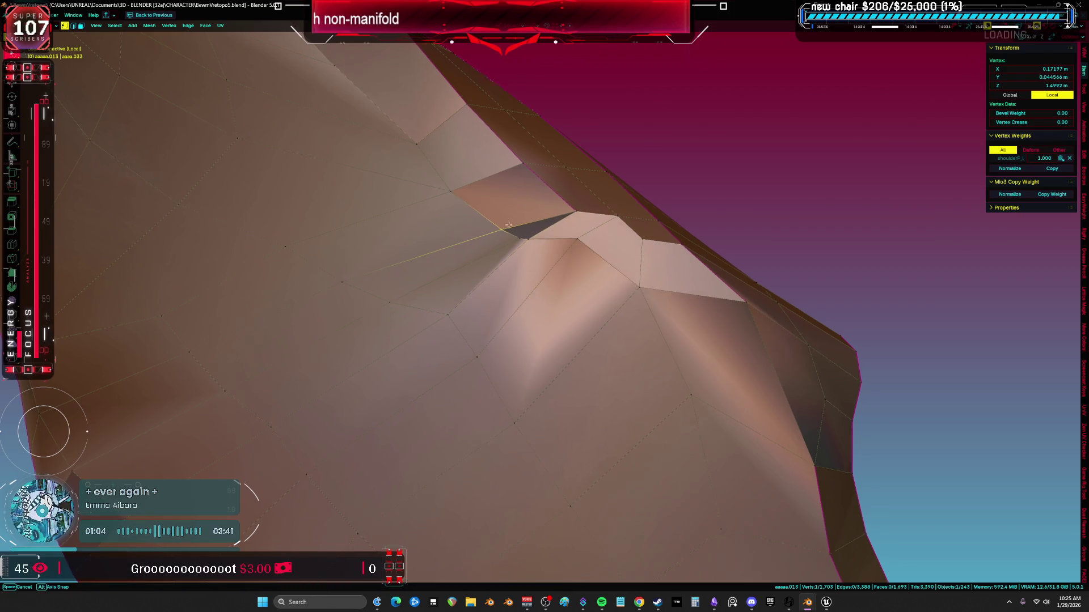
# Select the whole armor mesh, recalculate its normals outward and reset the custom normal vectors
pyautogui.press('a')
pyautogui.scroll(-5, 499, 276)
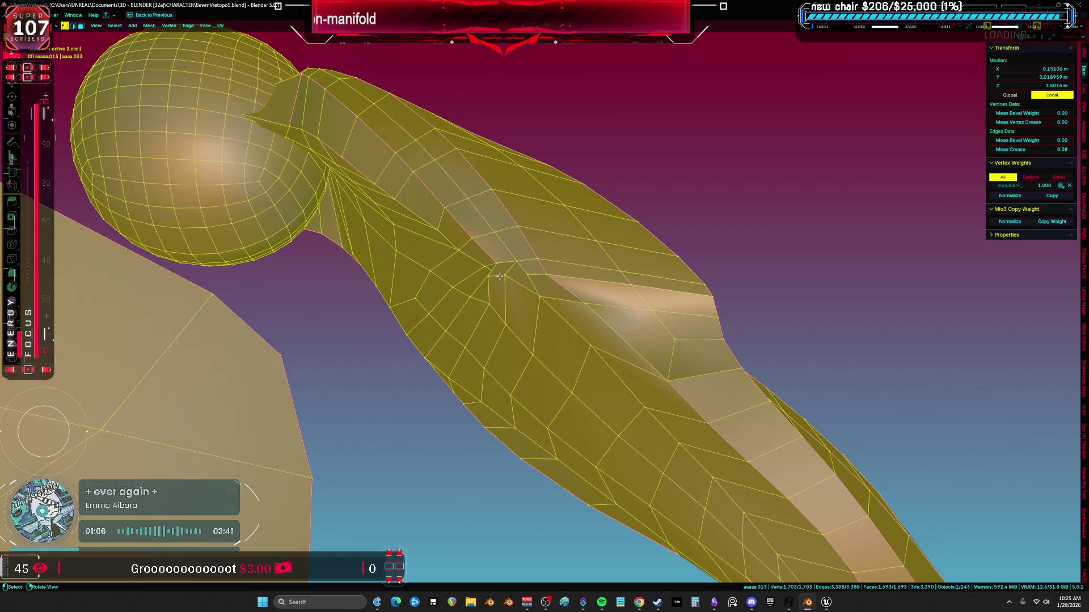
pyautogui.hotkey('shift', 'n')
pyautogui.moveTo(499, 276); pyautogui.dragTo(504, 271, button='middle')
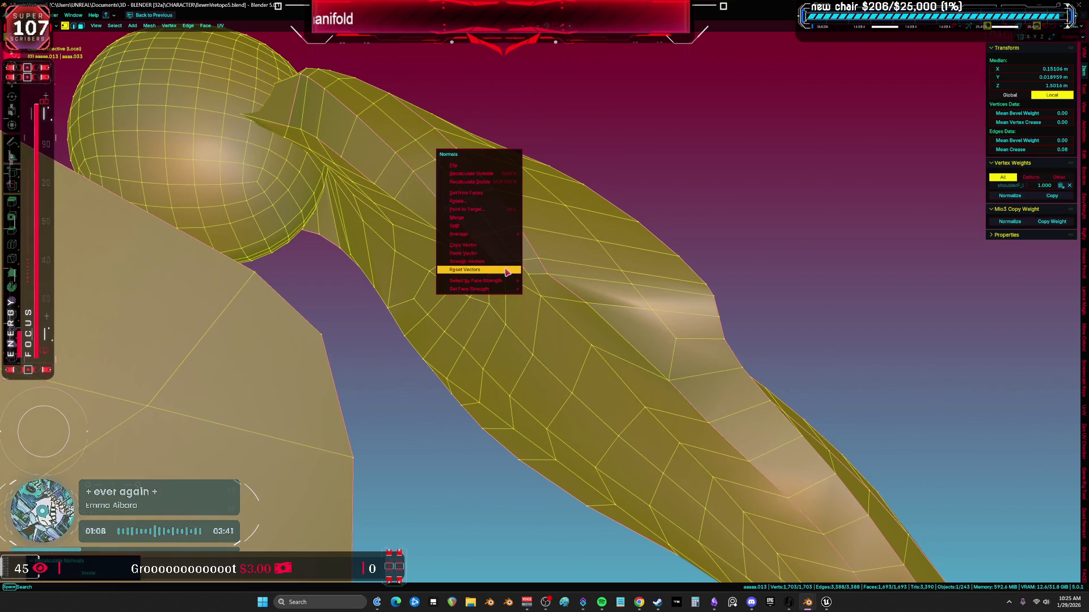
pyautogui.click(506, 270)
pyautogui.scroll(10, 578, 232)
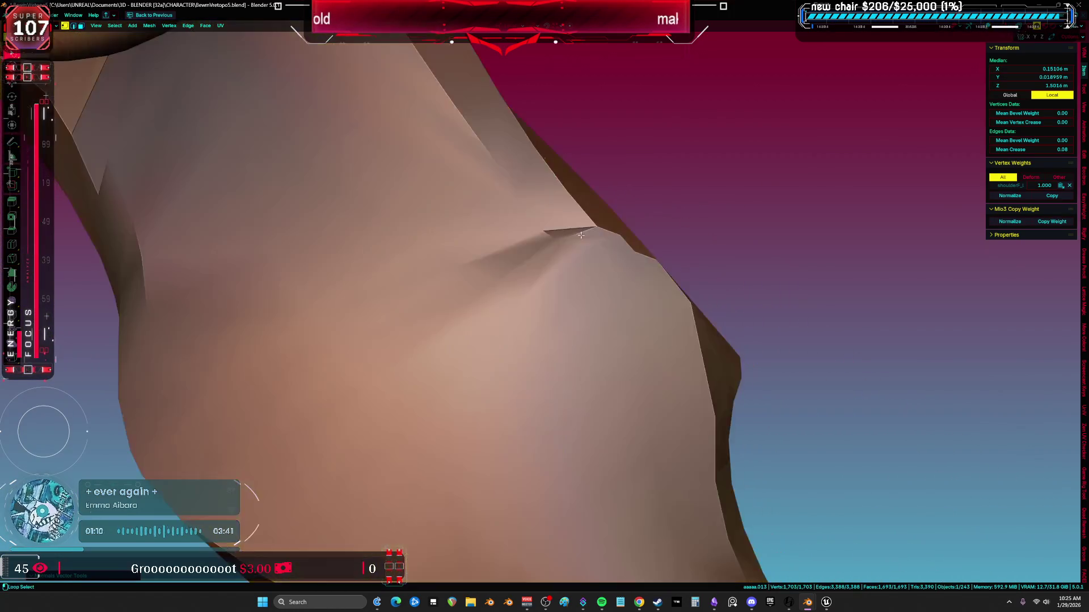
pyautogui.scroll(-5, 578, 231)
# Switch the armor into Sculpt Mode and look over the sphere and arm mesh
pyautogui.hotkey('ctrl', 'Tab')
pyautogui.click(583, 347)
pyautogui.scroll(8, 544, 212)
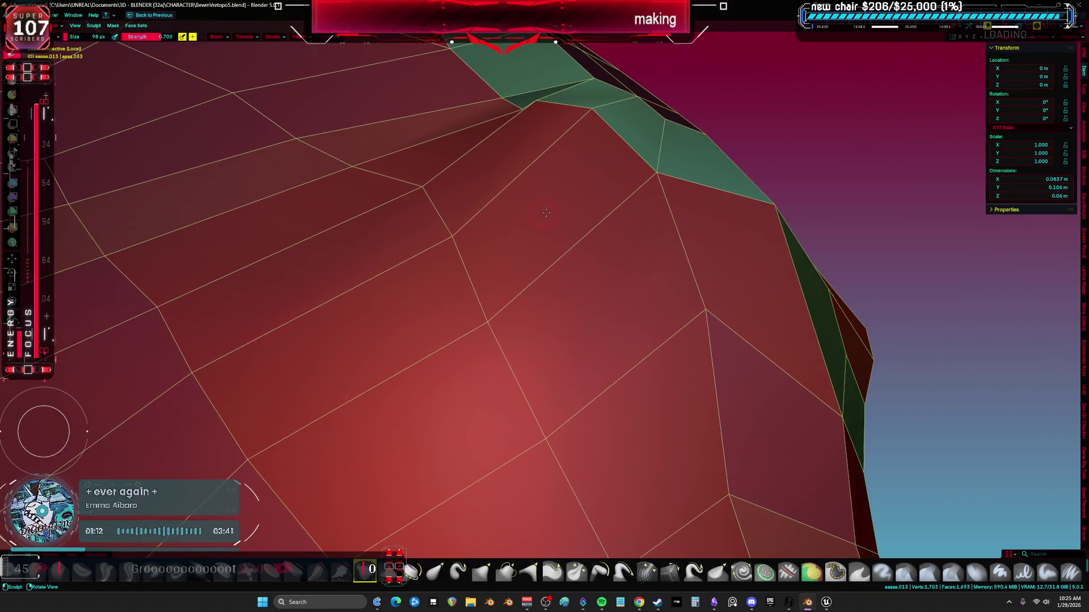
pyautogui.moveTo(543, 212)
pyautogui.mouseDown(button='middle')
pyautogui.moveTo(531, 139)
pyautogui.moveTo(453, 151)
pyautogui.mouseUp(button='middle')
pyautogui.moveTo(546, 415)
pyautogui.mouseDown(button='middle')
pyautogui.moveTo(389, 360)
pyautogui.moveTo(525, 346)
pyautogui.moveTo(510, 329)
pyautogui.moveTo(465, 341)
pyautogui.mouseUp(button='middle')
# Back in Edit Mode, select a face path across the fold crease and delete the three faces
pyautogui.press('Tab')
pyautogui.press('a')
pyautogui.scroll(5, 501, 306)
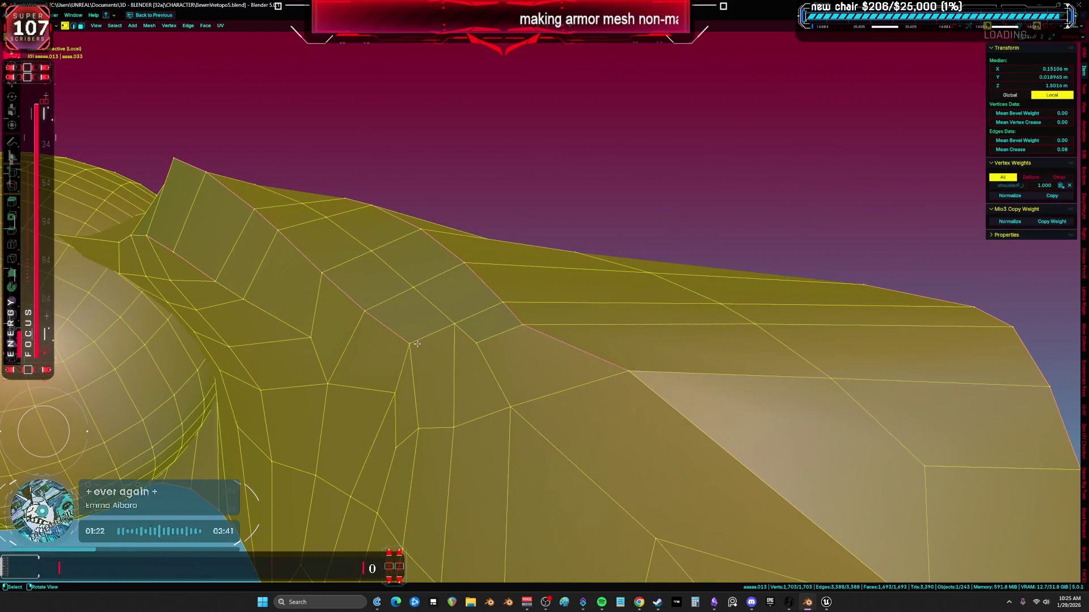
pyautogui.scroll(3, 453, 355)
pyautogui.click(386, 364)
pyautogui.keyDown('ctrl'); pyautogui.keyDown('shift'); pyautogui.click(488, 361); pyautogui.keyUp('shift'); pyautogui.keyUp('ctrl')
pyautogui.press('x')
pyautogui.press('f')
pyautogui.press('a')
pyautogui.moveTo(498, 360)
pyautogui.mouseDown(button='middle')
pyautogui.moveTo(486, 360)
pyautogui.moveTo(545, 368)
pyautogui.moveTo(493, 366)
pyautogui.mouseUp(button='middle')
# In vertex mode, select an edge and then a single vertex at the crease
pyautogui.press('1')
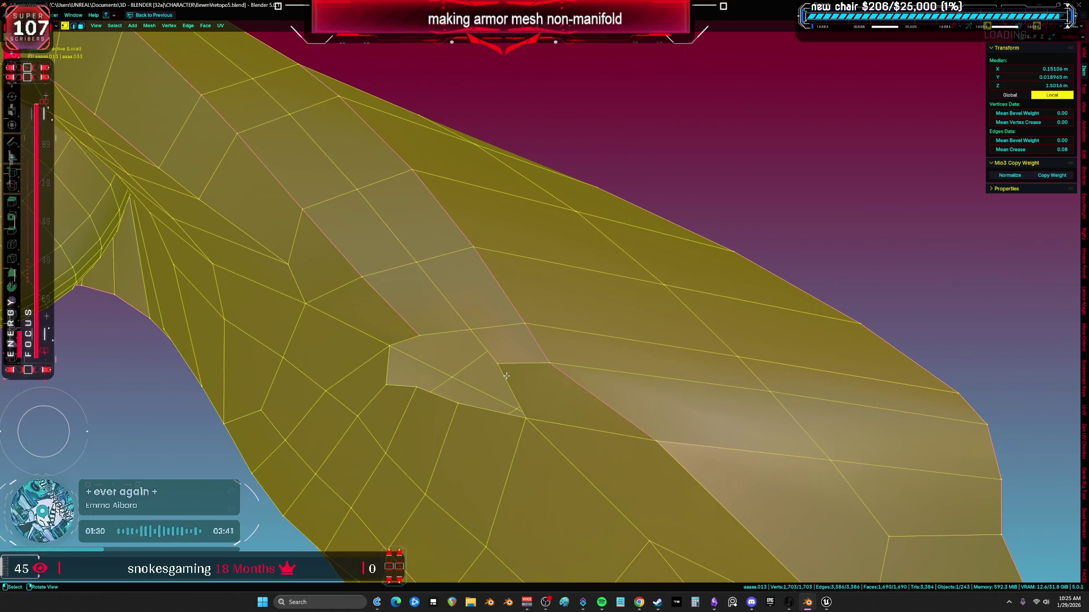
pyautogui.click(491, 352)
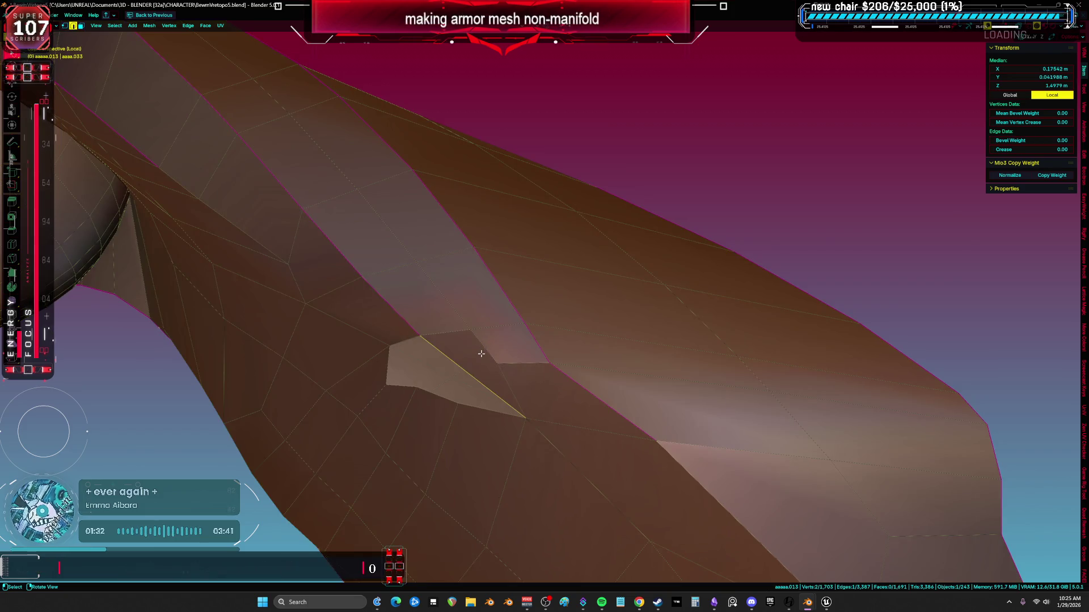
pyautogui.press('a')
pyautogui.moveTo(520, 368)
pyautogui.mouseDown(button='middle')
pyautogui.moveTo(498, 376)
pyautogui.moveTo(510, 359)
pyautogui.moveTo(530, 363)
pyautogui.mouseUp(button='middle')
pyautogui.press('1')
pyautogui.click(544, 367)
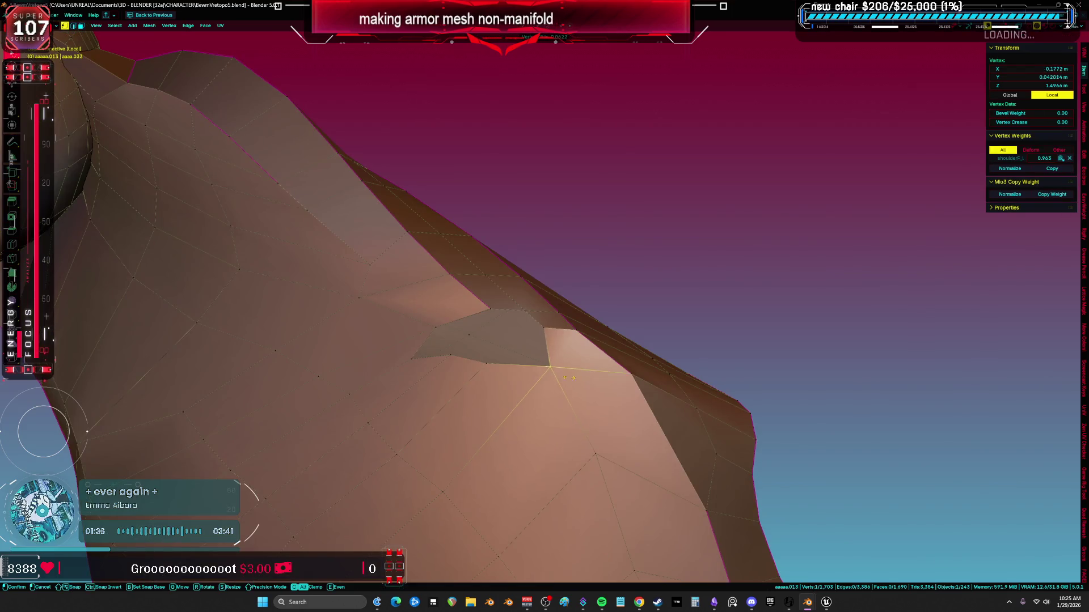
# Orbit around the armor to a close view of the gap and pick a vertex beside it
pyautogui.scroll(-1, 603, 454)
pyautogui.moveTo(604, 454); pyautogui.dragTo(508, 362, button='middle')
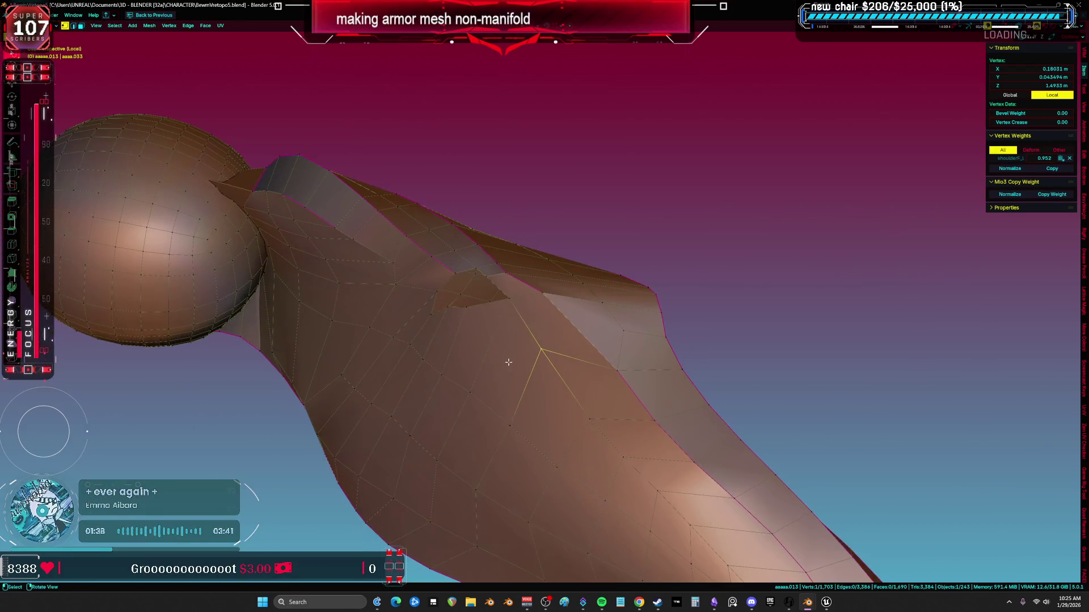
pyautogui.press('a')
pyautogui.scroll(3, 581, 410)
pyautogui.scroll(-3, 613, 426)
pyautogui.moveTo(612, 425)
pyautogui.mouseDown(button='middle')
pyautogui.moveTo(601, 431)
pyautogui.moveTo(590, 343)
pyautogui.moveTo(445, 385)
pyautogui.moveTo(473, 401)
pyautogui.moveTo(577, 412)
pyautogui.moveTo(459, 307)
pyautogui.moveTo(571, 357)
pyautogui.moveTo(460, 285)
pyautogui.moveTo(465, 178)
pyautogui.mouseUp(button='middle')
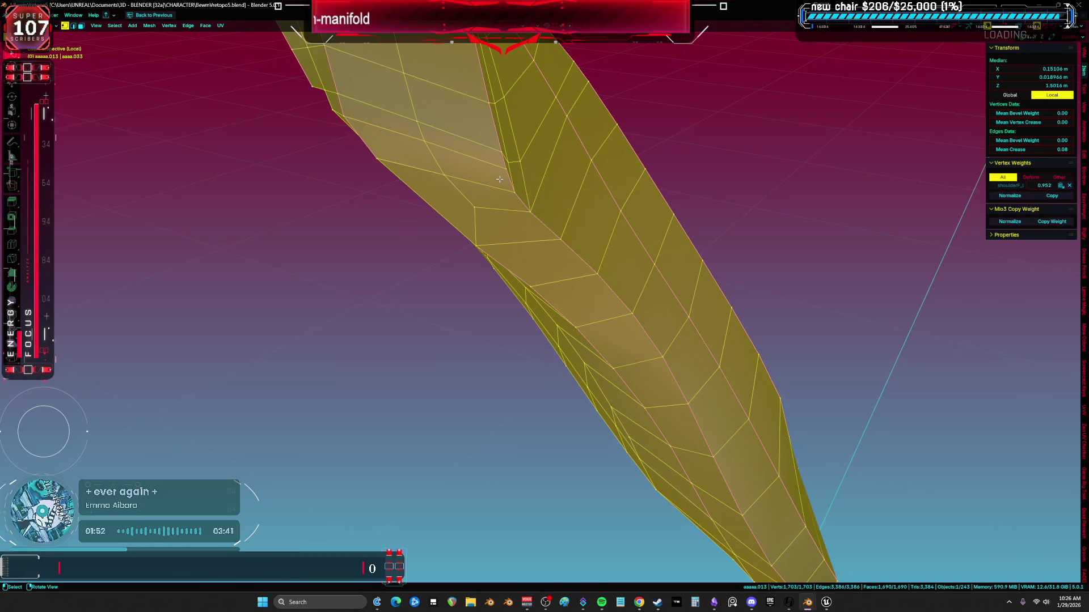
pyautogui.moveTo(575, 165)
pyautogui.mouseDown(button='middle')
pyautogui.moveTo(567, 289)
pyautogui.moveTo(632, 338)
pyautogui.mouseUp(button='middle')
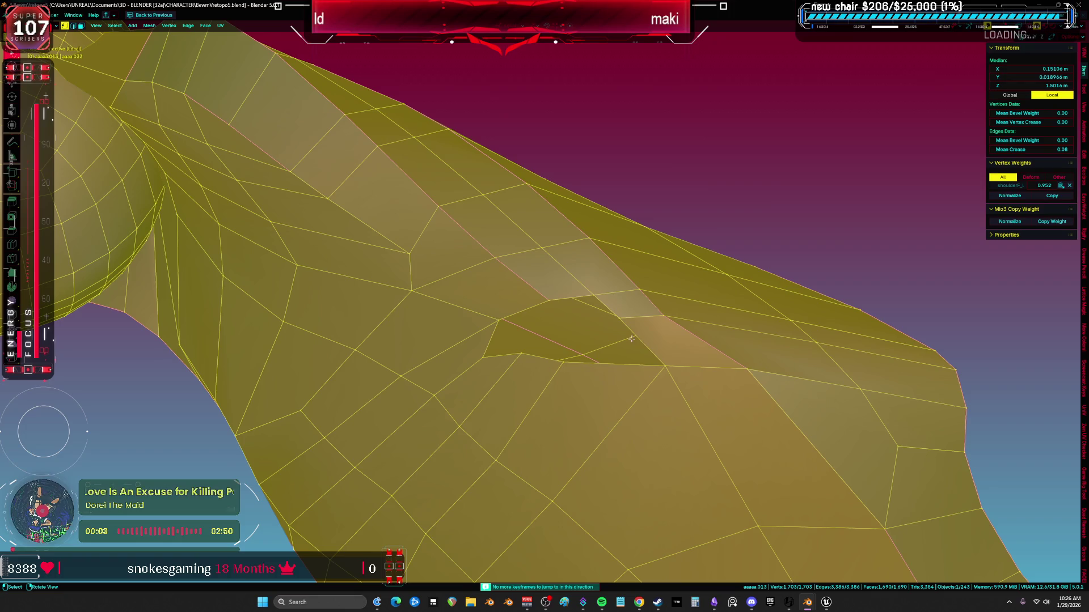
pyautogui.click(557, 371)
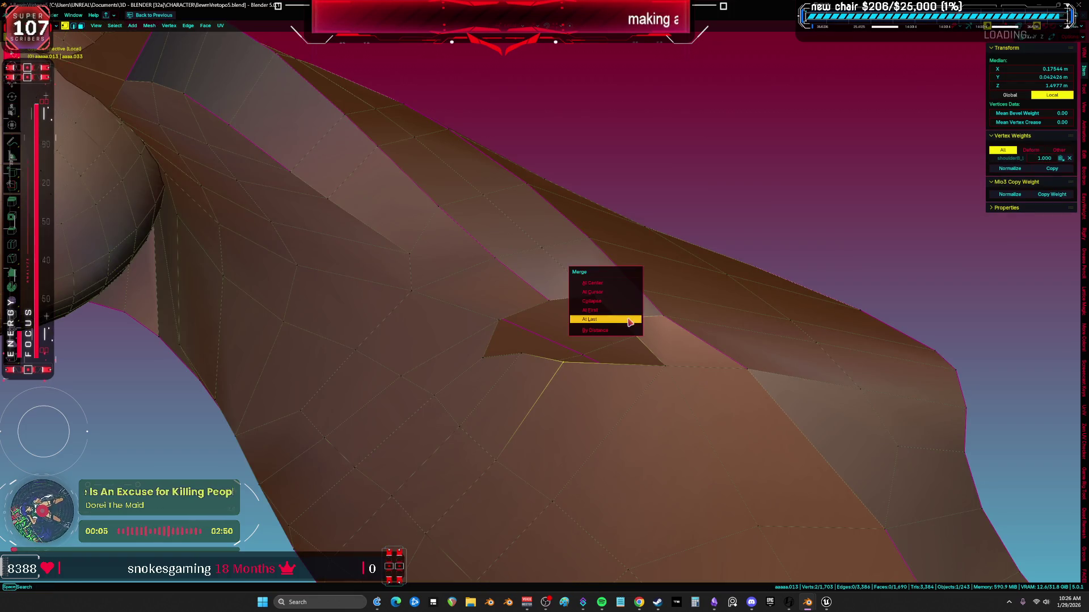
# In face mode, delete the three faces inside the crease
pyautogui.press('a')
pyautogui.moveTo(627, 319)
pyautogui.mouseDown(button='middle')
pyautogui.moveTo(498, 334)
pyautogui.moveTo(488, 347)
pyautogui.moveTo(539, 356)
pyautogui.mouseUp(button='middle')
pyautogui.press('3')
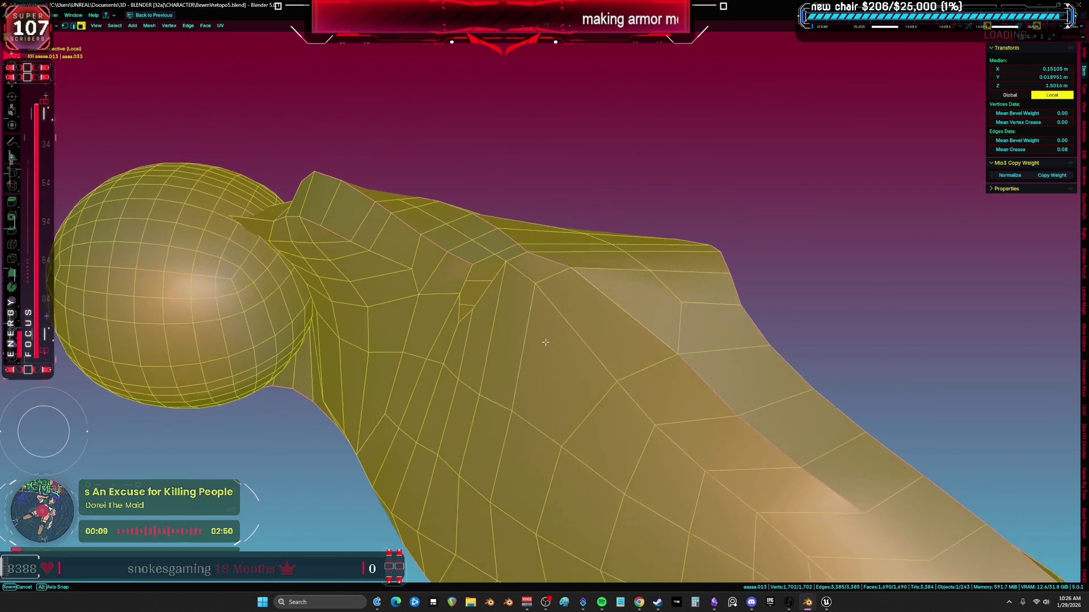
pyautogui.click(544, 357)
pyautogui.press('x')
pyautogui.click(569, 353)
# Fill the hole's border edges with a new face and add an edge loop across the arm
pyautogui.press('2')
pyautogui.click(615, 401)
pyautogui.press('f')
pyautogui.moveTo(485, 255)
pyautogui.mouseDown(button='middle')
pyautogui.moveTo(538, 280)
pyautogui.moveTo(526, 327)
pyautogui.mouseUp(button='middle')
pyautogui.press('a')
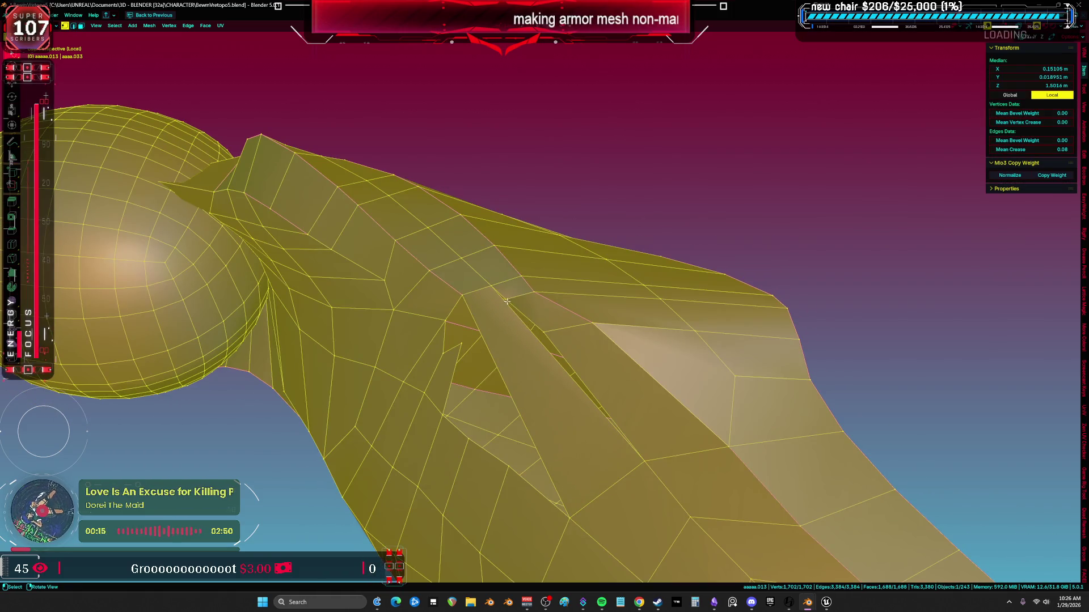
pyautogui.click(527, 330)
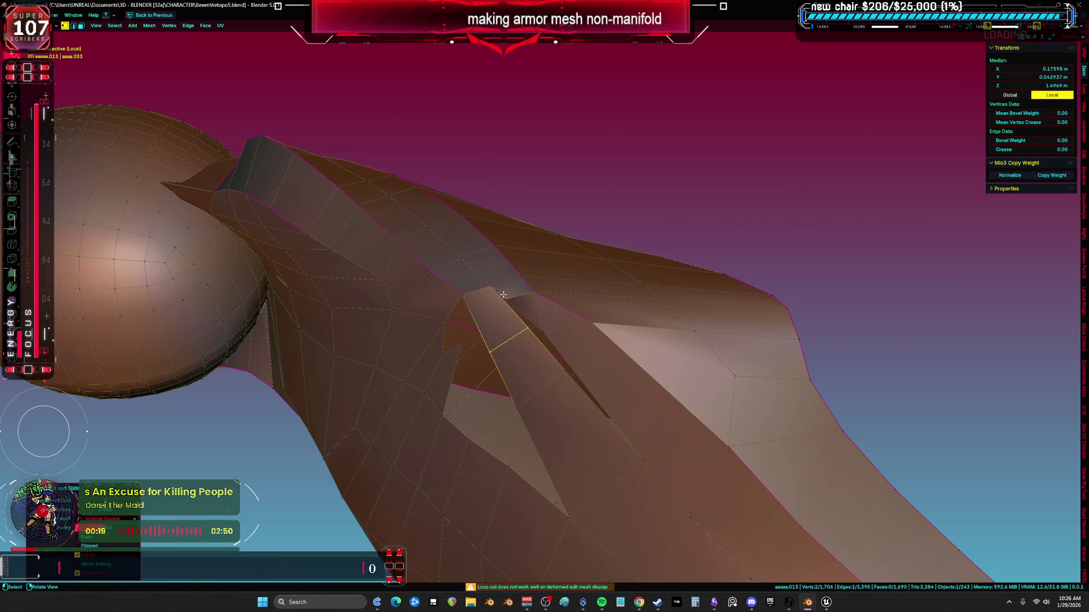
# Merge the crease vertices At Last and At Center, then dissolve the geometry around an edge
pyautogui.press('1')
pyautogui.click(515, 307)
pyautogui.click(540, 328)
pyautogui.click(551, 338)
pyautogui.press('a')
pyautogui.moveTo(551, 339)
pyautogui.mouseDown(button='middle')
pyautogui.moveTo(558, 324)
pyautogui.moveTo(544, 340)
pyautogui.moveTo(513, 296)
pyautogui.mouseUp(button='middle')
pyautogui.click(513, 296)
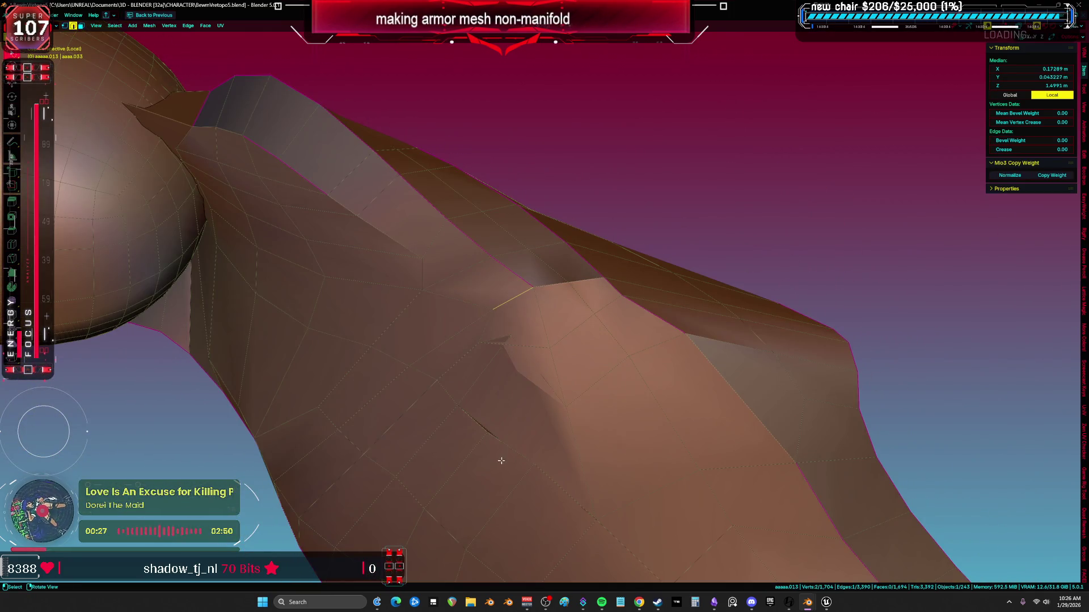
pyautogui.hotkey('ctrl', 'x')
# Move the crease vertex to a new position and select another vertex nearby
pyautogui.press('a')
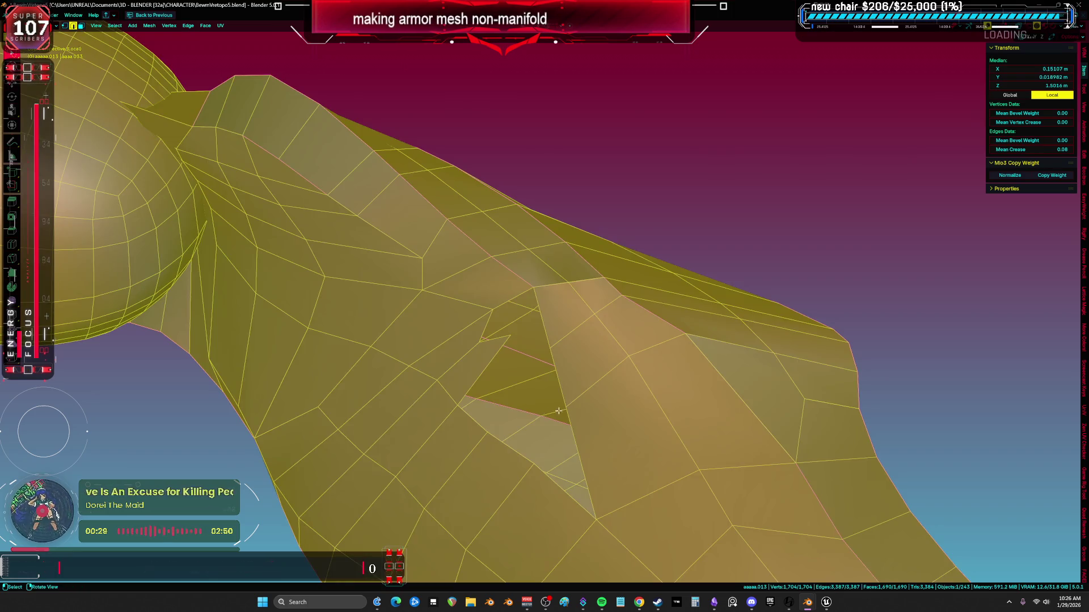
pyautogui.press('1')
pyautogui.click(510, 338)
pyautogui.press('g')
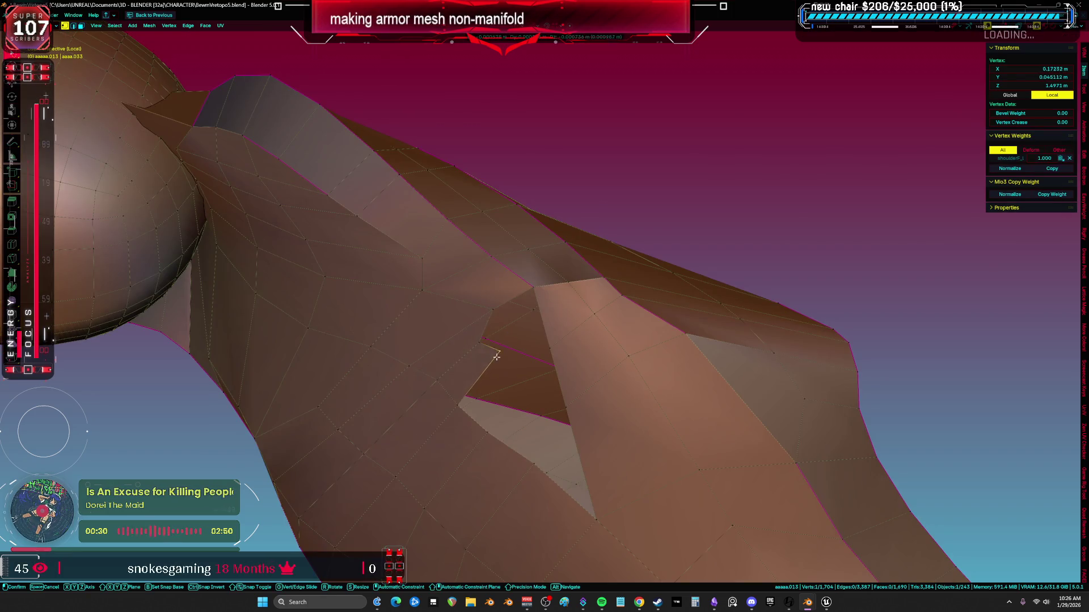
pyautogui.click(497, 356)
pyautogui.moveTo(510, 316)
pyautogui.mouseDown(button='middle')
pyautogui.moveTo(522, 287)
pyautogui.moveTo(510, 235)
pyautogui.mouseUp(button='middle')
pyautogui.press('a')
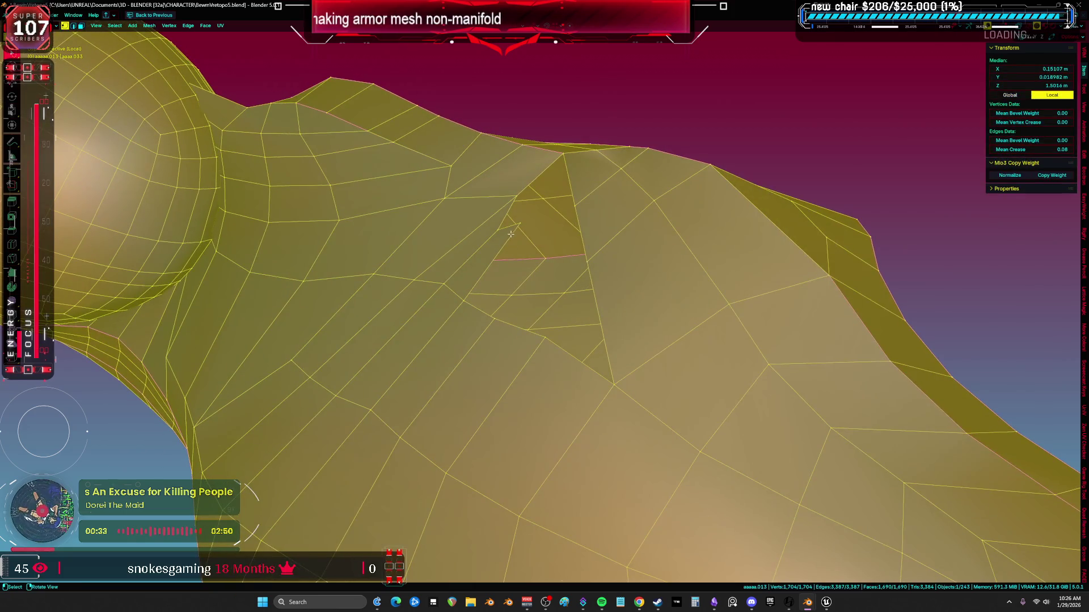
pyautogui.click(516, 226)
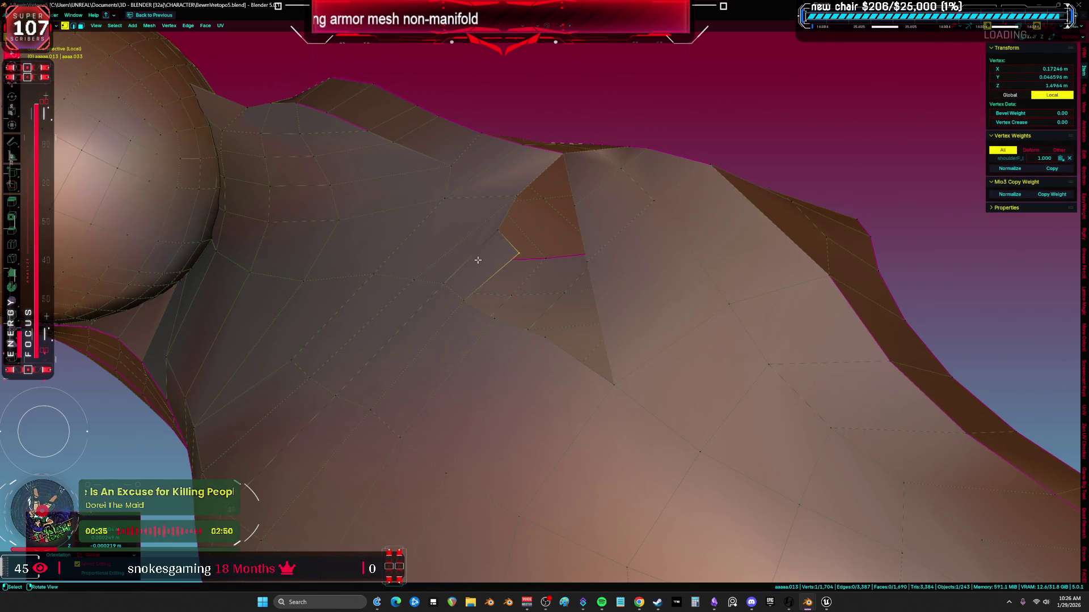
# Delete the two overlapping faces at the crease
pyautogui.press('3')
pyautogui.click(480, 259)
pyautogui.moveTo(480, 259); pyautogui.dragTo(534, 321, button='middle')
pyautogui.keyDown('shift'); pyautogui.click(499, 317); pyautogui.keyUp('shift')
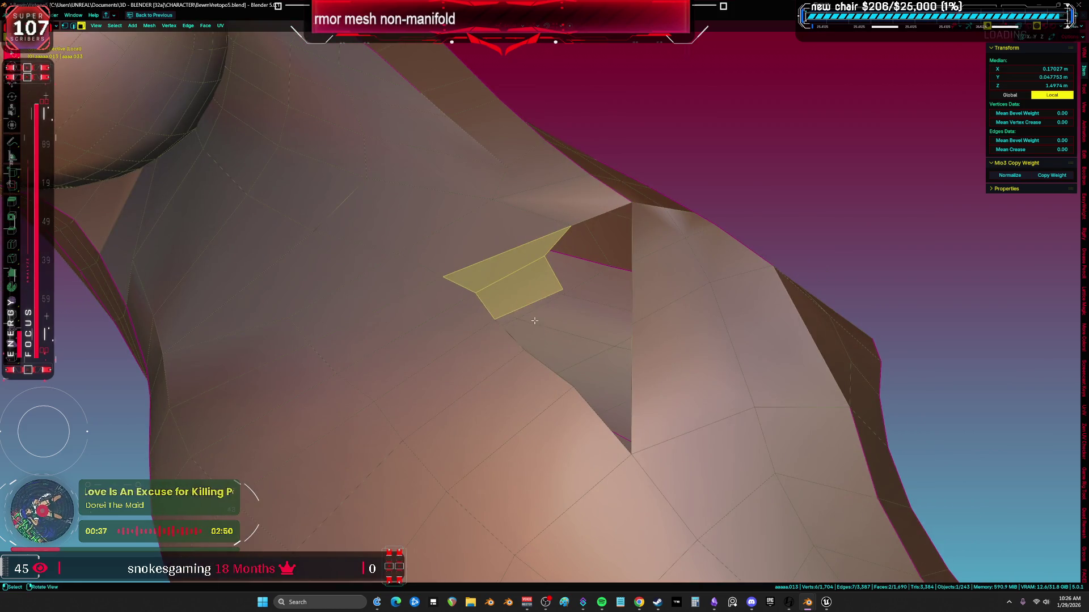
pyautogui.press('x')
pyautogui.click(534, 321)
# Grid Fill the hole's border loop with new faces
pyautogui.keyDown('alt'); pyautogui.click(590, 211); pyautogui.keyUp('alt')
pyautogui.hotkey('ctrl', 'f')
pyautogui.click(608, 273)
pyautogui.moveTo(607, 272)
pyautogui.mouseDown(button='middle')
pyautogui.moveTo(626, 335)
pyautogui.moveTo(606, 406)
pyautogui.moveTo(564, 304)
pyautogui.moveTo(571, 340)
pyautogui.moveTo(510, 364)
pyautogui.moveTo(574, 381)
pyautogui.moveTo(526, 304)
pyautogui.moveTo(538, 258)
pyautogui.moveTo(416, 190)
pyautogui.mouseUp(button='middle')
# Clear the selection and select any remaining non-manifold geometry
pyautogui.press('a')
pyautogui.hotkey('alt', 'a')
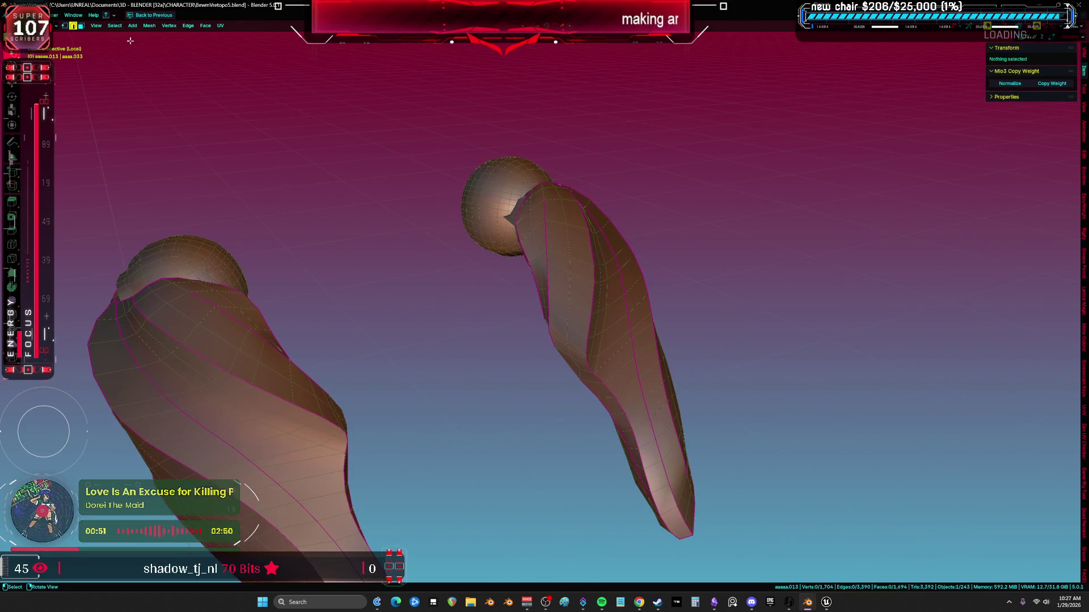
pyautogui.click(119, 26)
pyautogui.moveTo(153, 133)
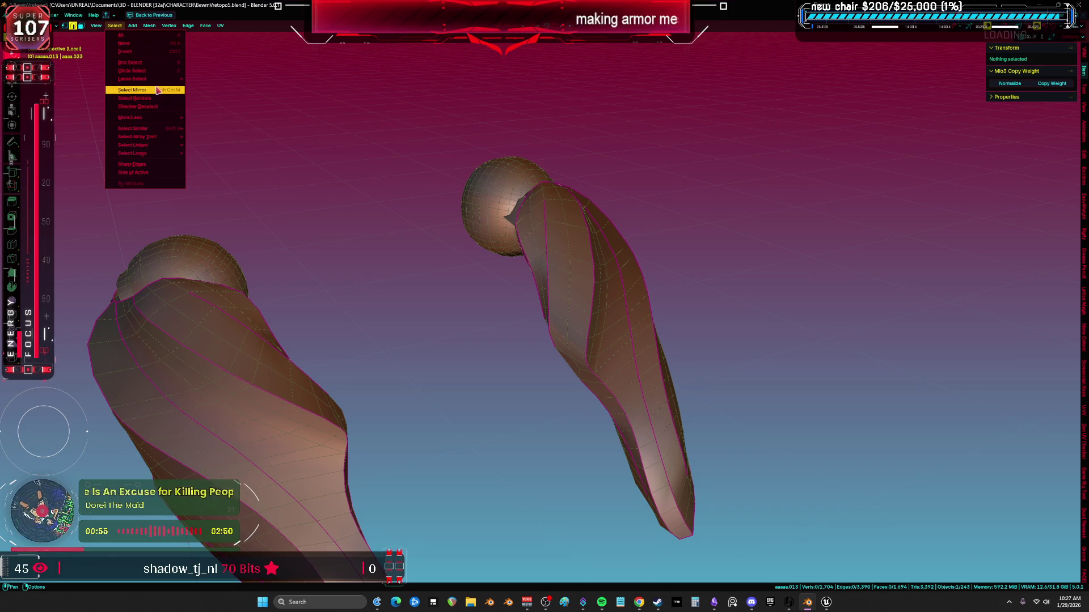
pyautogui.click(220, 138)
# Leave local view to show the full character and return to Object Mode
pyautogui.press('z')
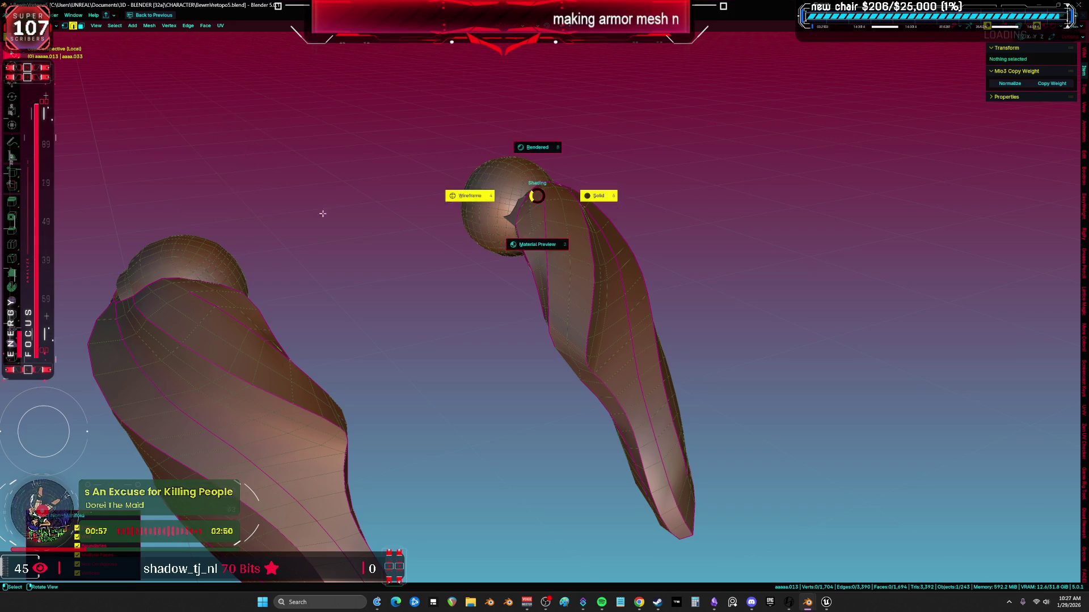
pyautogui.scroll(-3, 576, 265)
pyautogui.press('KP_Divide')
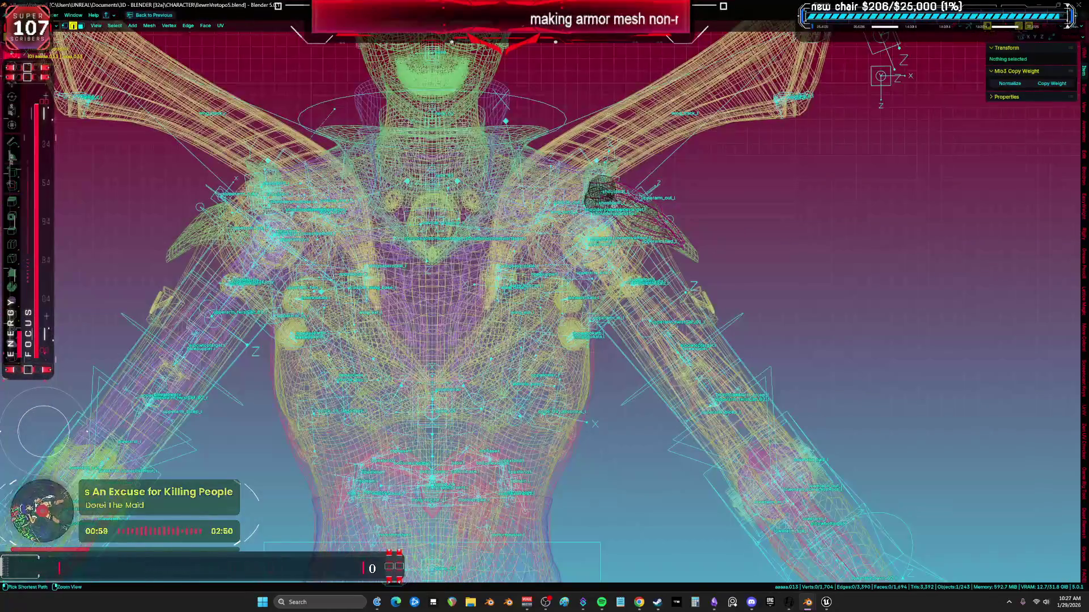
pyautogui.click(610, 279)
pyautogui.hotkey('ctrl', 'Tab')
# Hide the Root armature and the shoulder armor piece
pyautogui.click(598, 245)
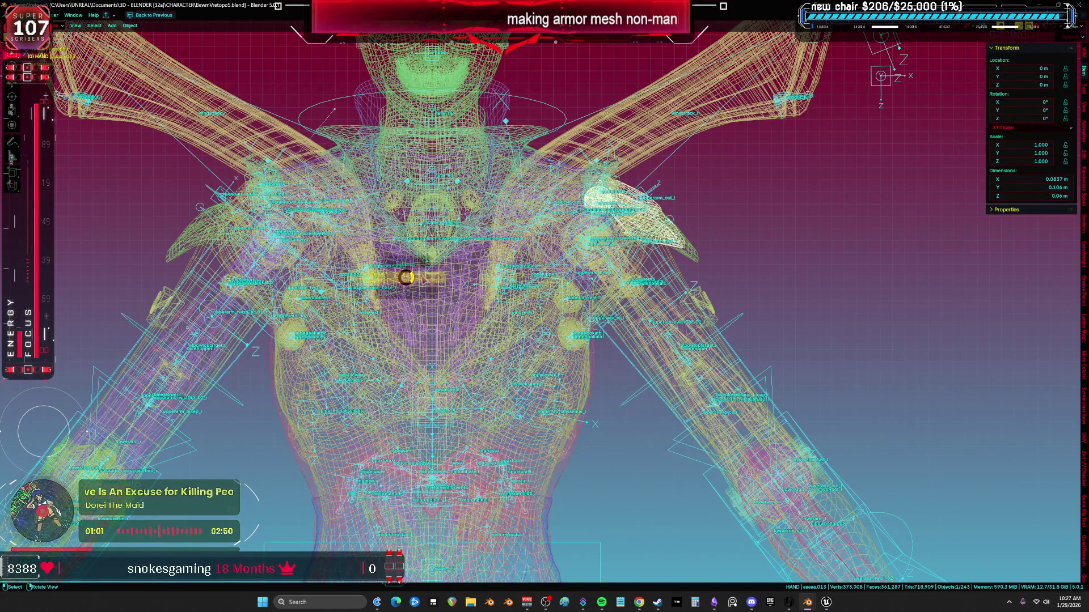
pyautogui.click(598, 245)
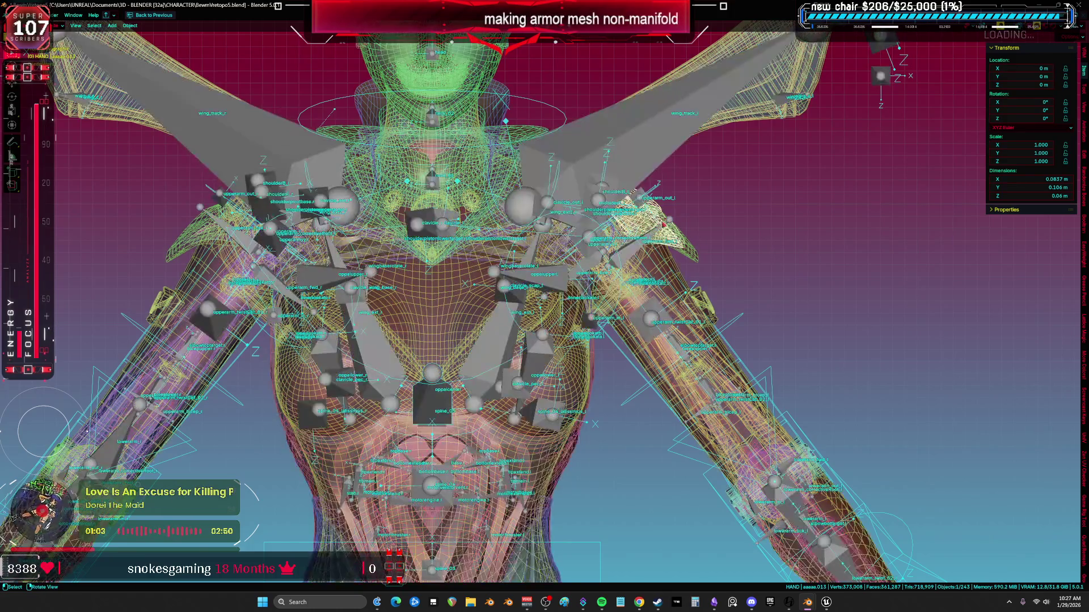
pyautogui.moveTo(598, 245); pyautogui.dragTo(589, 202, button='middle')
pyautogui.press('h')
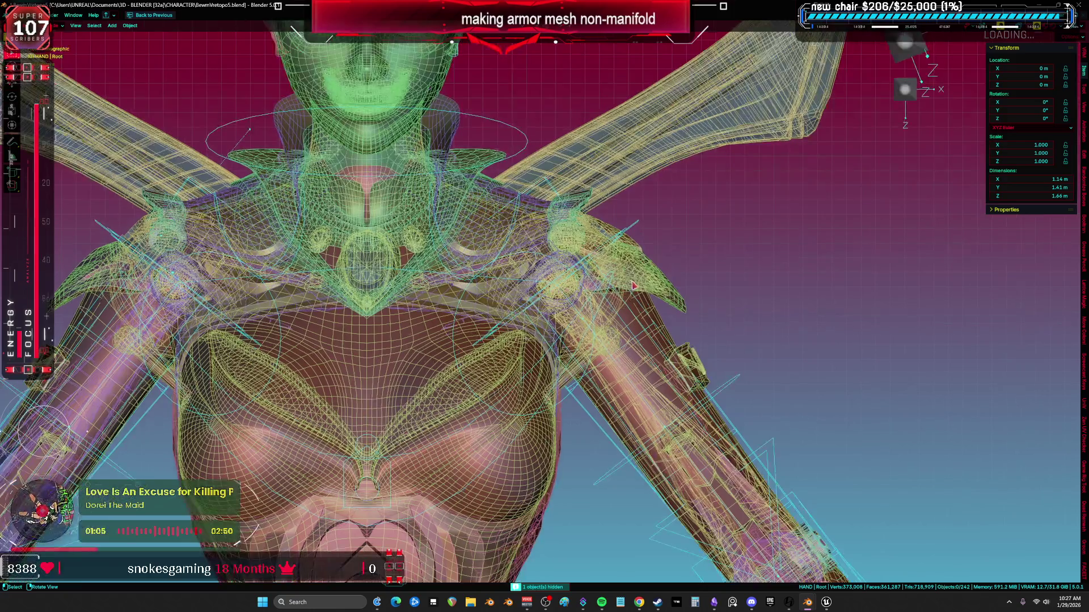
pyautogui.press('KP_Decimal')
pyautogui.scroll(2, 584, 320)
pyautogui.press('Delete')
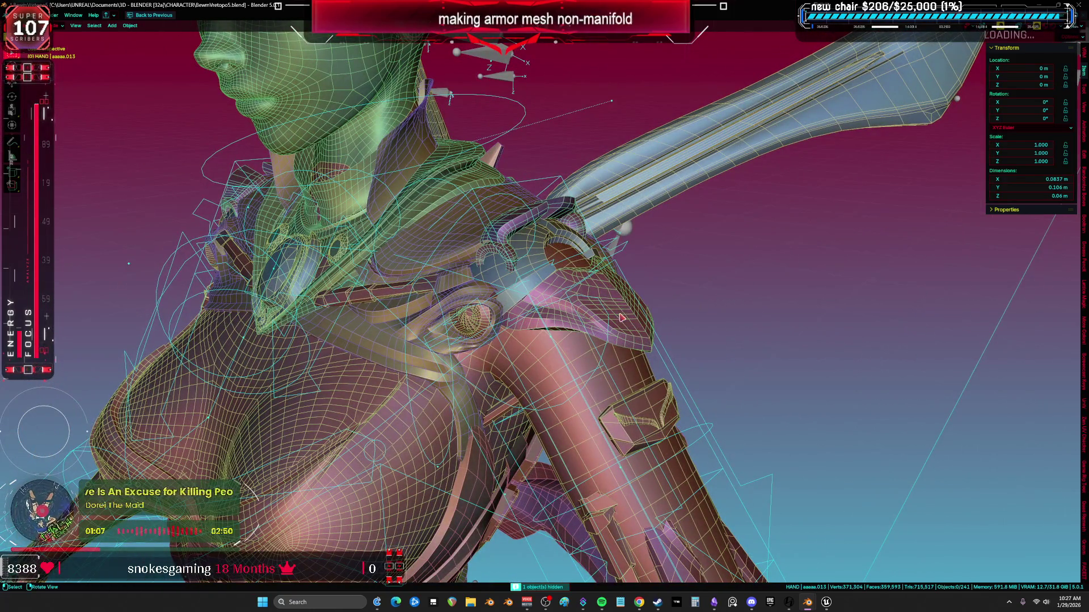
# Select the small armor piece, isolate it in local view and enter Edit Mode
pyautogui.keyDown('shift'); pyautogui.click(624, 321); pyautogui.keyUp('shift')
pyautogui.press('KP_Divide')
pyautogui.press('Tab')
pyautogui.moveTo(606, 302)
pyautogui.mouseDown(button='middle')
pyautogui.moveTo(525, 355)
pyautogui.moveTo(518, 311)
pyautogui.moveTo(549, 321)
pyautogui.moveTo(538, 334)
pyautogui.mouseUp(button='middle')
# Frame a face on the collar armor and delete the dark stray strip beside its edge
pyautogui.click(476, 431)
pyautogui.press('KP_Decimal')
pyautogui.scroll(-8, 475, 401)
pyautogui.moveTo(481, 391); pyautogui.dragTo(489, 376, button='middle')
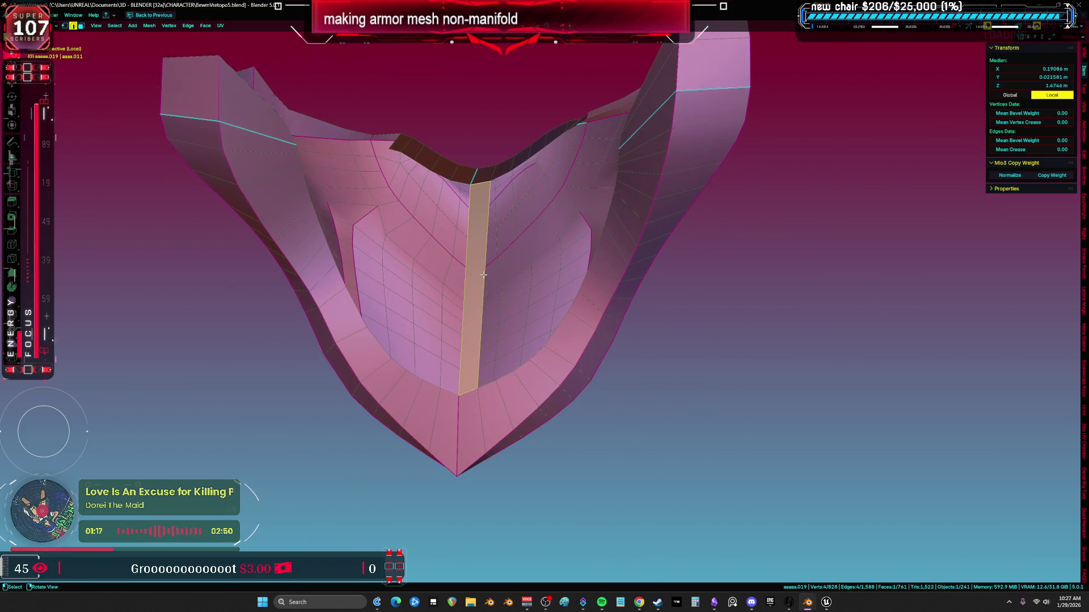
pyautogui.moveTo(523, 267)
pyautogui.mouseDown(button='middle')
pyautogui.moveTo(555, 294)
pyautogui.moveTo(494, 302)
pyautogui.mouseUp(button='middle')
pyautogui.hotkey('ctrl', 'x')
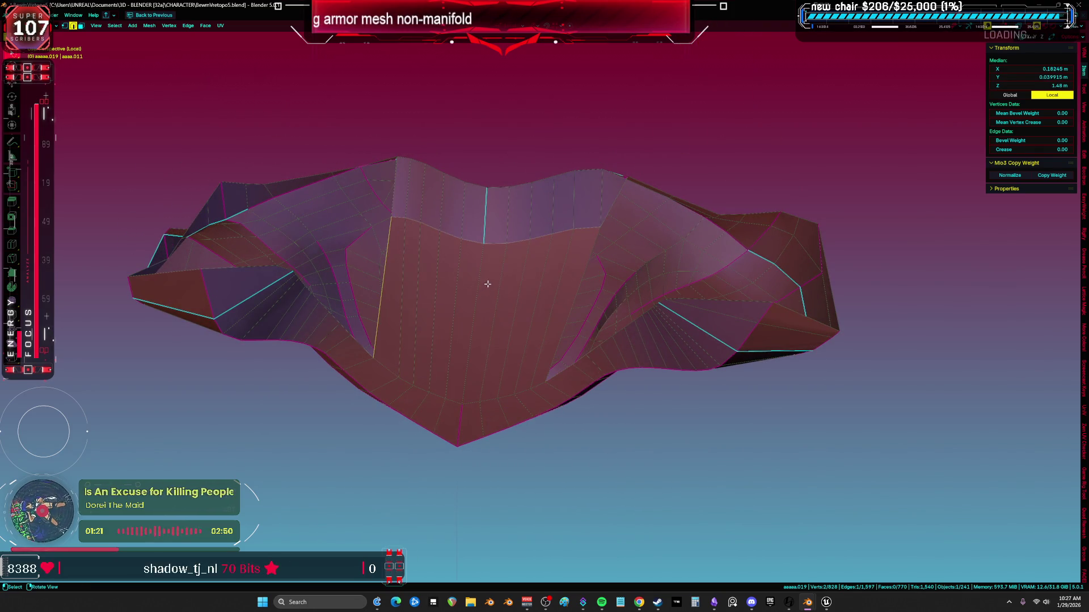
pyautogui.click(527, 271)
# Inspect the collar mesh's edges from several angles with everything selected
pyautogui.hotkey('alt', 's')
pyautogui.press('a')
pyautogui.moveTo(555, 340)
pyautogui.mouseDown(button='middle')
pyautogui.moveTo(583, 282)
pyautogui.moveTo(690, 338)
pyautogui.moveTo(678, 338)
pyautogui.moveTo(683, 313)
pyautogui.moveTo(437, 339)
pyautogui.moveTo(568, 344)
pyautogui.moveTo(513, 340)
pyautogui.moveTo(556, 346)
pyautogui.moveTo(502, 337)
pyautogui.moveTo(576, 316)
pyautogui.moveTo(639, 327)
pyautogui.mouseUp(button='middle')
pyautogui.click(583, 282)
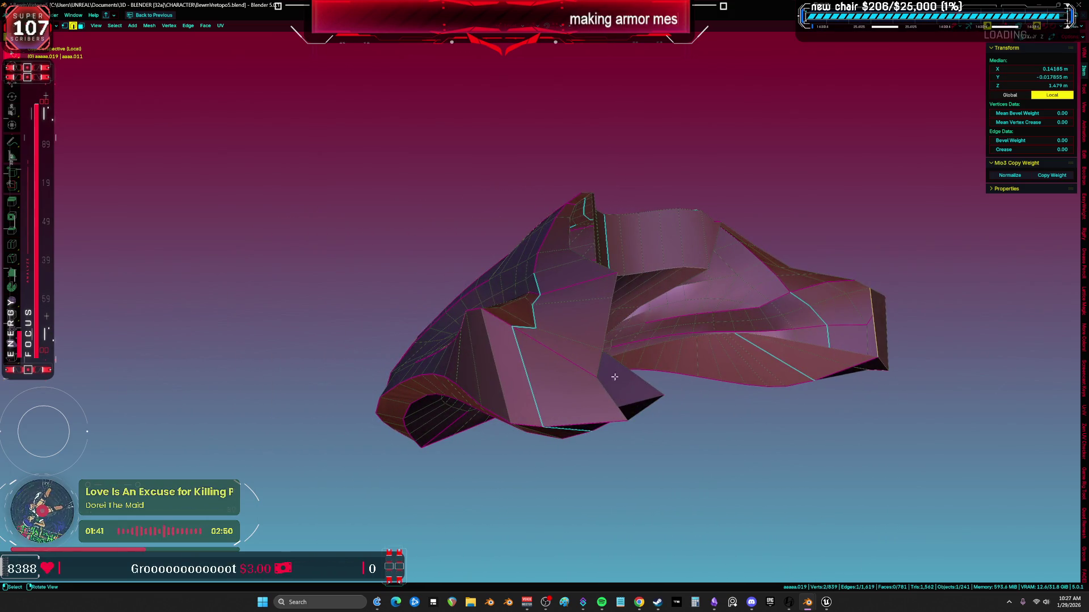
pyautogui.moveTo(606, 391)
pyautogui.mouseDown(button='middle')
pyautogui.moveTo(530, 367)
pyautogui.moveTo(503, 374)
pyautogui.moveTo(641, 397)
pyautogui.mouseUp(button='middle')
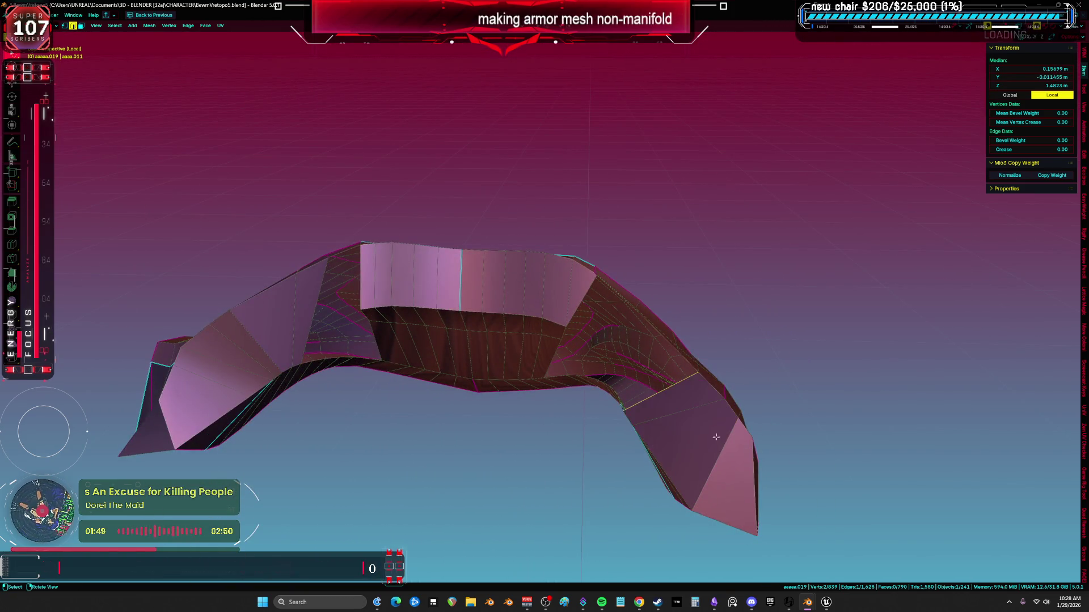
pyautogui.press('a')
pyautogui.moveTo(621, 361); pyautogui.dragTo(491, 329, button='middle')
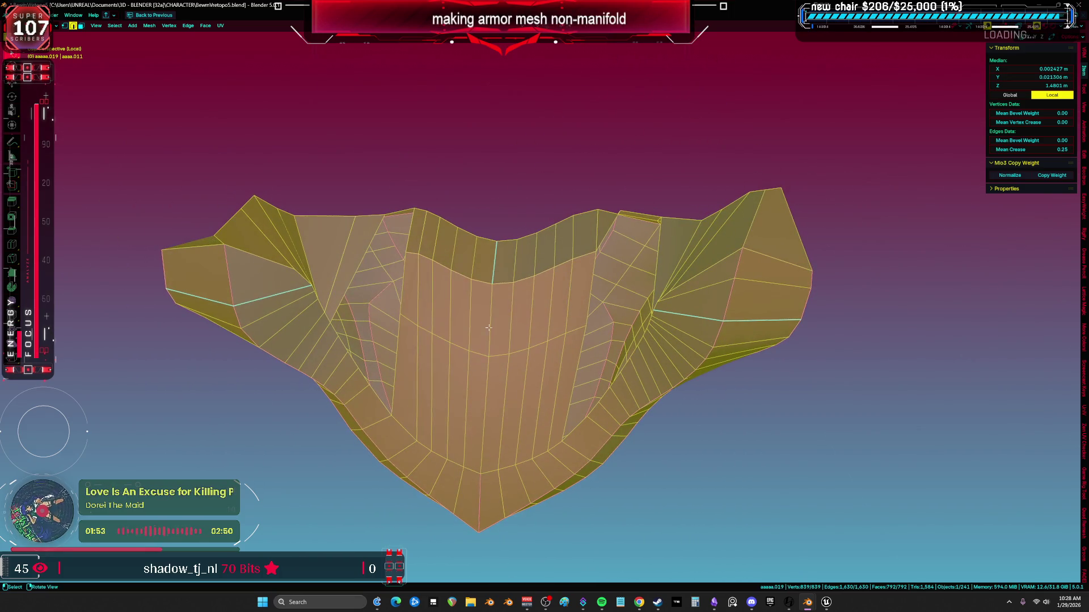
pyautogui.moveTo(358, 284)
pyautogui.mouseDown(button='middle')
pyautogui.moveTo(316, 328)
pyautogui.moveTo(384, 343)
pyautogui.moveTo(402, 385)
pyautogui.moveTo(404, 321)
pyautogui.moveTo(448, 410)
pyautogui.moveTo(476, 375)
pyautogui.moveTo(570, 375)
pyautogui.mouseUp(button='middle')
# Select the collar's non-manifold vertices and check its open edge loop for face filling
pyautogui.hotkey('shift', 'ctrl', 'alt', 'm')
pyautogui.hotkey('ctrl', 'f')
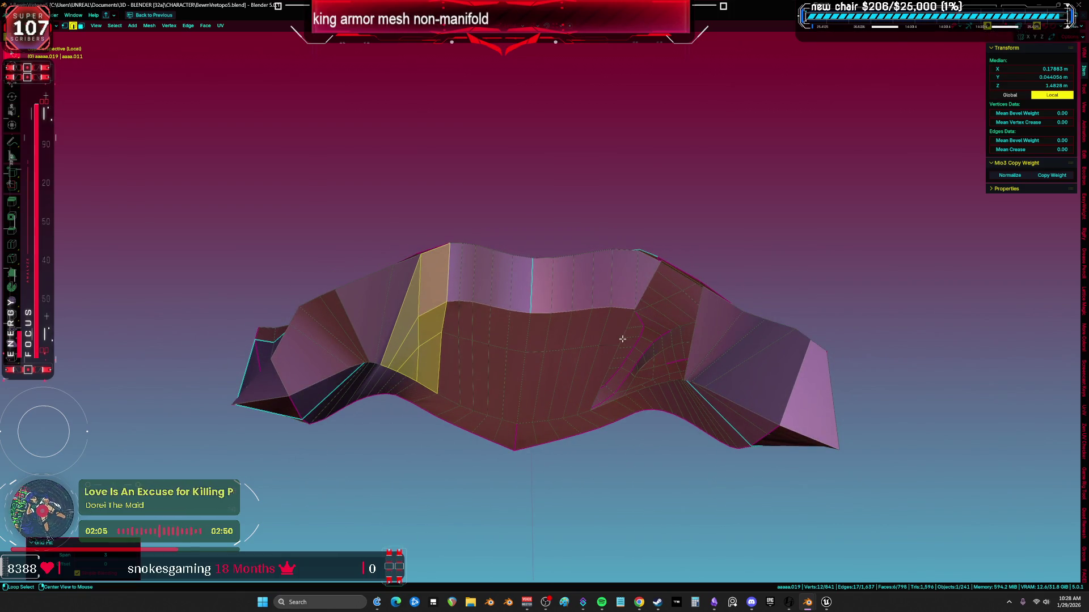
pyautogui.moveTo(624, 336)
pyautogui.mouseDown(button='middle')
pyautogui.moveTo(619, 292)
pyautogui.moveTo(658, 308)
pyautogui.moveTo(675, 301)
pyautogui.moveTo(569, 412)
pyautogui.moveTo(647, 368)
pyautogui.moveTo(670, 376)
pyautogui.moveTo(666, 332)
pyautogui.moveTo(729, 365)
pyautogui.moveTo(727, 389)
pyautogui.moveTo(535, 367)
pyautogui.moveTo(569, 382)
pyautogui.mouseUp(button='middle')
pyautogui.press('a')
pyautogui.keyDown('alt'); pyautogui.click(678, 299); pyautogui.keyUp('alt')
pyautogui.press('a')
# Leave the collar, isolate the shoulder armor piece and edit it in vertex select mode
pyautogui.press('Tab')
pyautogui.press('/')
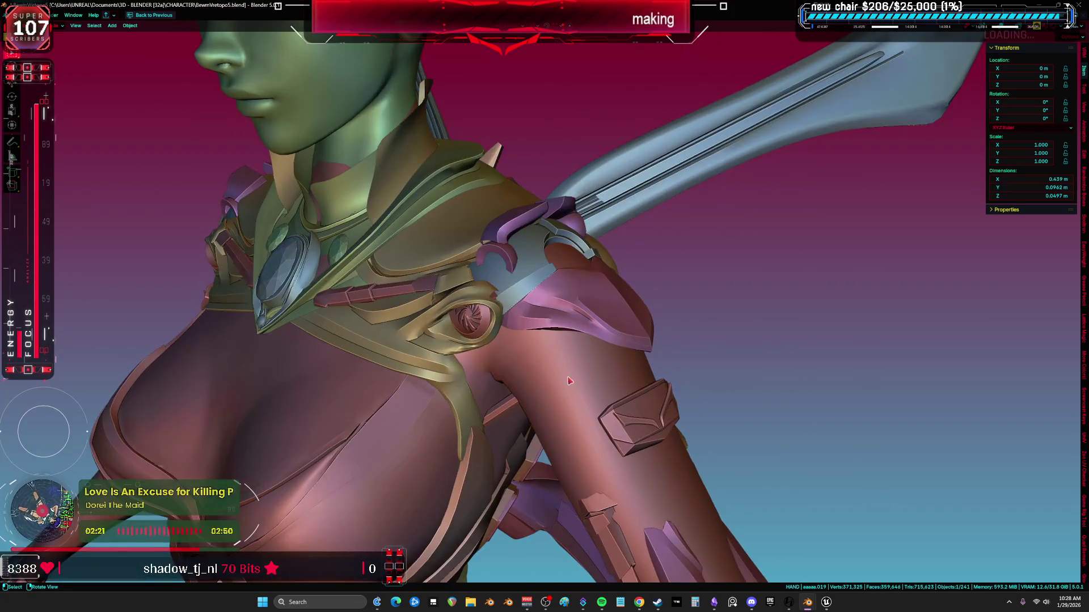
pyautogui.hotkey('shift', 'alt', 'z')
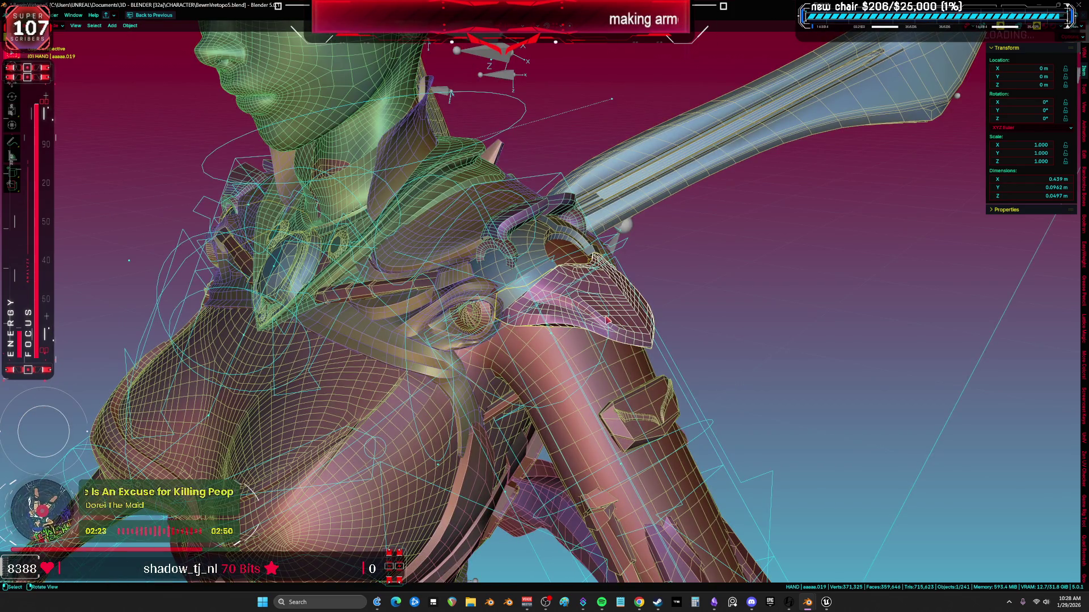
pyautogui.click(557, 205)
pyautogui.press('/')
pyautogui.press('Tab')
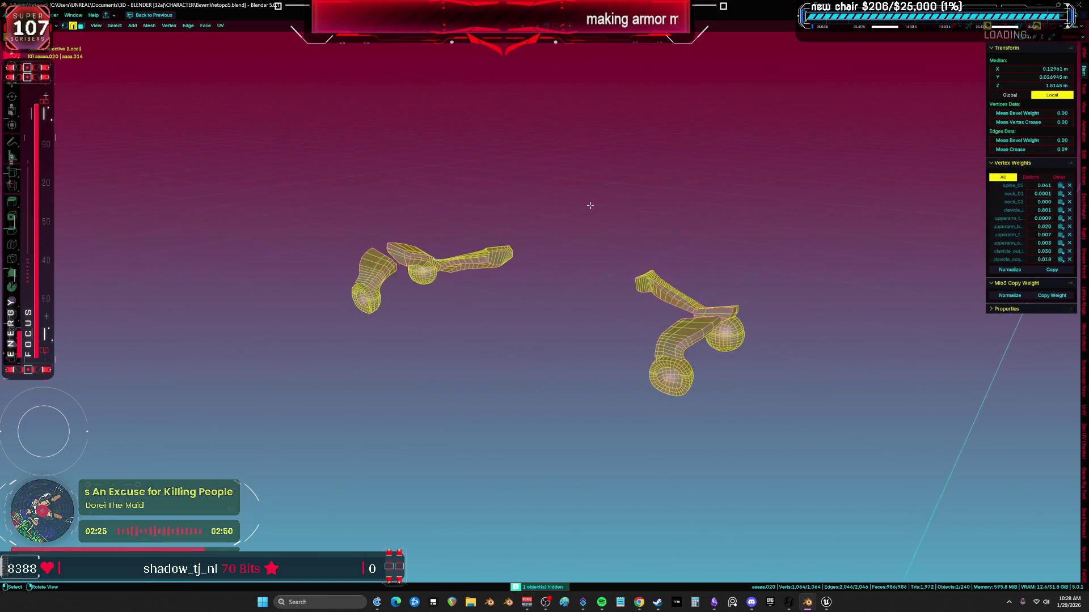
pyautogui.press('1')
# Grid fill the loop around the shoulder ring's inner hole, reverting the shrunken fill
pyautogui.moveTo(555, 391)
pyautogui.mouseDown(button='middle')
pyautogui.moveTo(697, 355)
pyautogui.moveTo(731, 306)
pyautogui.mouseUp(button='middle')
pyautogui.scroll(4, 728, 315)
pyautogui.hotkey('alt', 'a')
pyautogui.keyDown('alt'); pyautogui.click(731, 306); pyautogui.keyUp('alt')
pyautogui.hotkey('ctrl', 'f')
pyautogui.click(731, 303)
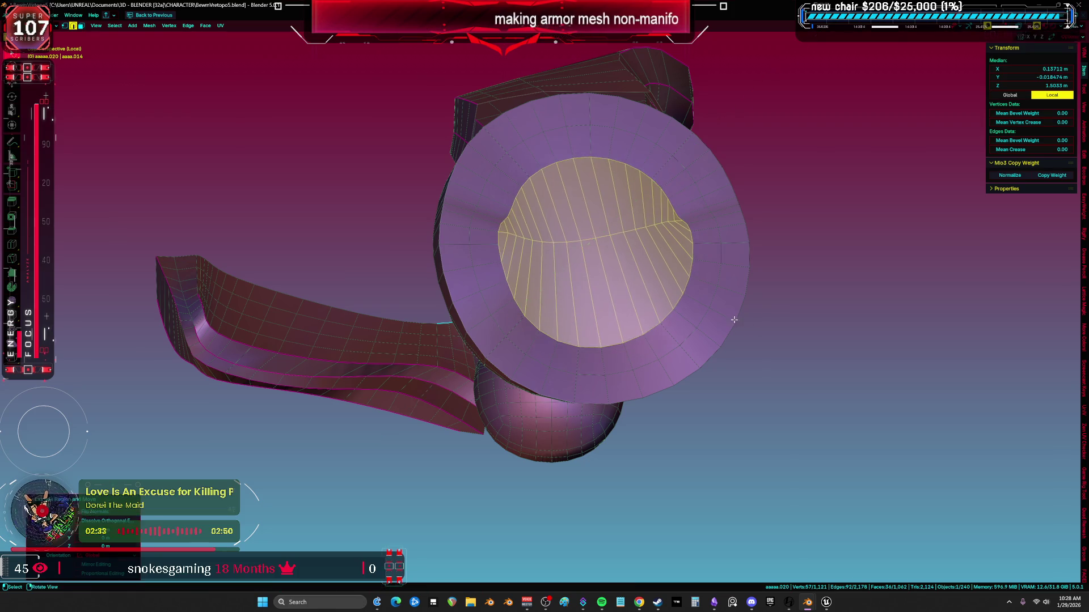
pyautogui.click(770, 333)
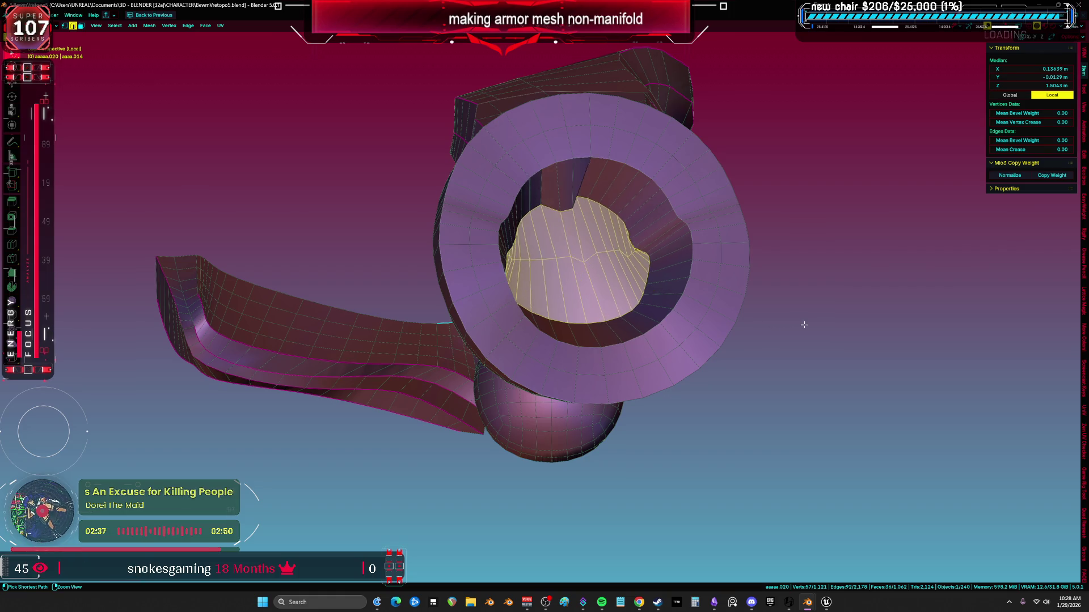
pyautogui.hotkey('ctrl', 'z')
# Grid fill the ring opening again, viewed from the side
pyautogui.moveTo(669, 304); pyautogui.dragTo(715, 324, button='middle')
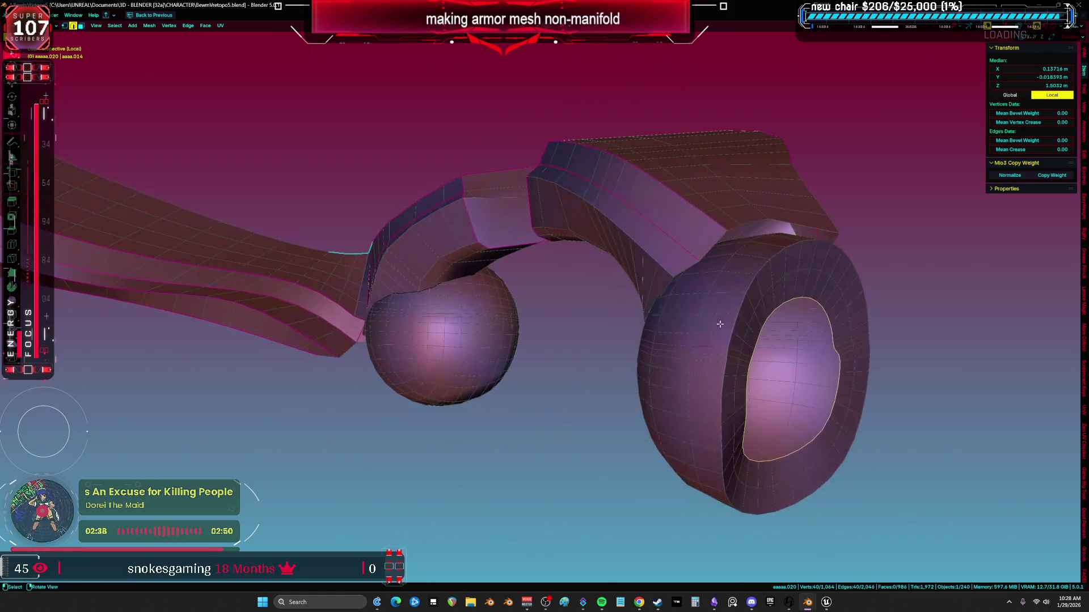
pyautogui.moveTo(781, 336)
pyautogui.keyDown('shift'); pyautogui.mouseDown(button='middle')
pyautogui.moveTo(666, 292)
pyautogui.moveTo(787, 294)
pyautogui.moveTo(482, 296)
pyautogui.moveTo(583, 243)
pyautogui.moveTo(556, 304)
pyautogui.moveTo(515, 287)
pyautogui.moveTo(576, 297)
pyautogui.mouseUp(button='middle'); pyautogui.keyUp('shift')
pyautogui.click(670, 292)
pyautogui.hotkey('shift', 'r')
# Hide the ring and sphere parts, leaving only the remaining shoulder mesh visible
pyautogui.press('1')
pyautogui.click(668, 291)
pyautogui.press('l')
pyautogui.press('h')
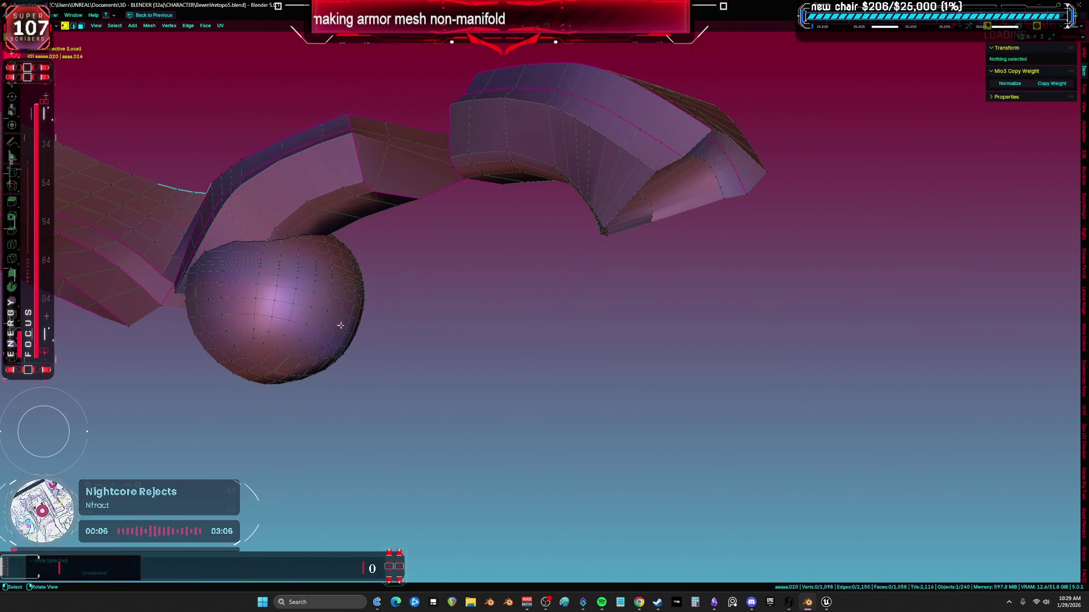
pyautogui.press('l')
pyautogui.press('h')
pyautogui.press('a')
pyautogui.moveTo(418, 306)
pyautogui.mouseDown(button='middle')
pyautogui.moveTo(491, 295)
pyautogui.moveTo(545, 269)
pyautogui.moveTo(513, 260)
pyautogui.moveTo(313, 301)
pyautogui.moveTo(257, 283)
pyautogui.moveTo(564, 229)
pyautogui.mouseUp(button='middle')
# Remove a stray edge from the remaining shoulder mesh
pyautogui.click(670, 170)
pyautogui.moveTo(676, 182)
pyautogui.mouseDown(button='middle')
pyautogui.moveTo(605, 191)
pyautogui.moveTo(602, 202)
pyautogui.moveTo(525, 187)
pyautogui.moveTo(425, 243)
pyautogui.moveTo(482, 251)
pyautogui.moveTo(410, 202)
pyautogui.moveTo(483, 291)
pyautogui.moveTo(470, 347)
pyautogui.moveTo(511, 323)
pyautogui.moveTo(599, 357)
pyautogui.moveTo(530, 357)
pyautogui.moveTo(513, 364)
pyautogui.moveTo(497, 399)
pyautogui.moveTo(657, 244)
pyautogui.moveTo(707, 222)
pyautogui.moveTo(506, 248)
pyautogui.moveTo(518, 202)
pyautogui.moveTo(494, 317)
pyautogui.mouseUp(button='middle')
pyautogui.hotkey('ctrl', 'z')
pyautogui.press('a')
# Grid fill the open edge loop at the armor's end, bringing it to 1,067 faces
pyautogui.scroll(5, 486, 351)
pyautogui.keyDown('alt'); pyautogui.click(458, 385); pyautogui.keyUp('alt')
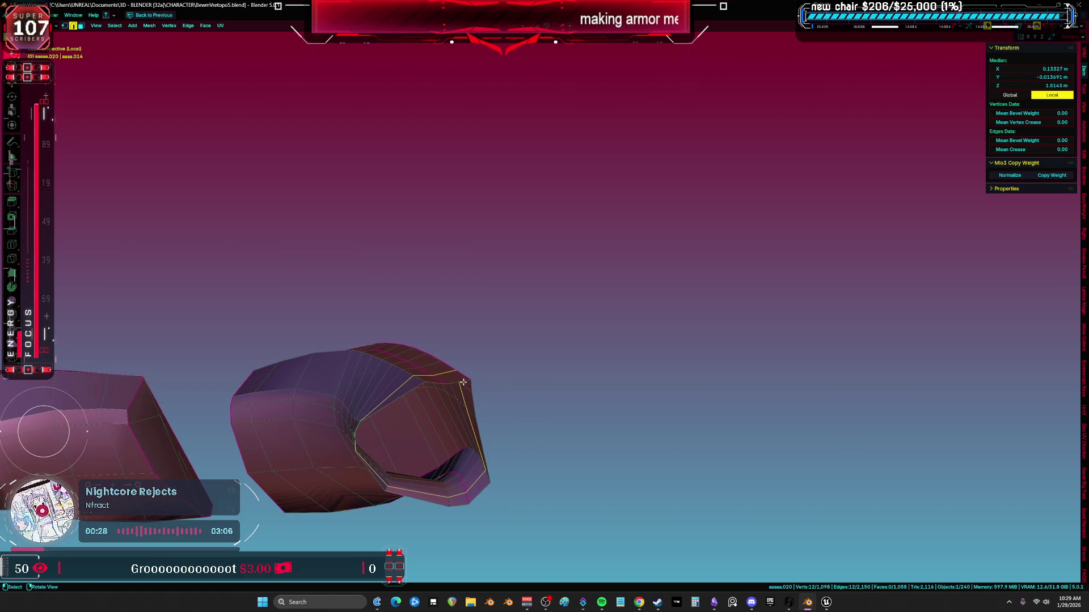
pyautogui.hotkey('ctrl', 'f')
pyautogui.click(449, 382)
pyautogui.moveTo(511, 355)
pyautogui.mouseDown(button='middle')
pyautogui.moveTo(414, 291)
pyautogui.moveTo(571, 361)
pyautogui.moveTo(546, 401)
pyautogui.moveTo(589, 317)
pyautogui.mouseUp(button='middle')
# Switch the shoulder armor to see-through X-ray wireframe display
pyautogui.press('z')
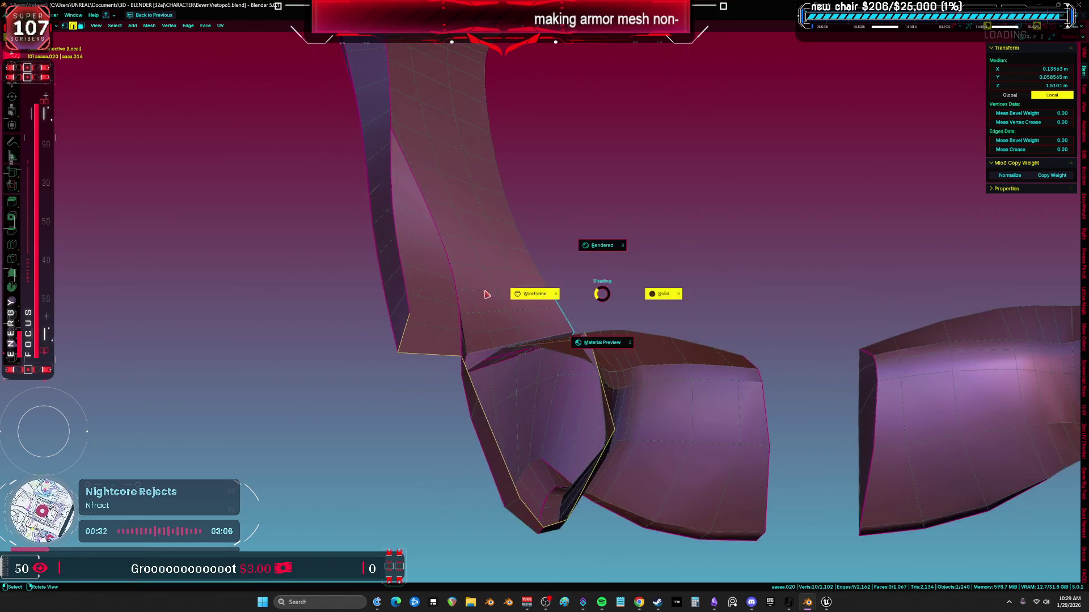
pyautogui.click(520, 314)
pyautogui.moveTo(520, 314)
pyautogui.mouseDown(button='middle')
pyautogui.moveTo(466, 323)
pyautogui.moveTo(363, 241)
pyautogui.moveTo(508, 332)
pyautogui.mouseUp(button='middle')
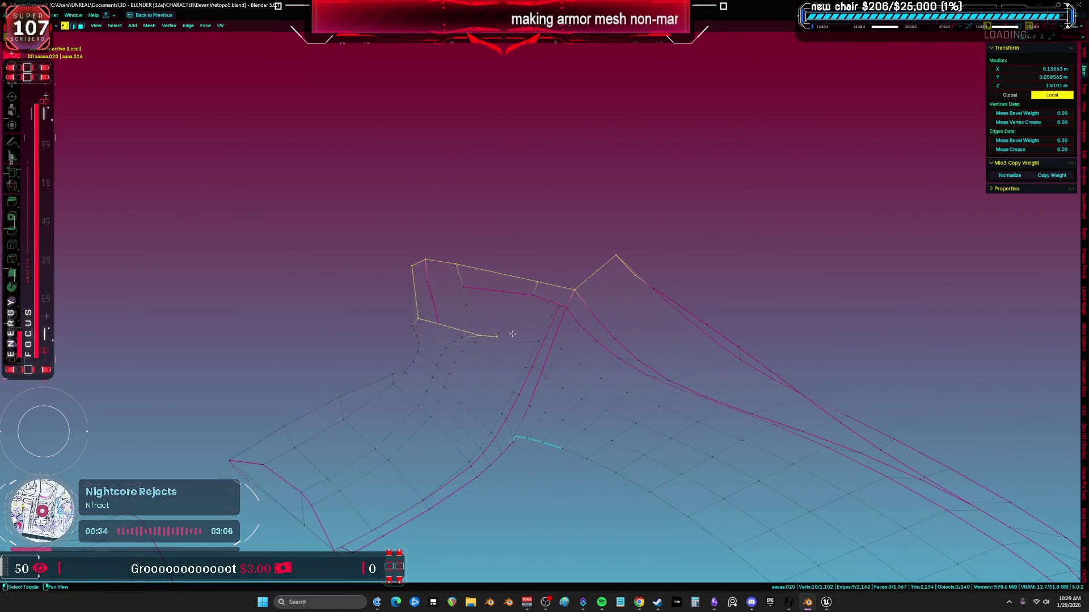
pyautogui.keyDown('shift'); pyautogui.click(573, 318); pyautogui.keyUp('shift')
pyautogui.moveTo(573, 318)
pyautogui.mouseDown(button='middle')
pyautogui.moveTo(544, 381)
pyautogui.moveTo(564, 258)
pyautogui.moveTo(558, 320)
pyautogui.moveTo(629, 294)
pyautogui.moveTo(437, 359)
pyautogui.moveTo(483, 357)
pyautogui.moveTo(514, 416)
pyautogui.moveTo(479, 337)
pyautogui.mouseUp(button='middle')
# Extrude new vertices from the upper edge to bridge the gap
pyautogui.click(466, 350)
pyautogui.hotkey('ctrl', 'l')
pyautogui.click(474, 335)
pyautogui.click(500, 328)
pyautogui.press('e')
pyautogui.click(593, 348)
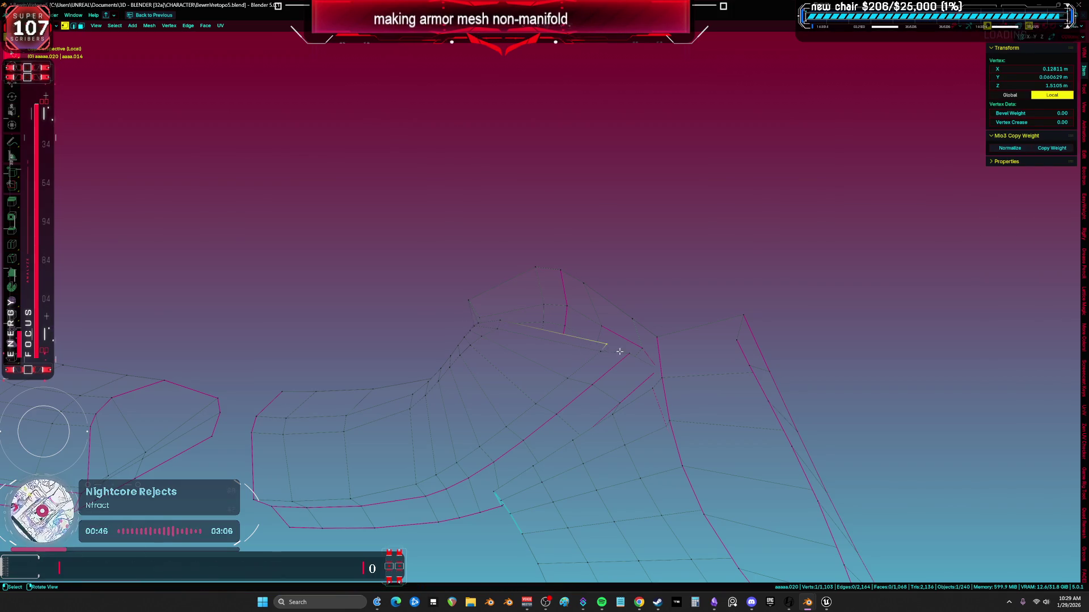
pyautogui.moveTo(606, 355)
pyautogui.mouseDown(button='middle')
pyautogui.moveTo(515, 321)
pyautogui.moveTo(534, 323)
pyautogui.moveTo(551, 355)
pyautogui.moveTo(449, 387)
pyautogui.mouseUp(button='middle')
pyautogui.press('e')
pyautogui.click(585, 346)
# Select and delete the three-face strip beside the gap
pyautogui.hotkey('ctrl', 'l')
pyautogui.press('3')
pyautogui.click(449, 387)
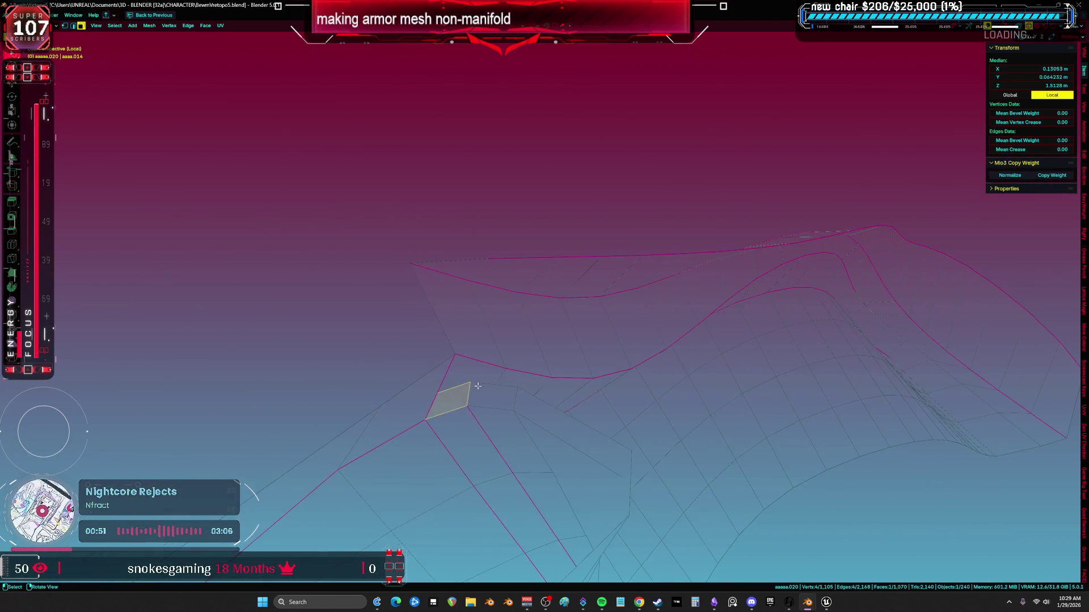
pyautogui.press('x')
pyautogui.click(615, 413)
pyautogui.press('l')
# Restore the strip, then delete only the selected faces instead
pyautogui.moveTo(615, 414)
pyautogui.mouseDown(button='middle')
pyautogui.moveTo(418, 402)
pyautogui.moveTo(431, 398)
pyautogui.mouseUp(button='middle')
pyautogui.press('1')
pyautogui.hotkey('ctrl', 'z')
pyautogui.hotkey('ctrl', 'z')
pyautogui.hotkey('ctrl', 'z')
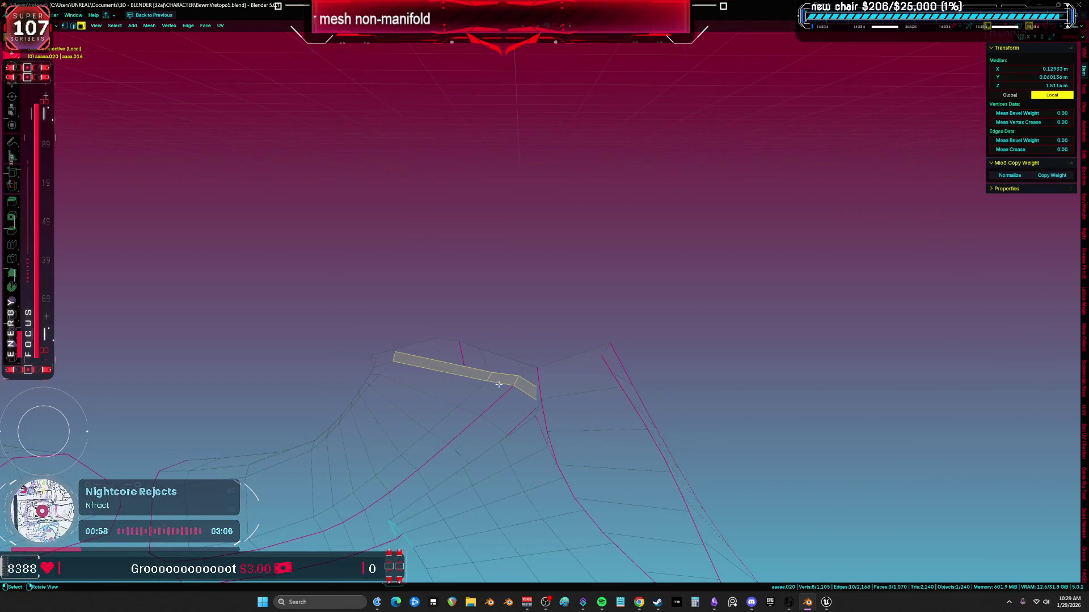
pyautogui.click(531, 386)
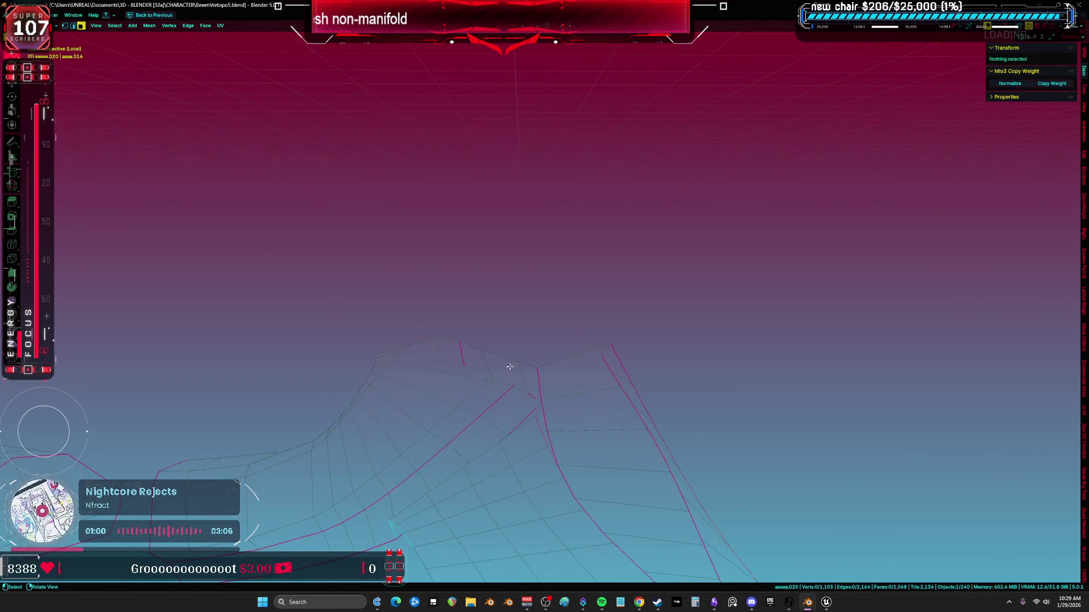
pyautogui.press('1')
pyautogui.click(491, 366)
# Test joining two vertices with F, then select the top edge loop minus one stray vertex
pyautogui.keyDown('shift'); pyautogui.click(519, 347); pyautogui.keyUp('shift')
pyautogui.press('f')
pyautogui.hotkey('ctrl', 'z')
pyautogui.hotkey('ctrl', 'z')
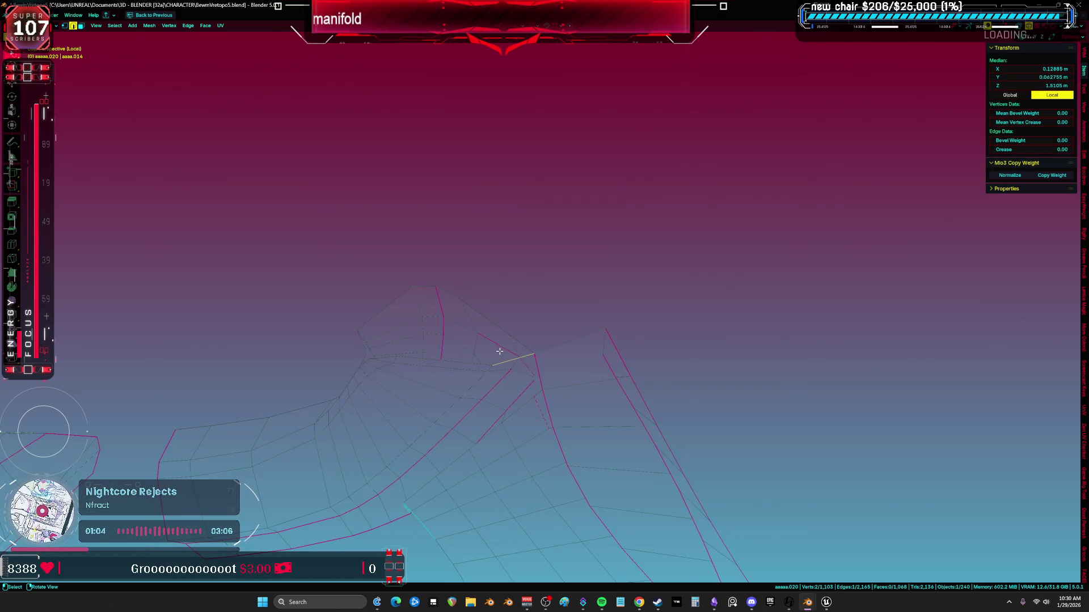
pyautogui.keyDown('alt'); pyautogui.click(442, 356); pyautogui.keyUp('alt')
pyautogui.moveTo(442, 356); pyautogui.dragTo(442, 340, button='middle')
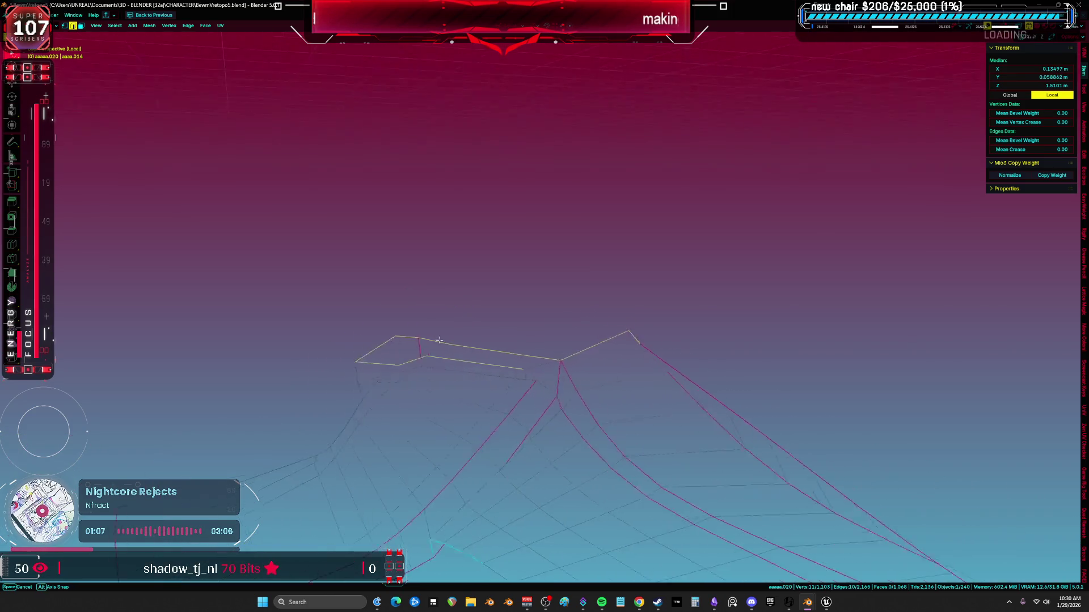
pyautogui.keyDown('ctrl'); pyautogui.click(652, 352); pyautogui.keyUp('ctrl')
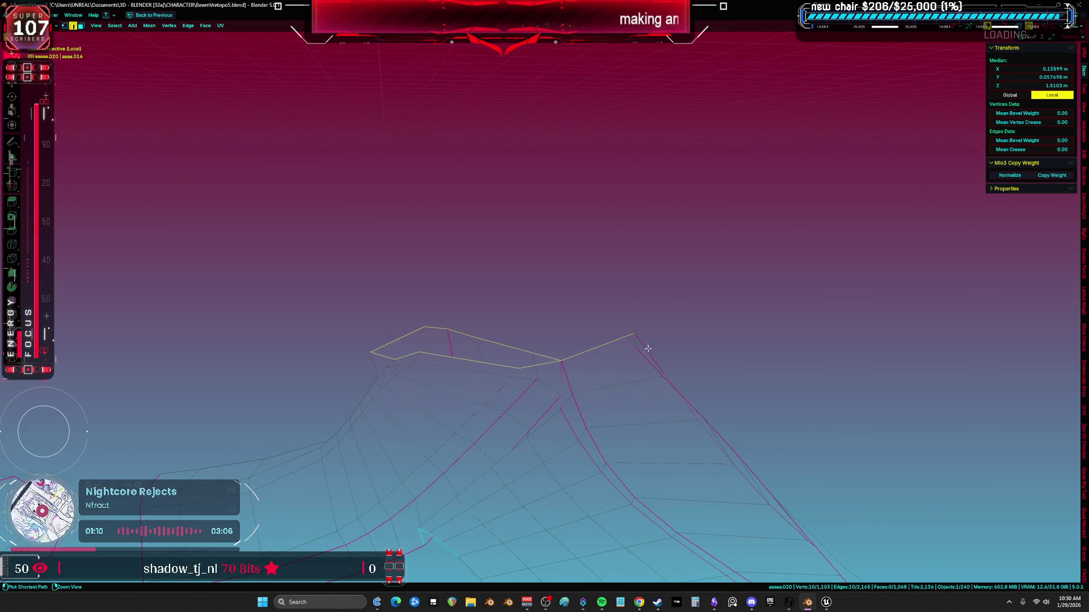
# Try grid filling the top loop, then add a loop cut across the armor
pyautogui.hotkey('ctrl', 'f')
pyautogui.click(574, 358)
pyautogui.moveTo(575, 358); pyautogui.dragTo(570, 410, button='middle')
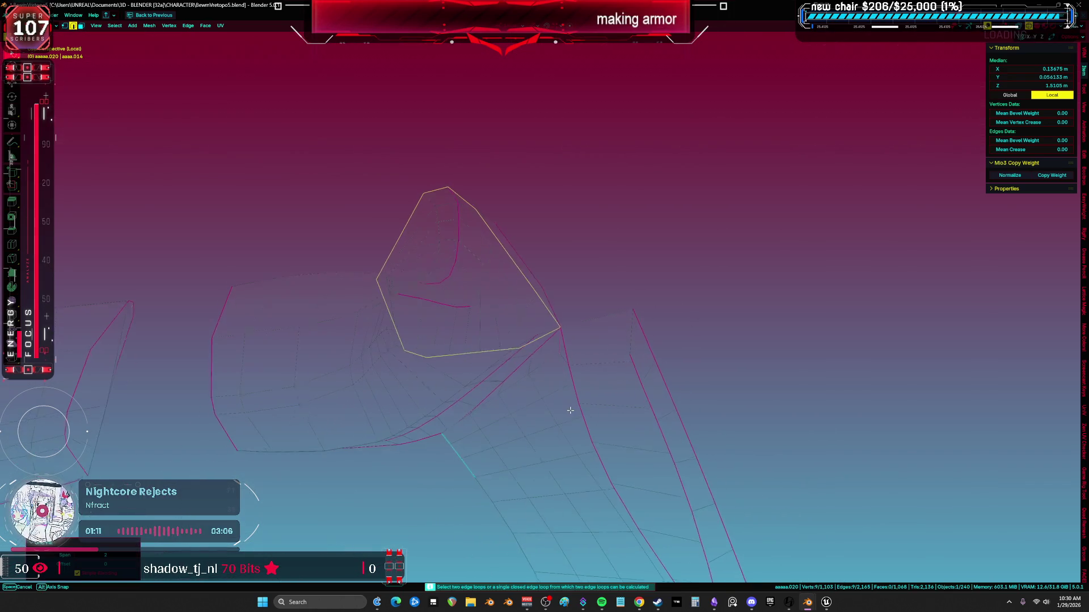
pyautogui.moveTo(554, 310); pyautogui.dragTo(491, 338, button='middle')
pyautogui.hotkey('alt', 'a')
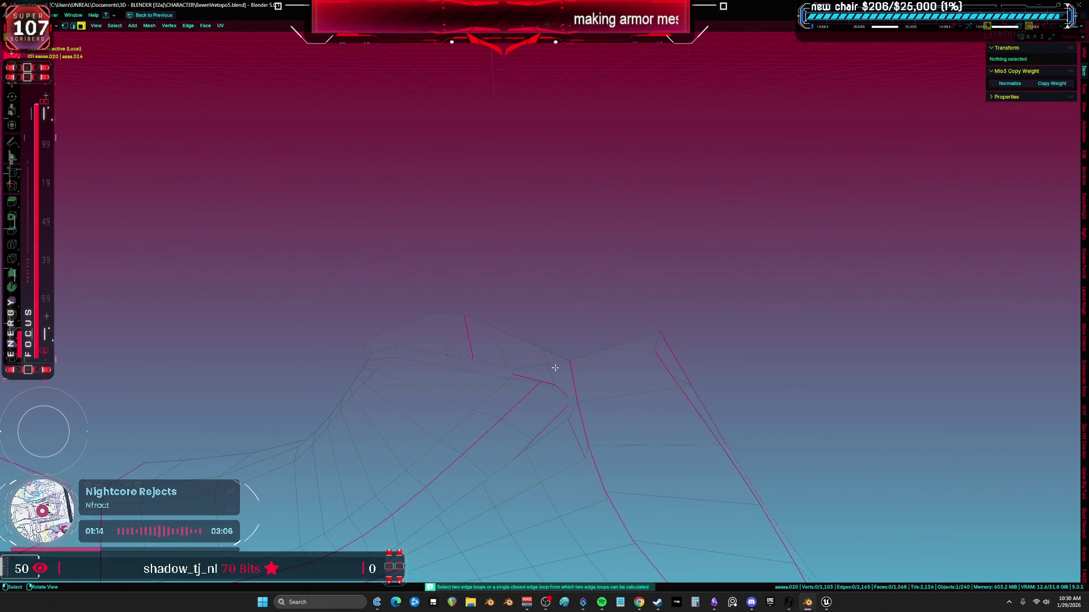
pyautogui.click(540, 365)
pyautogui.moveTo(541, 365); pyautogui.dragTo(526, 370, button='middle')
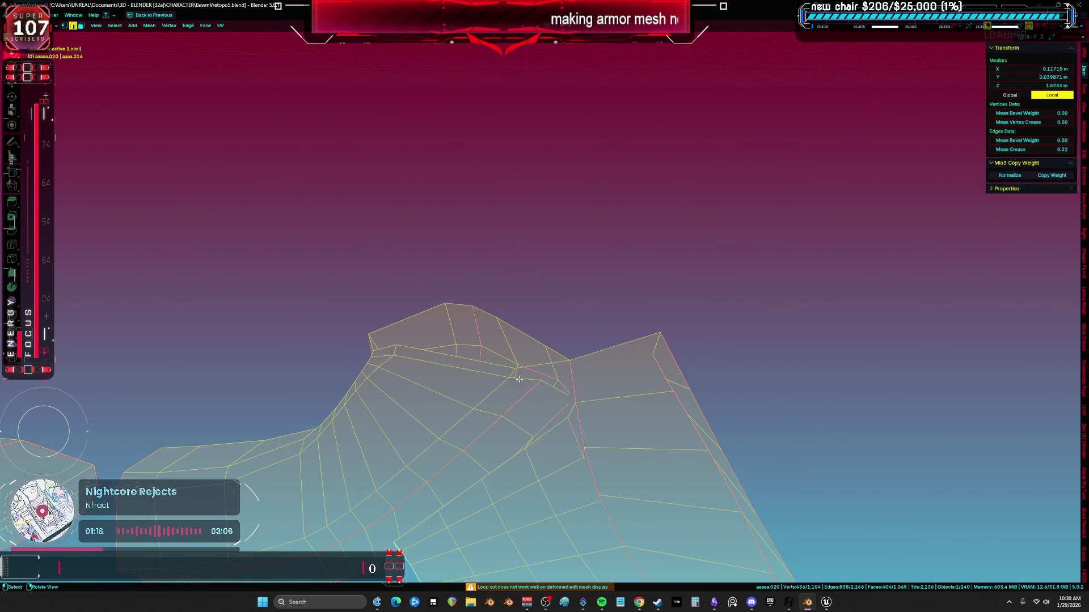
# Grid fill the 12-vertex boundary loop on the shoulder armour
pyautogui.hotkey('alt', 'z')
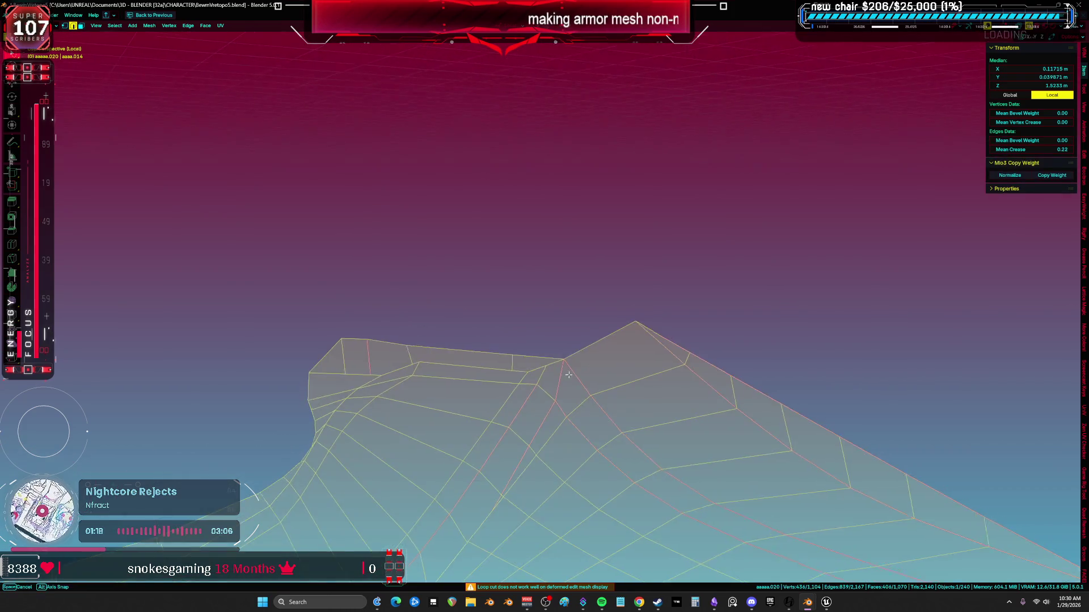
pyautogui.hotkey('alt', 'z')
pyautogui.keyDown('alt'); pyautogui.click(560, 350); pyautogui.keyUp('alt')
pyautogui.hotkey('ctrl', 'f')
pyautogui.click(560, 350)
pyautogui.moveTo(560, 350)
pyautogui.mouseDown(button='middle')
pyautogui.moveTo(591, 338)
pyautogui.moveTo(639, 369)
pyautogui.mouseUp(button='middle')
pyautogui.moveTo(528, 325)
pyautogui.mouseDown(button='middle')
pyautogui.moveTo(517, 260)
pyautogui.moveTo(528, 268)
pyautogui.moveTo(518, 304)
pyautogui.moveTo(629, 450)
pyautogui.moveTo(518, 349)
pyautogui.mouseUp(button='middle')
# Select the armour piece and pick the vertex at its upper-edge seam
pyautogui.hotkey('ctrl', 'l')
pyautogui.moveTo(493, 316)
pyautogui.mouseDown(button='middle')
pyautogui.moveTo(532, 382)
pyautogui.moveTo(603, 353)
pyautogui.moveTo(630, 306)
pyautogui.moveTo(666, 300)
pyautogui.moveTo(683, 243)
pyautogui.moveTo(680, 172)
pyautogui.moveTo(639, 249)
pyautogui.moveTo(720, 230)
pyautogui.moveTo(604, 261)
pyautogui.moveTo(651, 238)
pyautogui.moveTo(673, 206)
pyautogui.moveTo(641, 211)
pyautogui.moveTo(663, 241)
pyautogui.mouseUp(button='middle')
pyautogui.click(673, 233)
pyautogui.hotkey('ctrl', 'l')
pyautogui.click(663, 242)
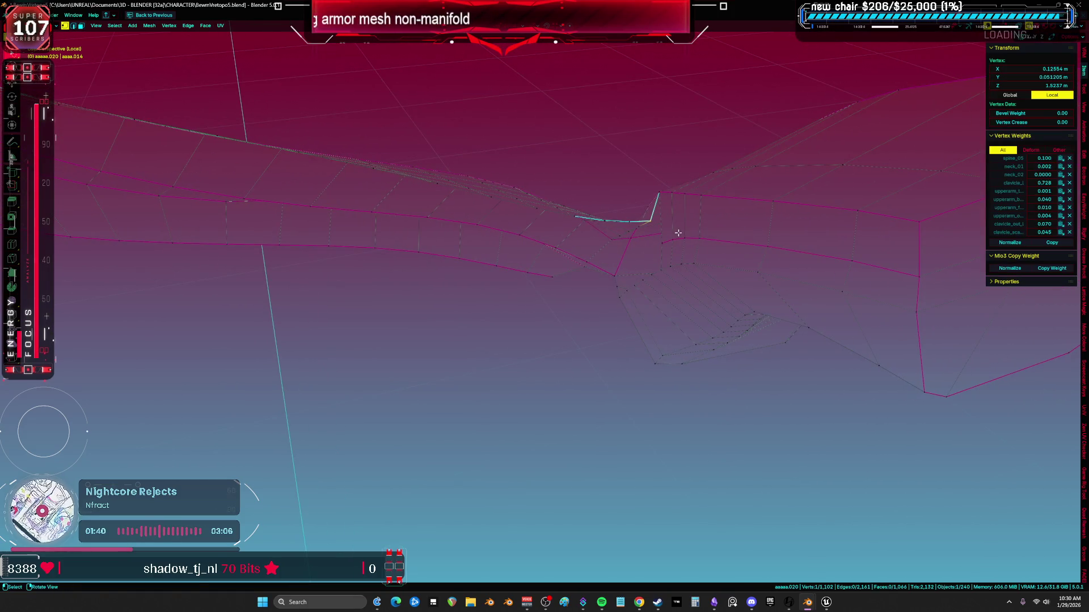
pyautogui.moveTo(664, 233); pyautogui.dragTo(661, 249, button='middle')
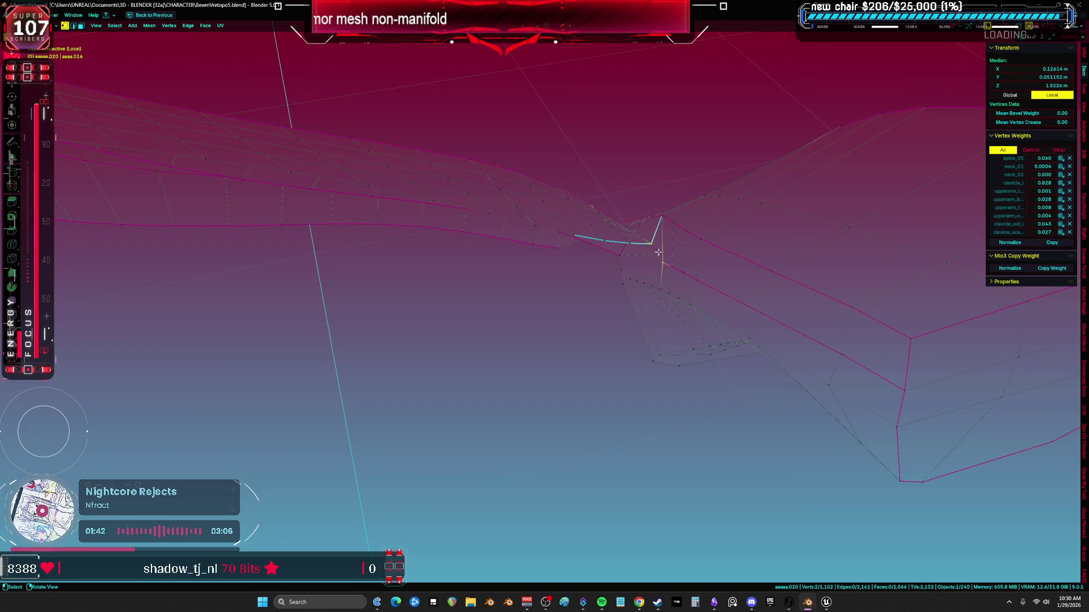
# Slide the seam vertex into line with its neighbouring edge and exit local view
pyautogui.hotkey('ctrl', 'r')
pyautogui.click(656, 257)
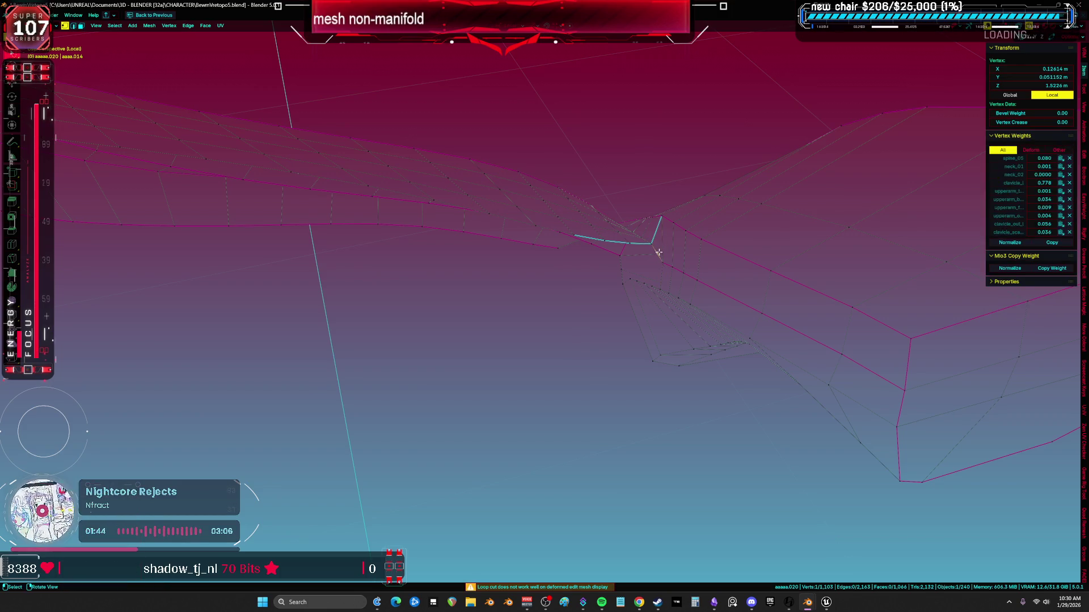
pyautogui.moveTo(654, 254)
pyautogui.mouseDown(button='middle')
pyautogui.moveTo(642, 249)
pyautogui.moveTo(647, 233)
pyautogui.moveTo(559, 291)
pyautogui.moveTo(587, 271)
pyautogui.mouseUp(button='middle')
pyautogui.hotkey('ctrl', 'l')
pyautogui.scroll(-5, 624, 250)
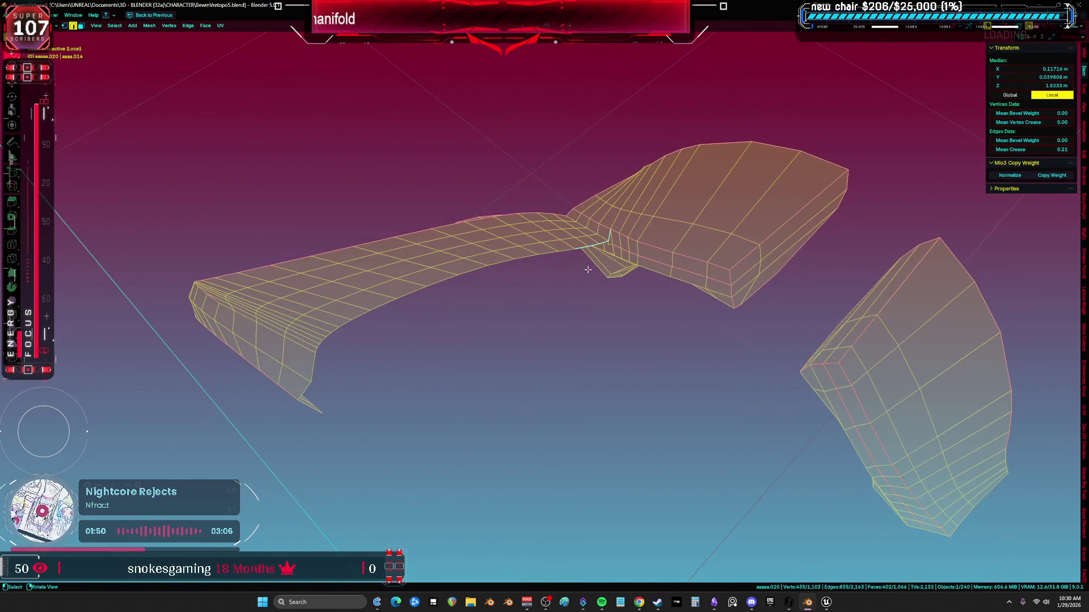
pyautogui.moveTo(329, 412); pyautogui.dragTo(773, 292, button='middle')
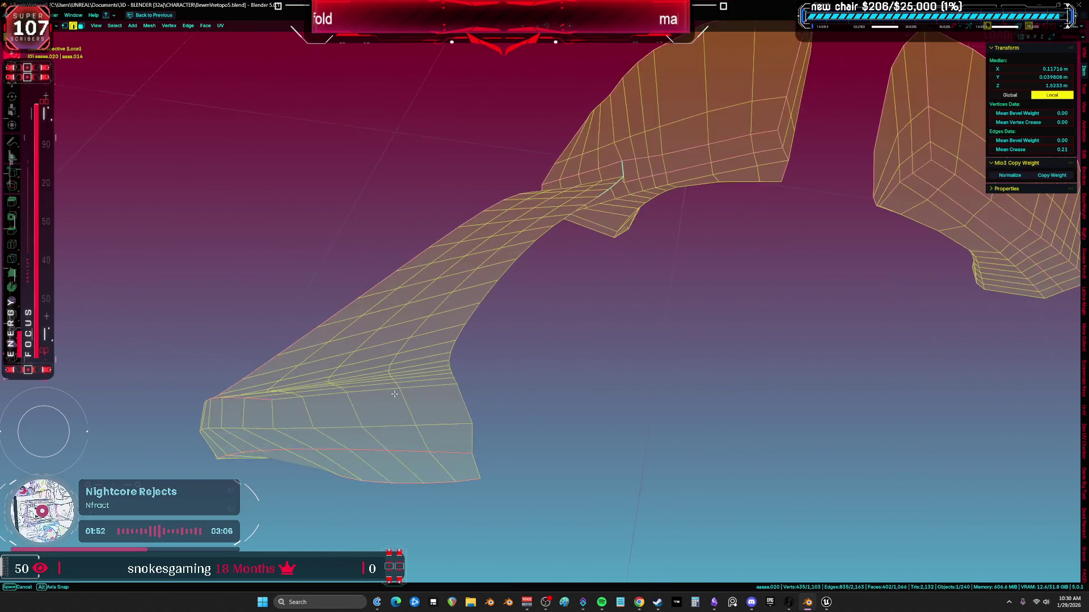
pyautogui.scroll(5, 774, 292)
pyautogui.press('/')
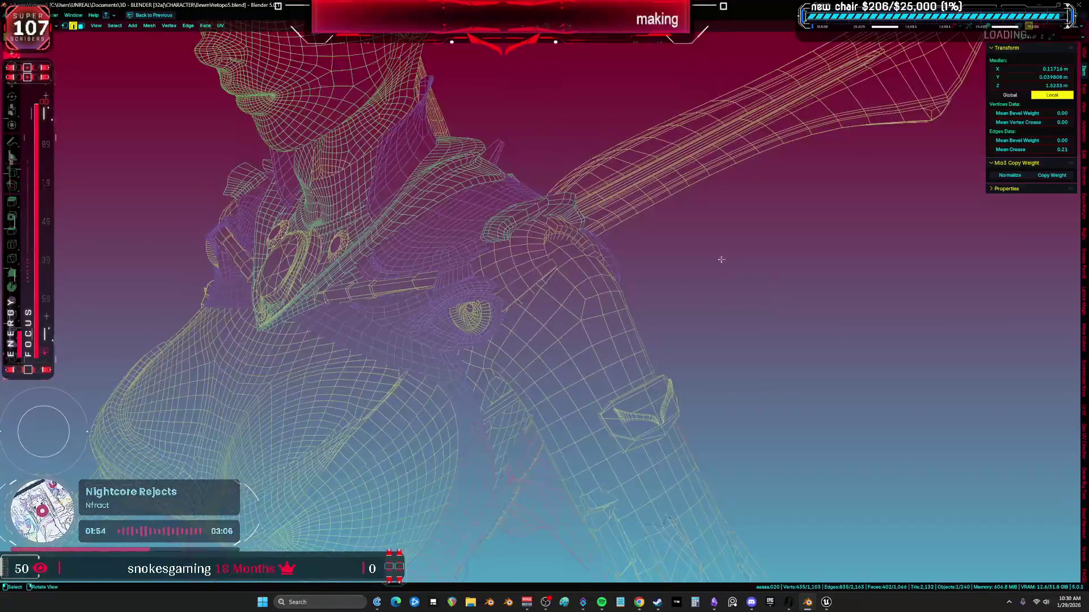
# Inspect the yellow shoulder armour from several angles, then isolate the selected armour pieces
pyautogui.hotkey('shift', 'z')
pyautogui.hotkey('shift', 'z')
pyautogui.moveTo(597, 319)
pyautogui.mouseDown(button='middle')
pyautogui.moveTo(599, 199)
pyautogui.moveTo(632, 322)
pyautogui.mouseUp(button='middle')
pyautogui.moveTo(694, 368); pyautogui.dragTo(718, 398, button='middle')
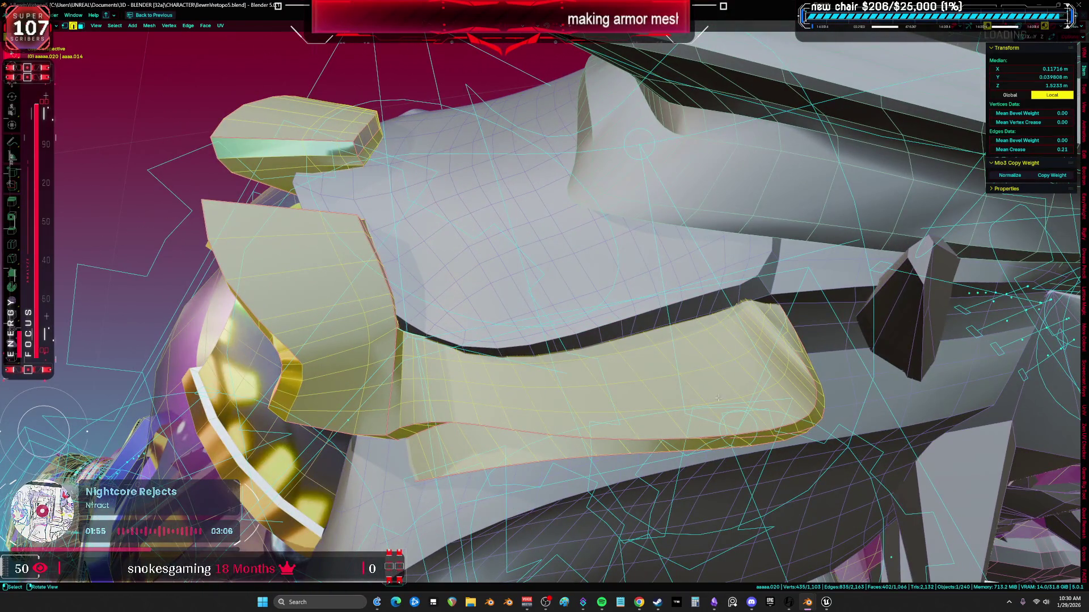
pyautogui.moveTo(723, 298); pyautogui.dragTo(606, 207, button='middle')
pyautogui.hotkey('shift', 'alt', 'z')
pyautogui.moveTo(512, 255)
pyautogui.mouseDown(button='middle')
pyautogui.moveTo(633, 256)
pyautogui.moveTo(504, 343)
pyautogui.moveTo(485, 327)
pyautogui.mouseUp(button='middle')
pyautogui.hotkey('shift', 'alt', 'z')
pyautogui.moveTo(470, 274)
pyautogui.mouseDown(button='middle')
pyautogui.moveTo(563, 291)
pyautogui.moveTo(756, 209)
pyautogui.moveTo(664, 187)
pyautogui.moveTo(691, 357)
pyautogui.moveTo(486, 311)
pyautogui.moveTo(550, 290)
pyautogui.moveTo(560, 308)
pyautogui.moveTo(705, 219)
pyautogui.moveTo(655, 232)
pyautogui.moveTo(599, 227)
pyautogui.mouseUp(button='middle')
pyautogui.press('KP_Divide')
# Select the right-hand armour piece in see-through view and separate it into its own object
pyautogui.hotkey('alt', 'z')
pyautogui.hotkey('alt', 'z')
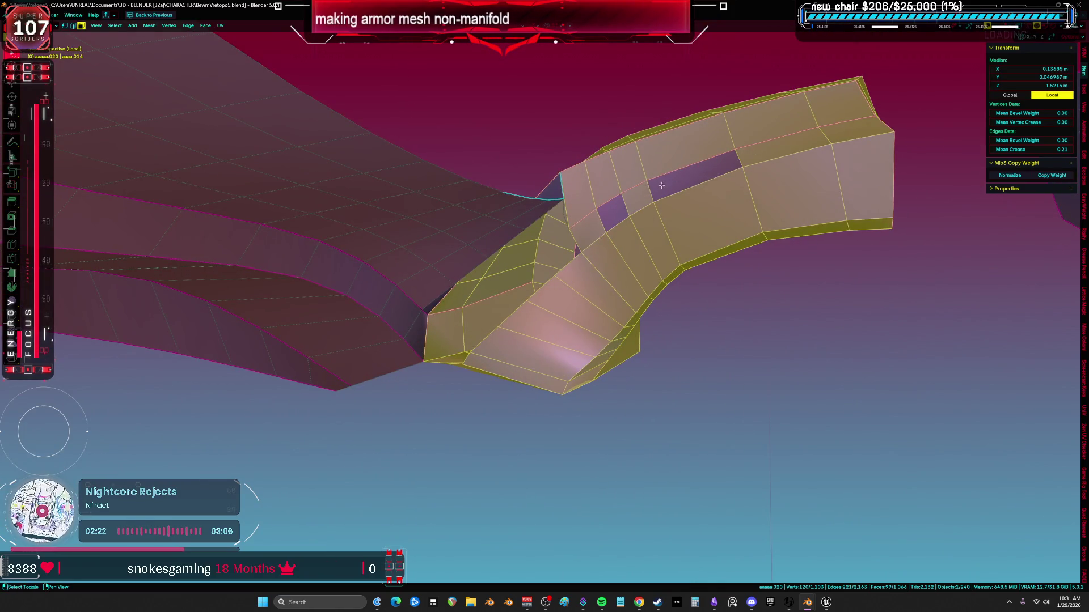
pyautogui.moveTo(614, 209)
pyautogui.mouseDown(button='middle')
pyautogui.moveTo(863, 239)
pyautogui.moveTo(820, 176)
pyautogui.mouseUp(button='middle')
pyautogui.hotkey('alt', 'z')
pyautogui.keyDown('shift'); pyautogui.moveTo(821, 175); pyautogui.dragTo(709, 363); pyautogui.keyUp('shift')
pyautogui.moveTo(709, 363)
pyautogui.mouseDown(button='middle')
pyautogui.moveTo(623, 317)
pyautogui.moveTo(456, 295)
pyautogui.moveTo(547, 347)
pyautogui.moveTo(623, 318)
pyautogui.moveTo(724, 311)
pyautogui.moveTo(694, 312)
pyautogui.mouseUp(button='middle')
pyautogui.scroll(5, 595, 321)
pyautogui.hotkey('alt', 'z')
pyautogui.click(529, 299)
pyautogui.press('Tab')
# Reveal the hidden spheres in the armour mesh and separate them into a new object
pyautogui.scroll(-6, 456, 294)
pyautogui.press('Tab')
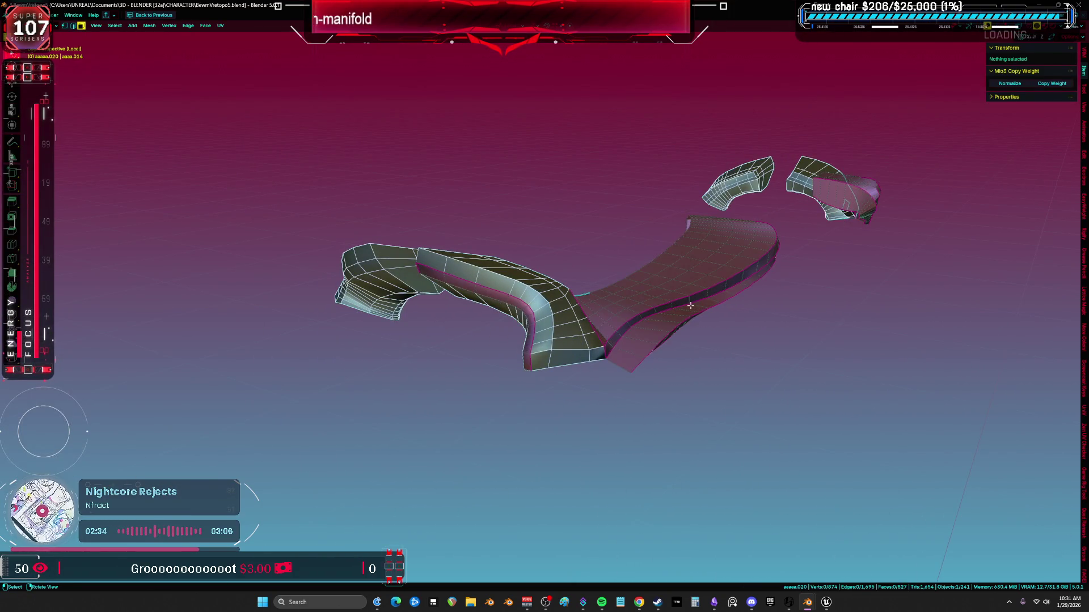
pyautogui.hotkey('alt', 'h')
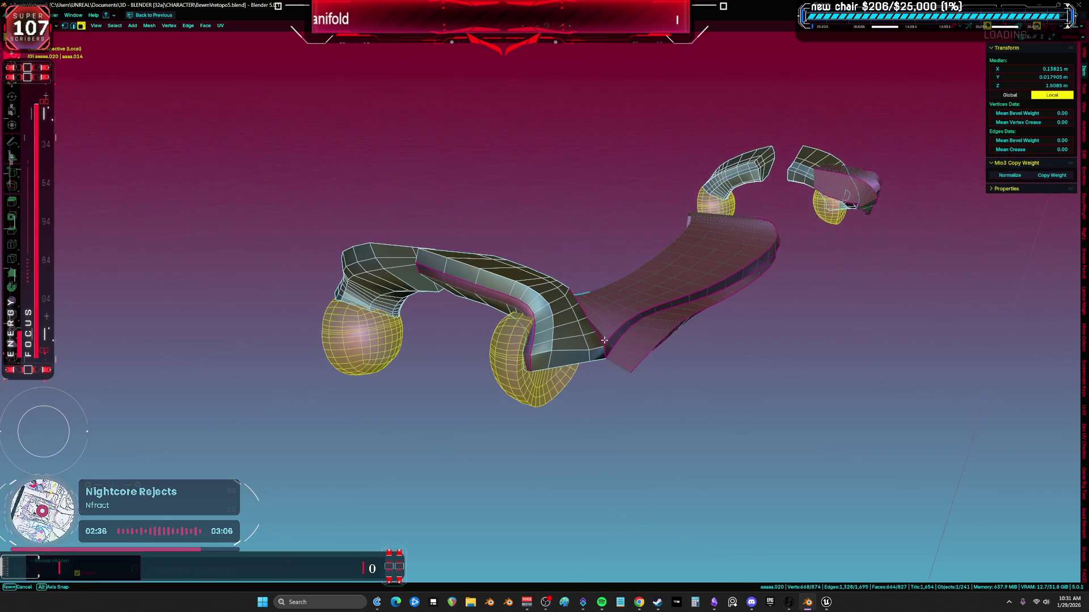
pyautogui.moveTo(580, 327); pyautogui.dragTo(645, 373, button='middle')
pyautogui.keyDown('shift'); pyautogui.click(507, 379); pyautogui.keyUp('shift')
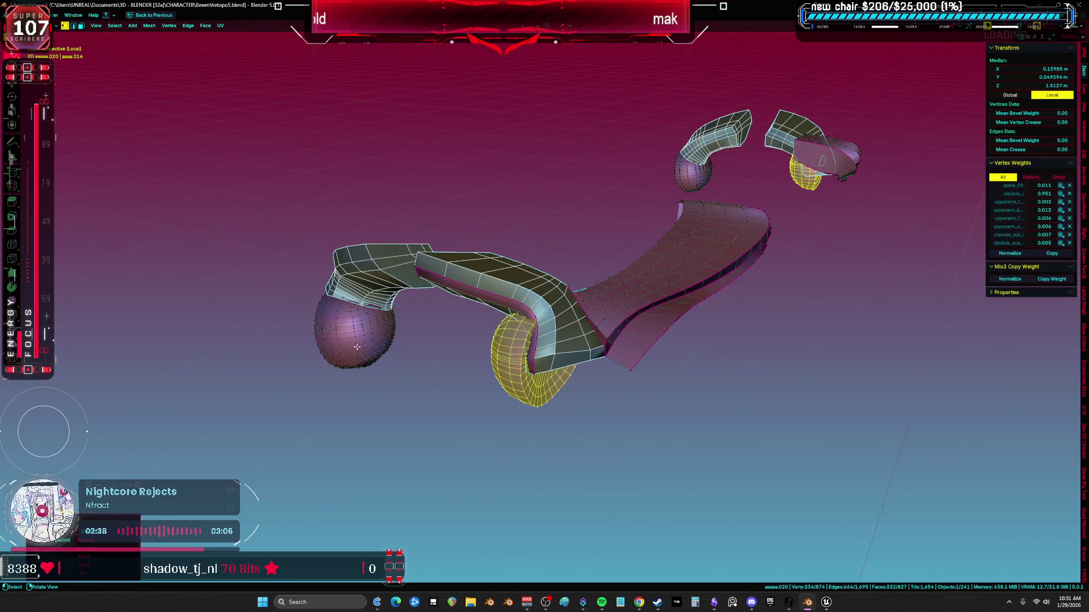
pyautogui.click(456, 349)
# Select a strip of faces on the armour and separate it as its own object
pyautogui.moveTo(669, 311); pyautogui.dragTo(547, 302, button='middle')
pyautogui.press('3')
pyautogui.keyDown('alt'); pyautogui.click(546, 302); pyautogui.keyUp('alt')
pyautogui.hotkey('shift', 'z')
pyautogui.moveTo(639, 304)
pyautogui.mouseDown(button='middle')
pyautogui.moveTo(593, 304)
pyautogui.moveTo(615, 304)
pyautogui.moveTo(594, 318)
pyautogui.mouseUp(button='middle')
pyautogui.click(594, 319)
pyautogui.press('Tab')
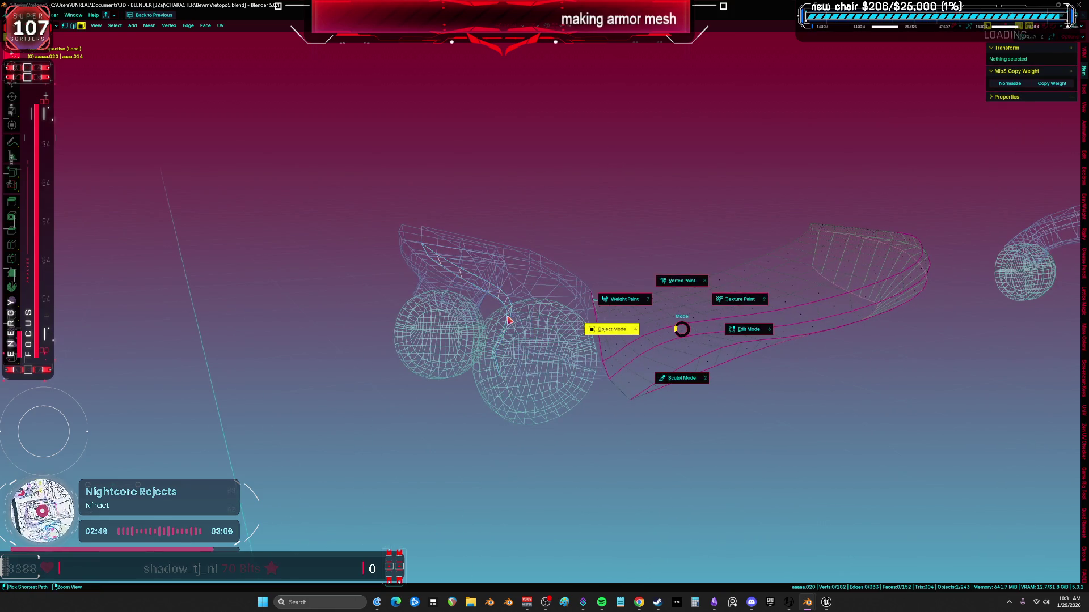
# Delete the sphere vertices from the spheres object and merge the remaining geometry by distance
pyautogui.hotkey('shift', 'z')
pyautogui.click(499, 344)
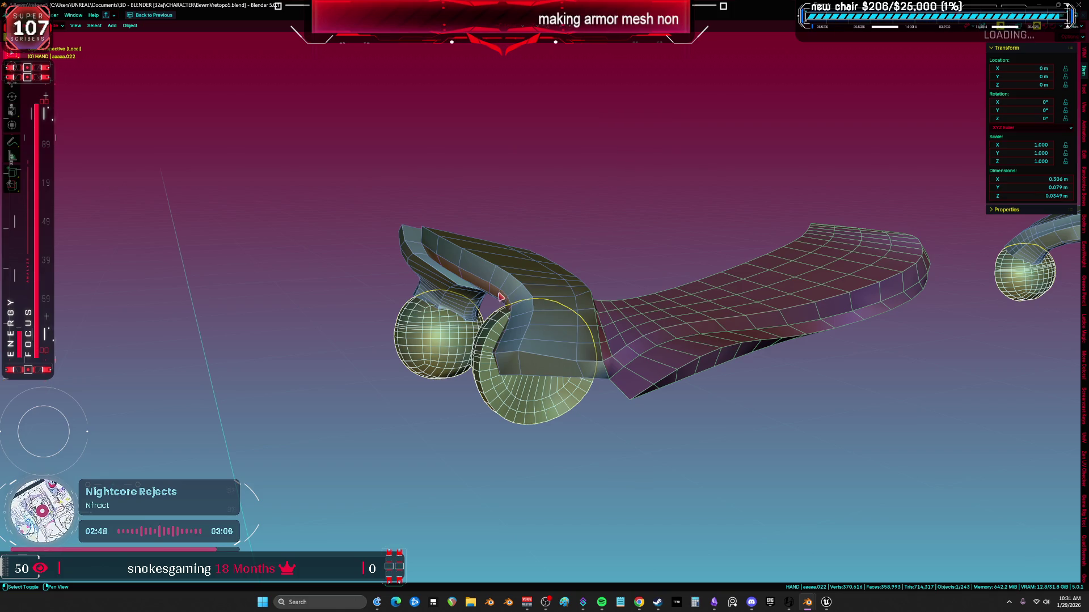
pyautogui.press('Tab')
pyautogui.moveTo(528, 288); pyautogui.dragTo(546, 301, button='middle')
pyautogui.hotkey('alt', 'a')
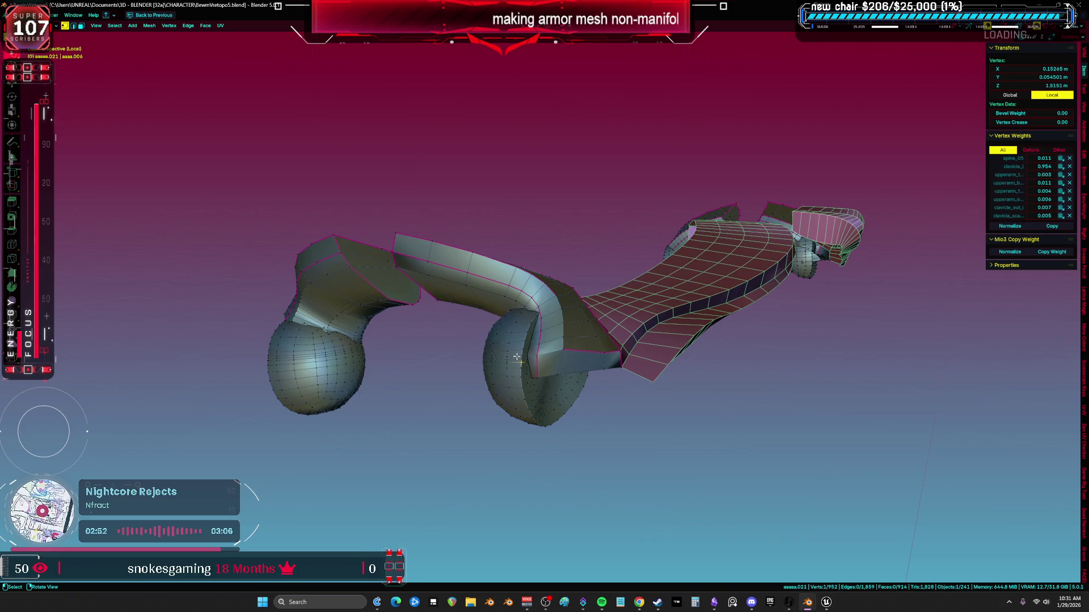
pyautogui.press('l')
pyautogui.press('Delete')
pyautogui.press('l')
pyautogui.press('Delete')
pyautogui.press('a')
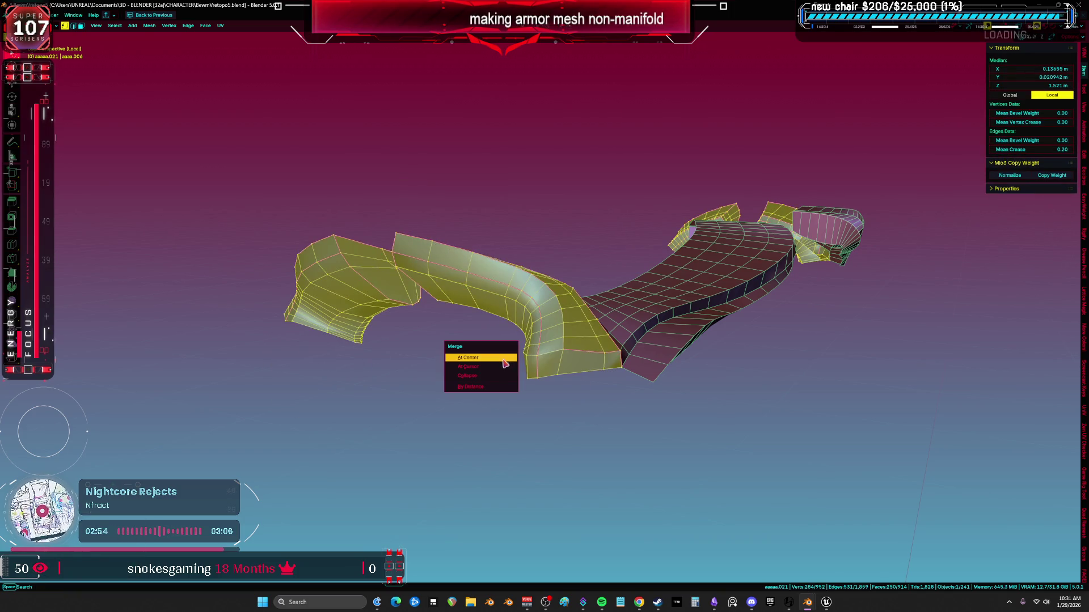
pyautogui.moveTo(504, 395)
pyautogui.mouseDown(button='middle')
pyautogui.moveTo(712, 376)
pyautogui.moveTo(646, 323)
pyautogui.moveTo(609, 335)
pyautogui.moveTo(663, 369)
pyautogui.mouseUp(button='middle')
pyautogui.hotkey('ctrl', 'Tab')
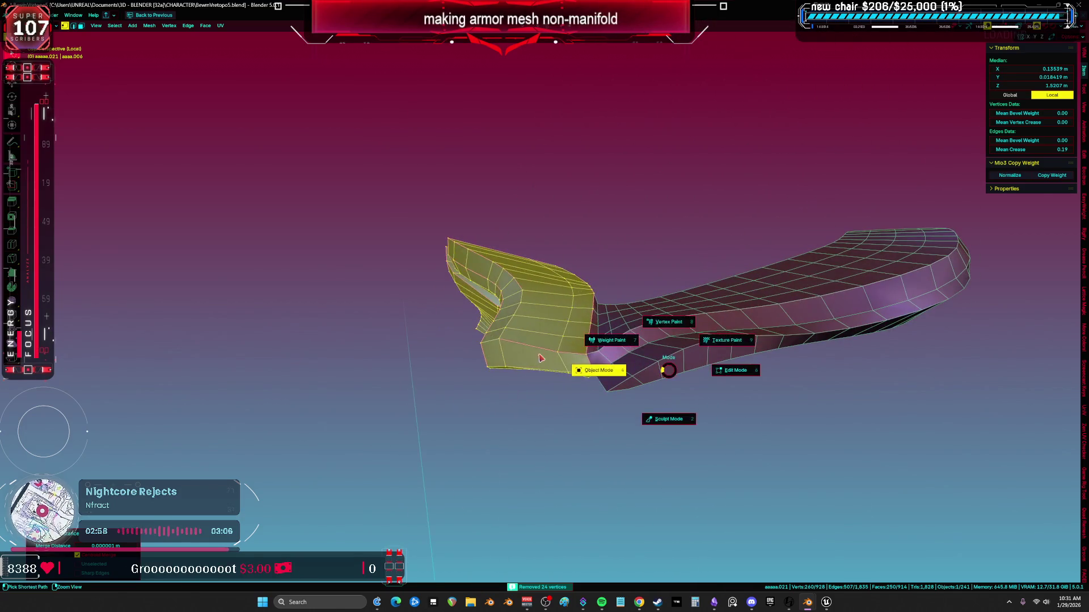
pyautogui.click(598, 369)
# Leave local view and select a region of the armour pieces in Edit Mode
pyautogui.press('KP_Divide')
pyautogui.press('KP_Divide')
pyautogui.press('Tab')
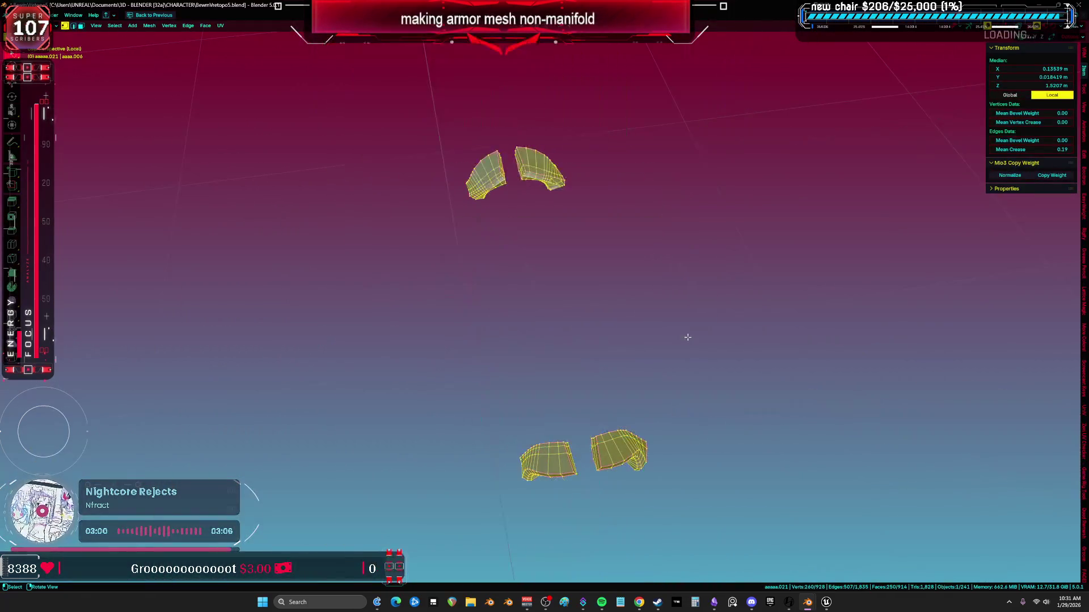
pyautogui.moveTo(685, 335)
pyautogui.mouseDown(button='middle')
pyautogui.moveTo(468, 215)
pyautogui.moveTo(468, 281)
pyautogui.moveTo(680, 312)
pyautogui.mouseUp(button='middle')
pyautogui.click(473, 275)
pyautogui.press('a')
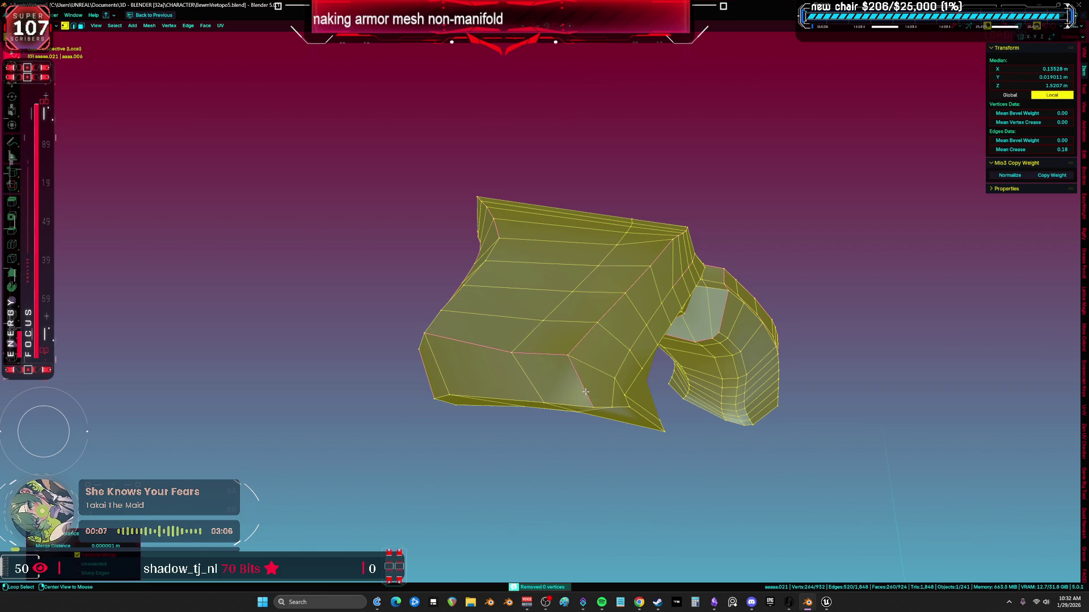
pyautogui.moveTo(572, 299)
pyautogui.mouseDown(button='middle')
pyautogui.moveTo(715, 325)
pyautogui.moveTo(527, 267)
pyautogui.moveTo(510, 235)
pyautogui.mouseUp(button='middle')
pyautogui.press('KP_Divide')
pyautogui.press('Tab')
# Isolate the two armour pieces together and select one whole connected piece from an edge
pyautogui.keyDown('shift'); pyautogui.click(510, 235); pyautogui.keyUp('shift')
pyautogui.press('KP_Divide')
pyautogui.press('Tab')
pyautogui.moveTo(464, 343); pyautogui.dragTo(505, 340, button='middle')
pyautogui.scroll(5, 505, 340)
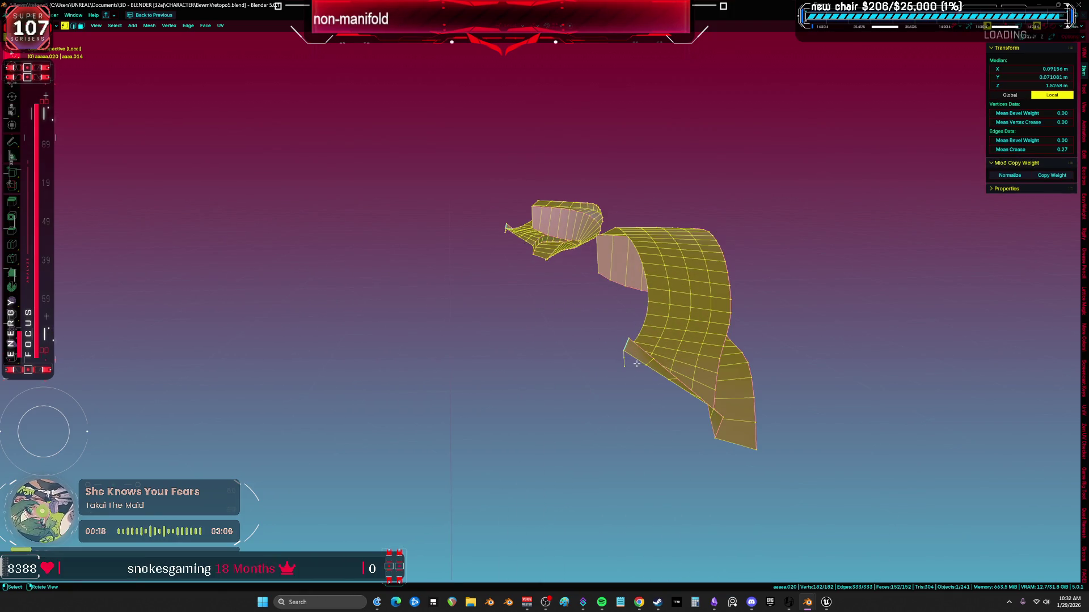
pyautogui.click(625, 356)
pyautogui.moveTo(625, 356); pyautogui.dragTo(537, 360, button='middle')
pyautogui.rightClick(529, 346)
pyautogui.click(510, 331)
# Hide the hand mesh and the character rig
pyautogui.press('KP_Divide')
pyautogui.press('z')
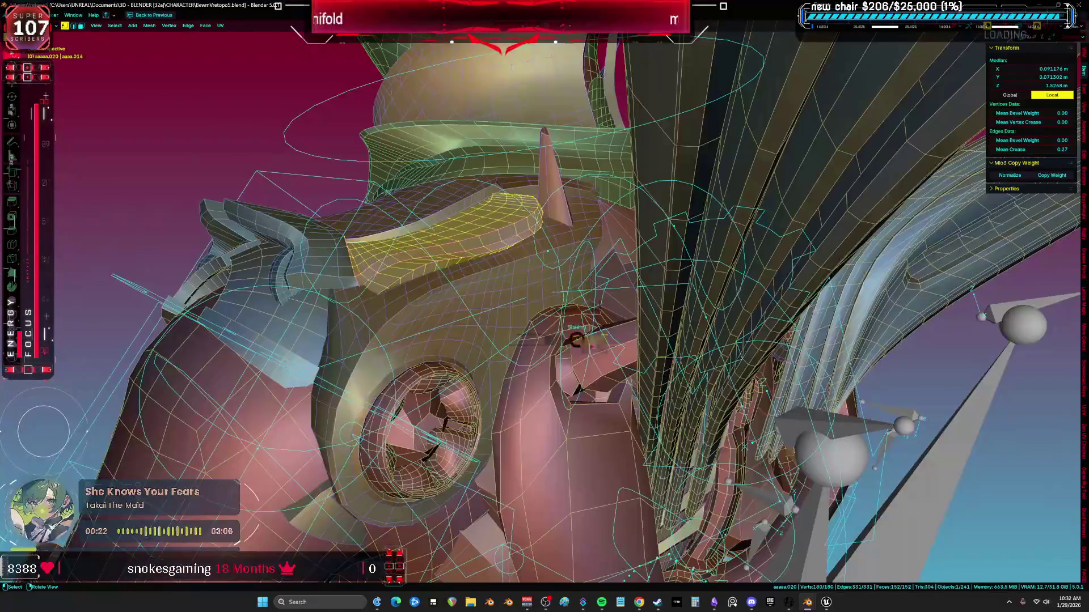
pyautogui.moveTo(610, 314)
pyautogui.mouseDown(button='middle')
pyautogui.moveTo(481, 336)
pyautogui.moveTo(450, 274)
pyautogui.mouseUp(button='middle')
pyautogui.press('Tab')
pyautogui.click(450, 274)
pyautogui.press('h')
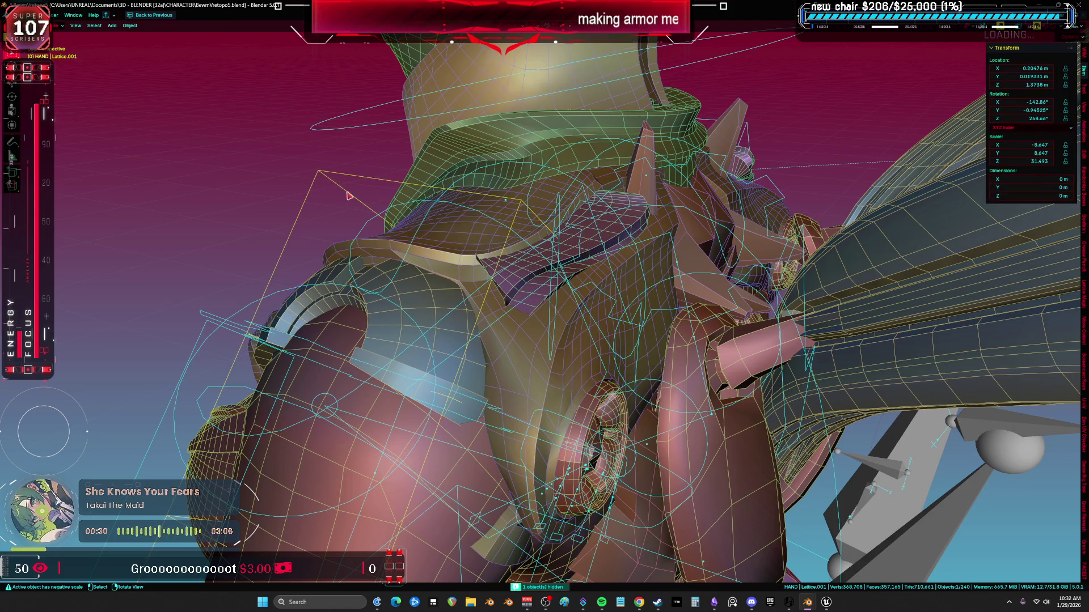
pyautogui.click(493, 285)
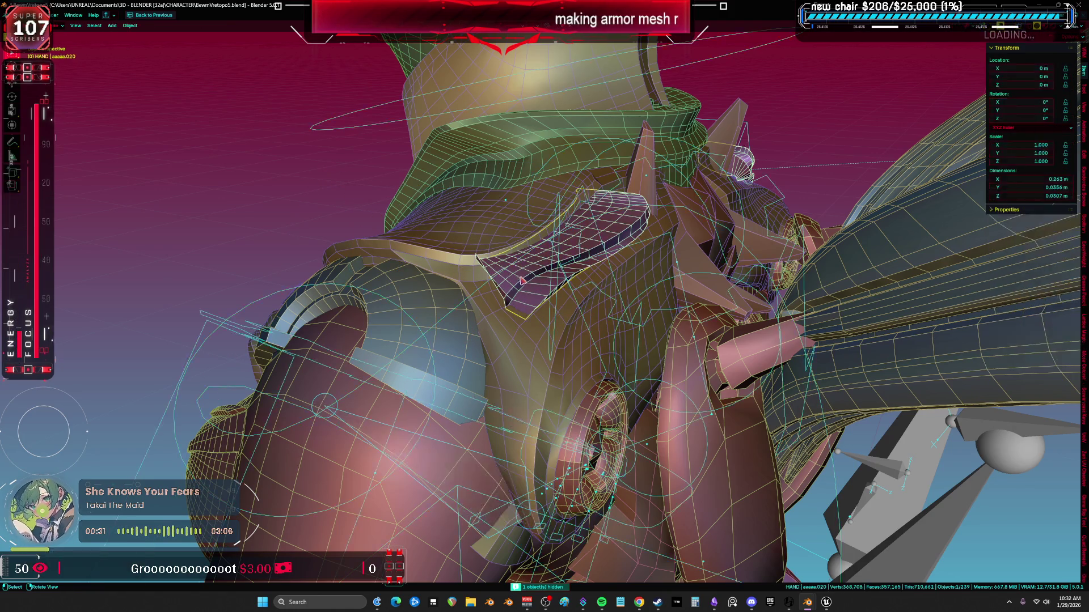
pyautogui.click(493, 285)
pyautogui.press('alt')
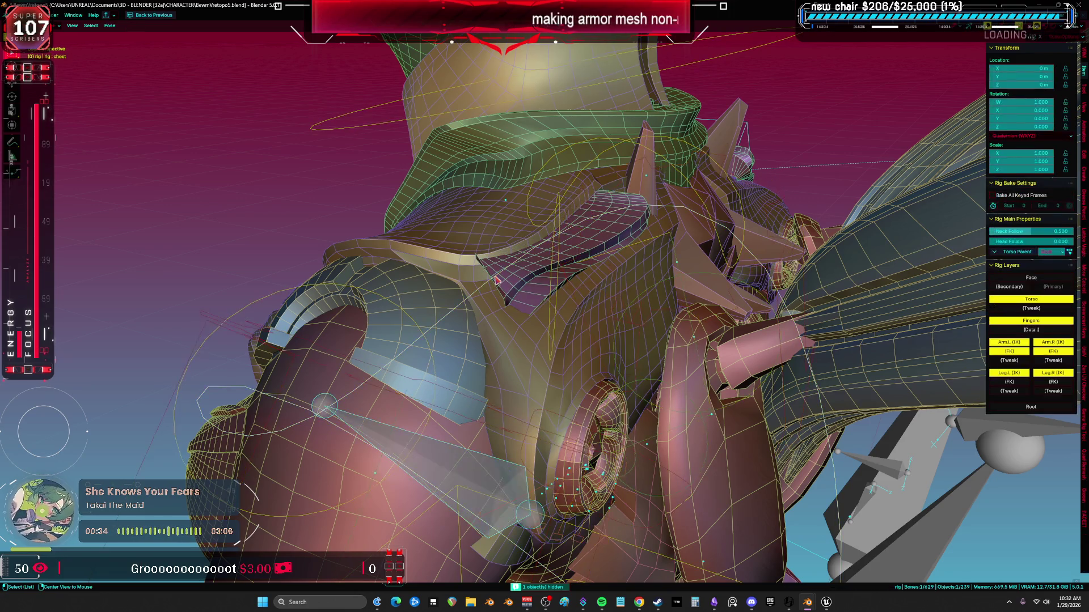
pyautogui.hotkey('ctrl', 'Tab')
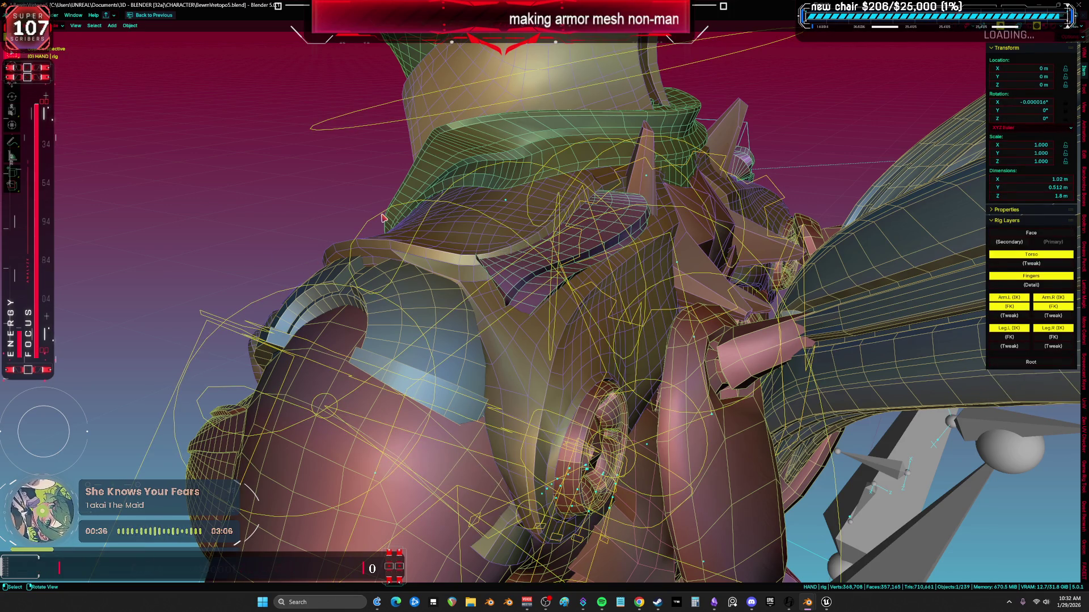
pyautogui.press('h')
# Select the collar's 7-edge chain and move it into a new position
pyautogui.click(444, 273)
pyautogui.press('Tab')
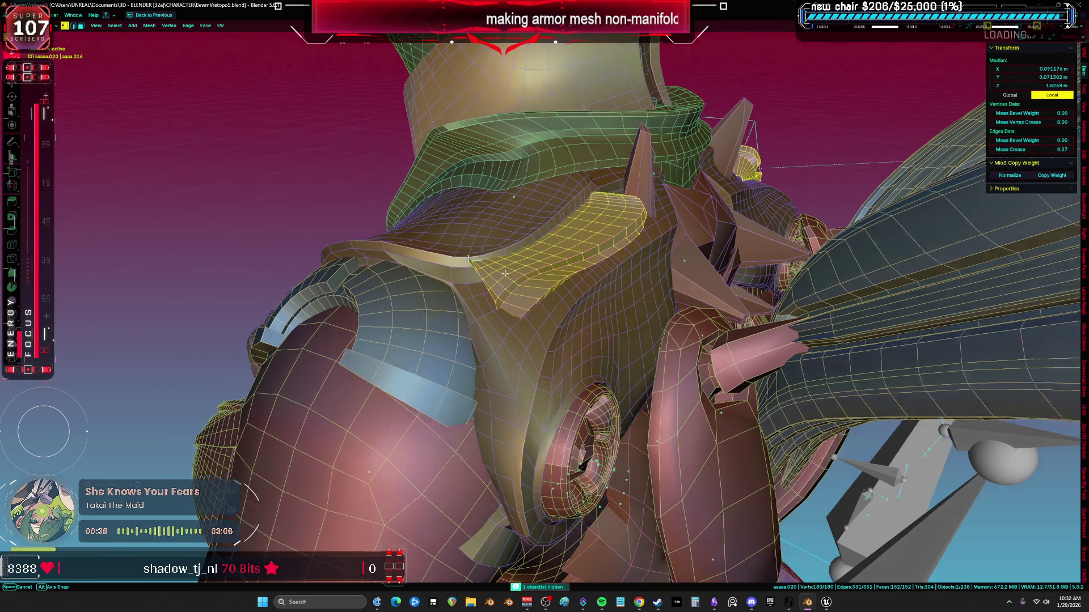
pyautogui.press('KP_Decimal')
pyautogui.moveTo(445, 272); pyautogui.dragTo(553, 261, button='middle')
pyautogui.press('2')
pyautogui.moveTo(669, 241)
pyautogui.mouseDown(button='middle')
pyautogui.moveTo(486, 290)
pyautogui.moveTo(499, 277)
pyautogui.mouseUp(button='middle')
pyautogui.keyDown('alt'); pyautogui.click(641, 237); pyautogui.keyUp('alt')
pyautogui.click(488, 280)
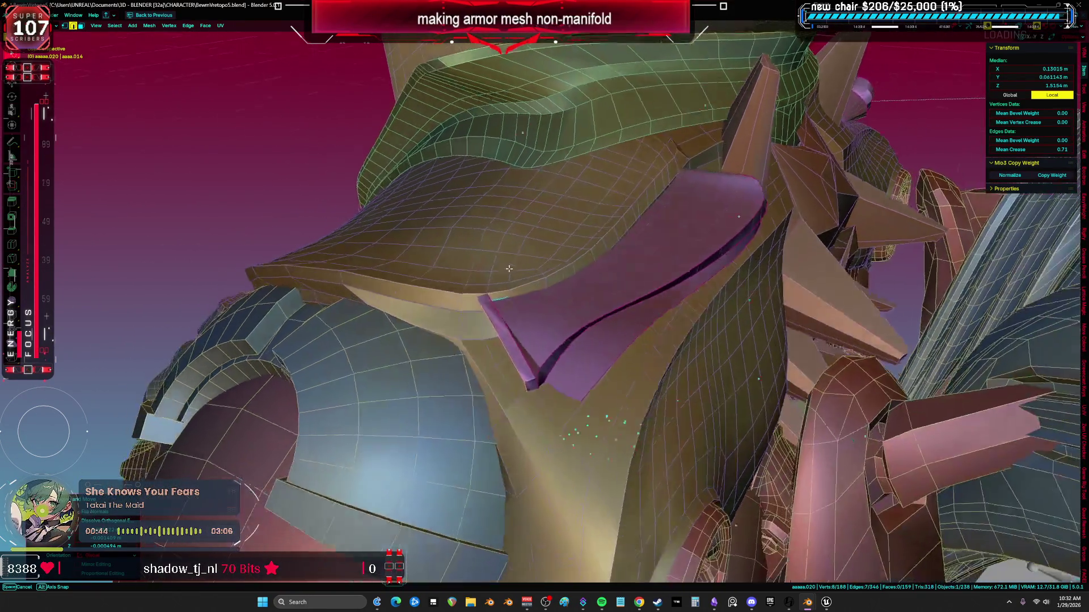
# Isolate the collar piece, reshape its pointed end and narrow the selection to two vertices
pyautogui.hotkey('alt', 'z')
pyautogui.press('KP_Divide')
pyautogui.press('z')
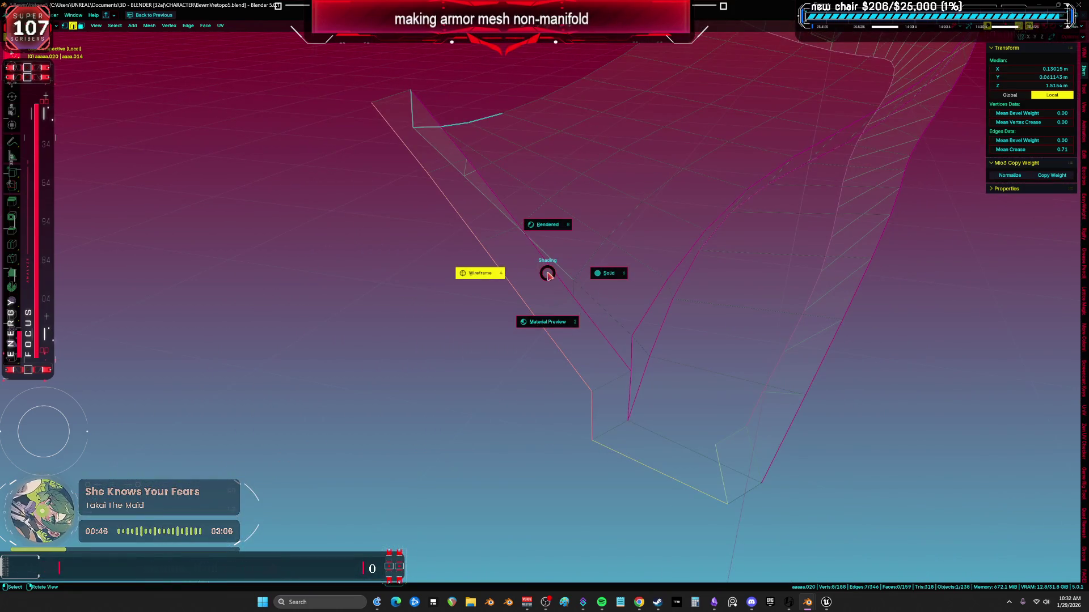
pyautogui.press('a')
pyautogui.hotkey('shift', 'z')
pyautogui.moveTo(466, 332)
pyautogui.mouseDown(button='middle')
pyautogui.moveTo(751, 311)
pyautogui.moveTo(834, 318)
pyautogui.moveTo(632, 309)
pyautogui.moveTo(646, 275)
pyautogui.mouseUp(button='middle')
pyautogui.keyDown('alt'); pyautogui.click(642, 278); pyautogui.keyUp('alt')
pyautogui.keyDown('alt'); pyautogui.click(701, 388); pyautogui.keyUp('alt')
pyautogui.moveTo(701, 388); pyautogui.dragTo(682, 387, button='middle')
pyautogui.click(644, 416)
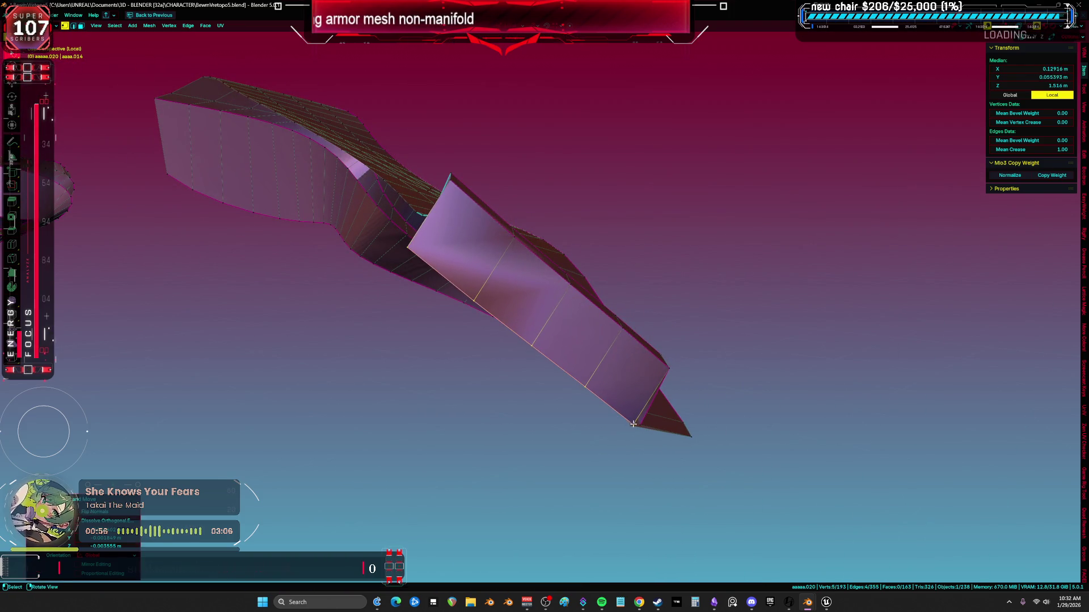
pyautogui.click(645, 416)
# Merge the two vertices by distance and at center, then sculpt the full character
pyautogui.press('m')
pyautogui.click(630, 410)
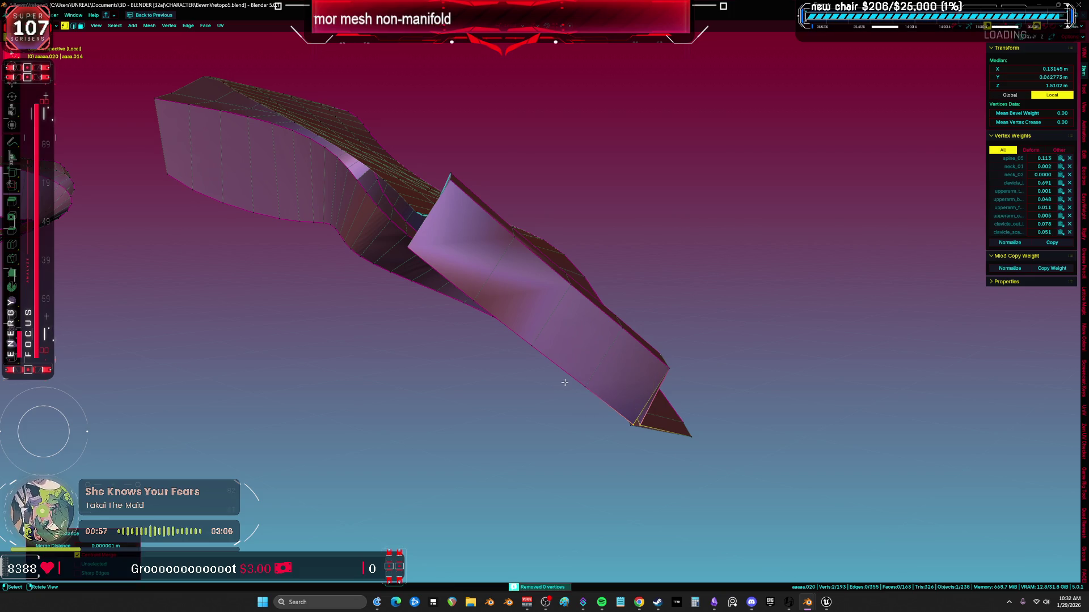
pyautogui.click(556, 341)
pyautogui.moveTo(533, 337)
pyautogui.mouseDown(button='middle')
pyautogui.moveTo(611, 333)
pyautogui.moveTo(581, 323)
pyautogui.moveTo(675, 311)
pyautogui.moveTo(706, 260)
pyautogui.mouseUp(button='middle')
pyautogui.press('KP_Divide')
pyautogui.hotkey('ctrl', 'Tab')
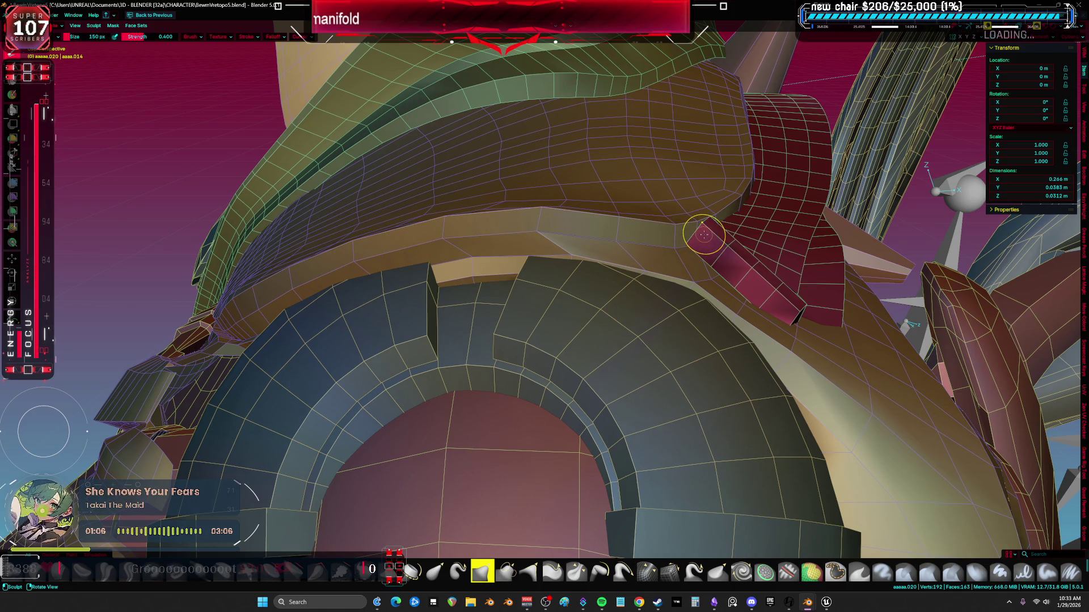
# Inspect the shoulder armour, return to Object Mode, and unhide all objects including the armature
pyautogui.moveTo(673, 241); pyautogui.dragTo(785, 370, button='middle')
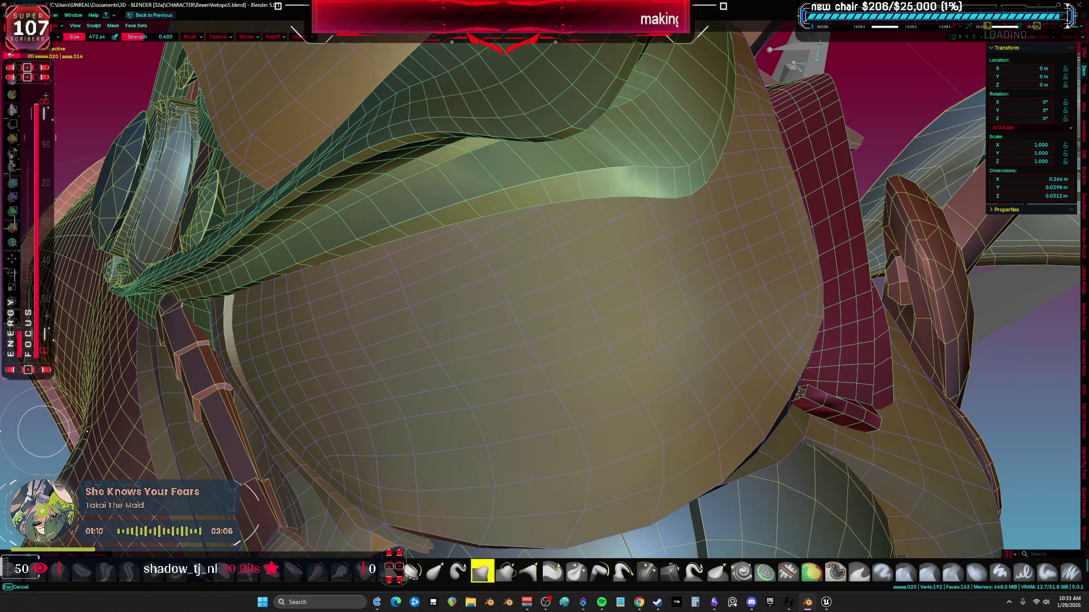
pyautogui.moveTo(765, 395); pyautogui.dragTo(649, 214, button='middle')
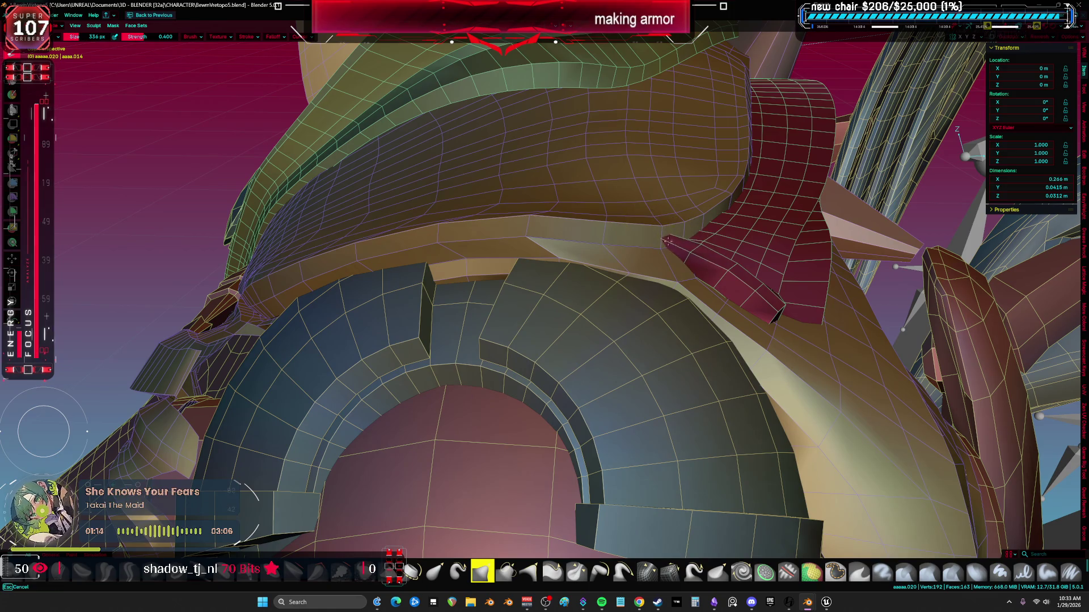
pyautogui.moveTo(763, 316)
pyautogui.mouseDown(button='middle')
pyautogui.moveTo(499, 214)
pyautogui.moveTo(563, 219)
pyautogui.moveTo(566, 231)
pyautogui.moveTo(702, 264)
pyautogui.mouseUp(button='middle')
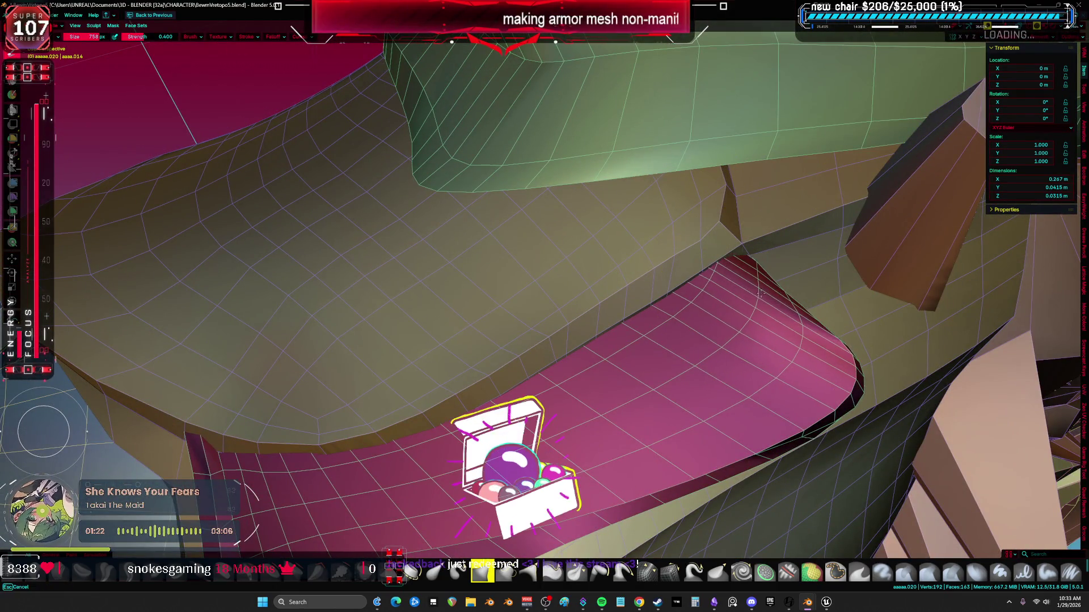
pyautogui.moveTo(666, 303)
pyautogui.mouseDown(button='middle')
pyautogui.moveTo(578, 340)
pyautogui.moveTo(615, 284)
pyautogui.mouseUp(button='middle')
pyautogui.hotkey('ctrl', 'Tab')
pyautogui.click(481, 258)
pyautogui.scroll(-5, 481, 258)
pyautogui.moveTo(481, 257)
pyautogui.mouseDown(button='middle')
pyautogui.moveTo(535, 275)
pyautogui.moveTo(543, 261)
pyautogui.moveTo(623, 264)
pyautogui.mouseUp(button='middle')
pyautogui.hotkey('alt', 'h')
# Hide the Root armature, preview the shaded model without overlays, and isolate the collar piece
pyautogui.click(677, 251)
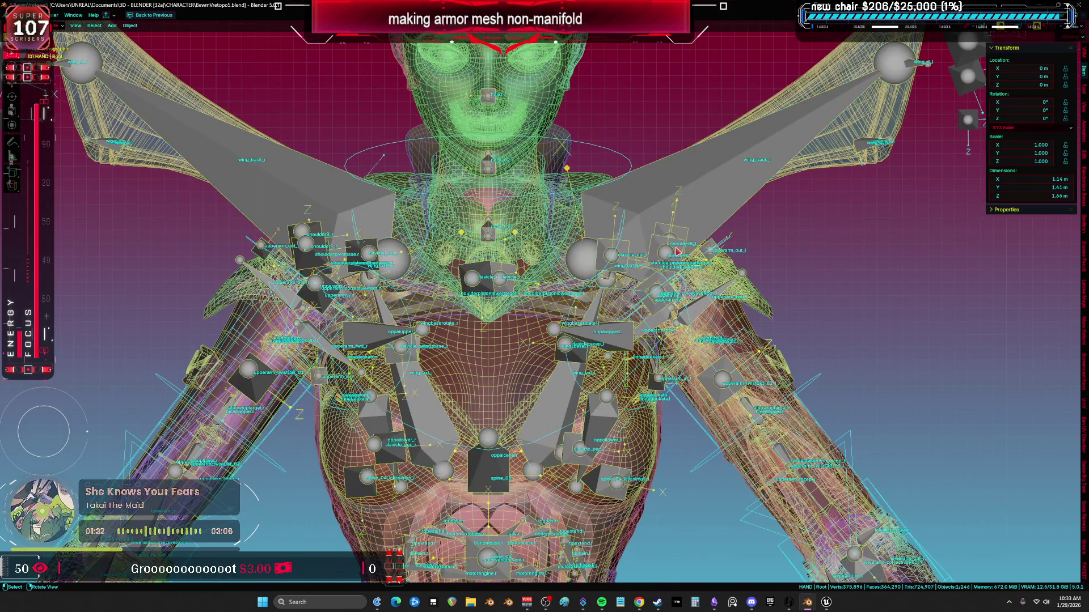
pyautogui.press('h')
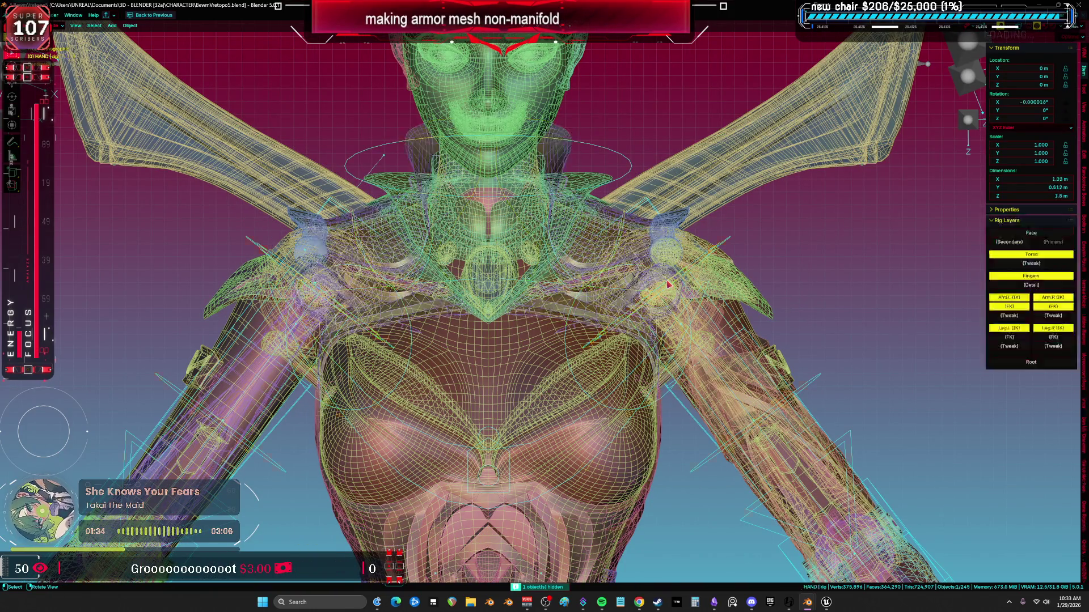
pyautogui.hotkey('shift', 'alt', 'z')
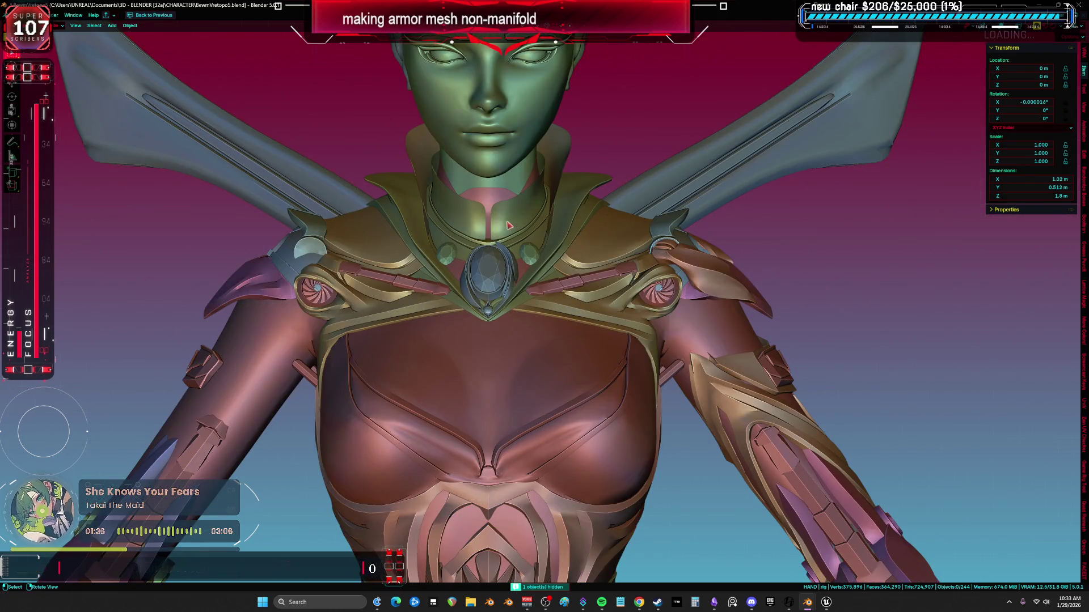
pyautogui.click(565, 217)
pyautogui.press('KP_Divide')
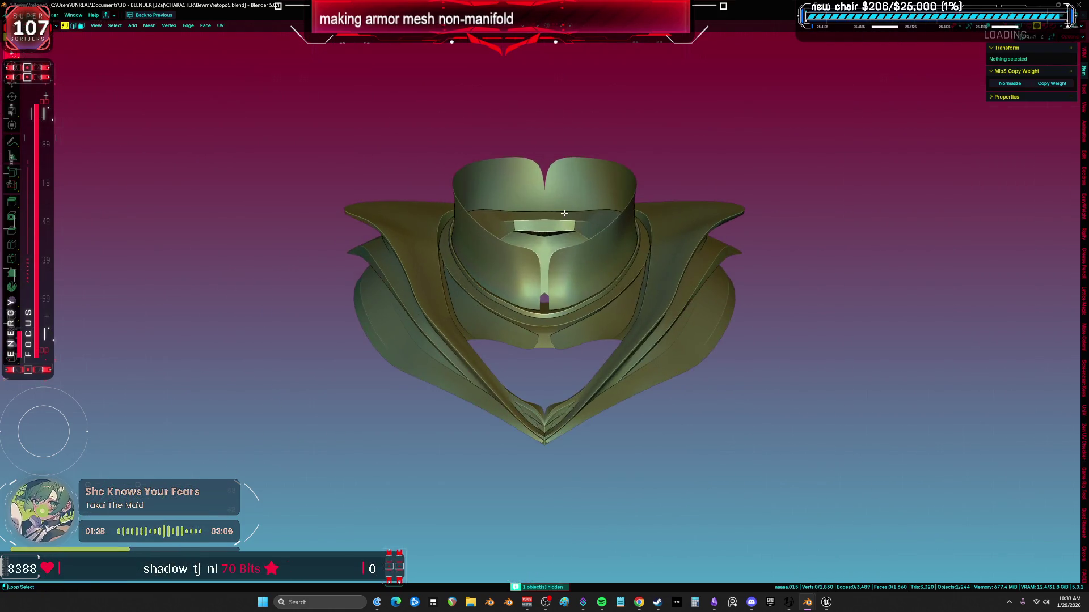
# Select and grow the connected inner collar band, then trial an Alt+E thickness extrusion
pyautogui.press('Tab')
pyautogui.hotkey('shift', 'alt', 'z')
pyautogui.moveTo(545, 256); pyautogui.dragTo(527, 272, button='middle')
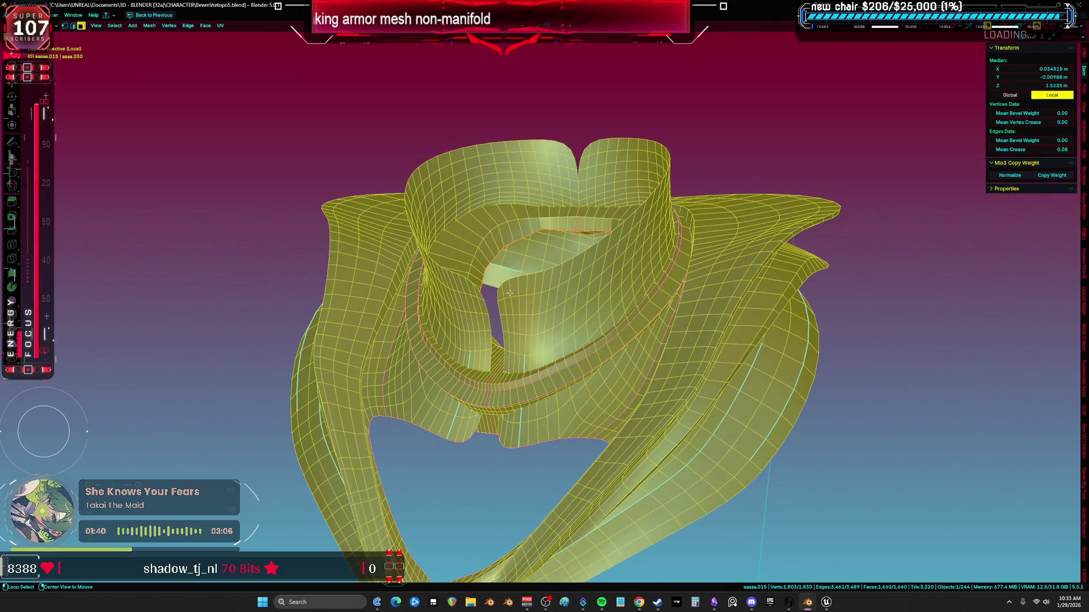
pyautogui.click(518, 282)
pyautogui.hotkey('ctrl', 'l')
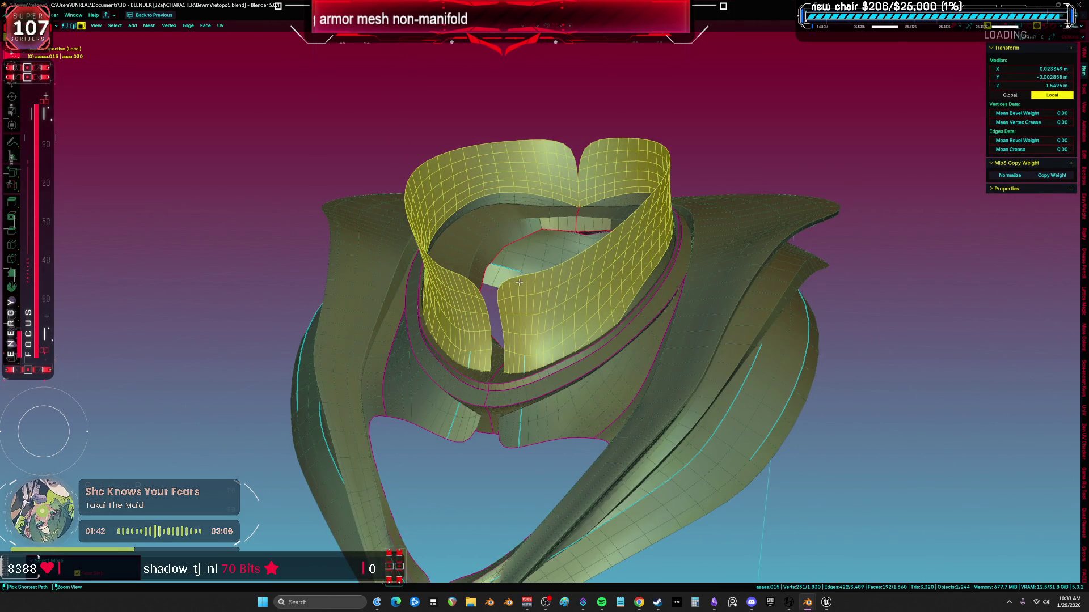
pyautogui.press('ctrl+KP_Add')
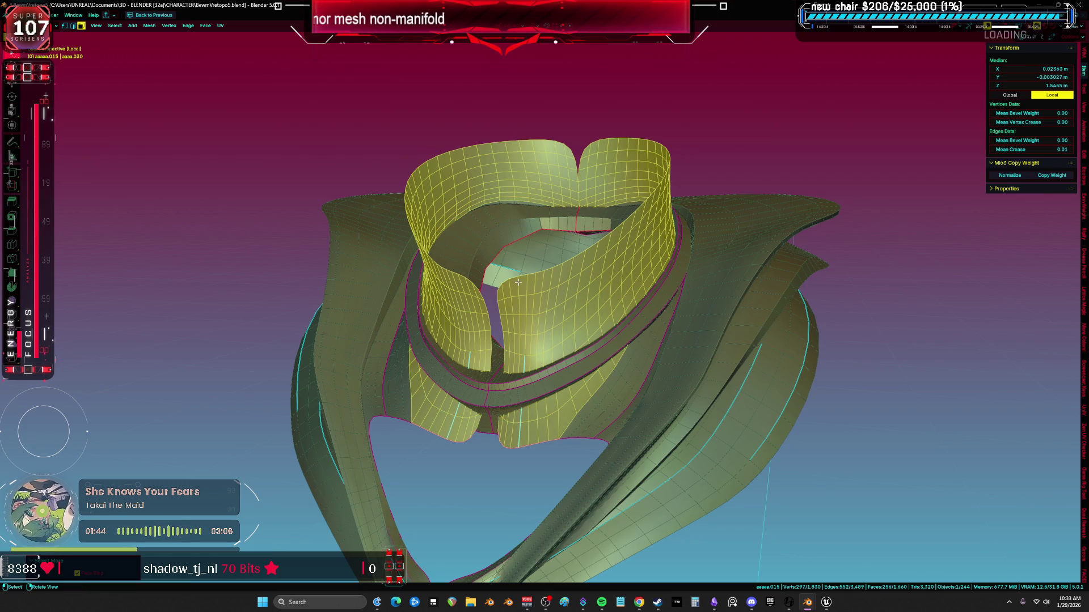
pyautogui.moveTo(518, 282); pyautogui.dragTo(515, 285, button='middle')
pyautogui.hotkey('alt', 'e')
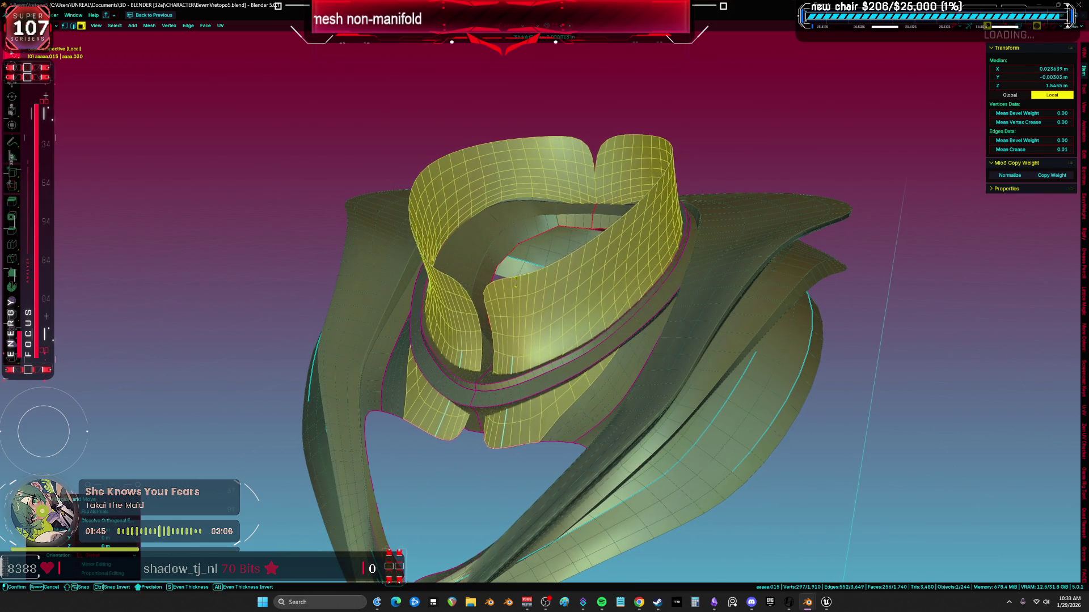
pyautogui.click(528, 319)
pyautogui.moveTo(528, 319)
pyautogui.mouseDown(button='middle')
pyautogui.moveTo(637, 376)
pyautogui.moveTo(816, 324)
pyautogui.mouseUp(button='middle')
pyautogui.click(888, 336)
pyautogui.moveTo(888, 336)
pyautogui.mouseDown(button='middle')
pyautogui.moveTo(856, 333)
pyautogui.moveTo(720, 262)
pyautogui.moveTo(722, 250)
pyautogui.moveTo(630, 267)
pyautogui.mouseUp(button='middle')
pyautogui.press('a')
# Select the collar's rim loops, trial an outer-rim extrusion, undo it, and select the linked yoke
pyautogui.keyDown('alt'); pyautogui.click(652, 260); pyautogui.keyUp('alt')
pyautogui.scroll(2, 652, 259)
pyautogui.keyDown('alt'); pyautogui.click(638, 264); pyautogui.keyUp('alt')
pyautogui.keyDown('alt'); pyautogui.click(623, 272); pyautogui.keyUp('alt')
pyautogui.moveTo(622, 272); pyautogui.dragTo(607, 318, button='middle')
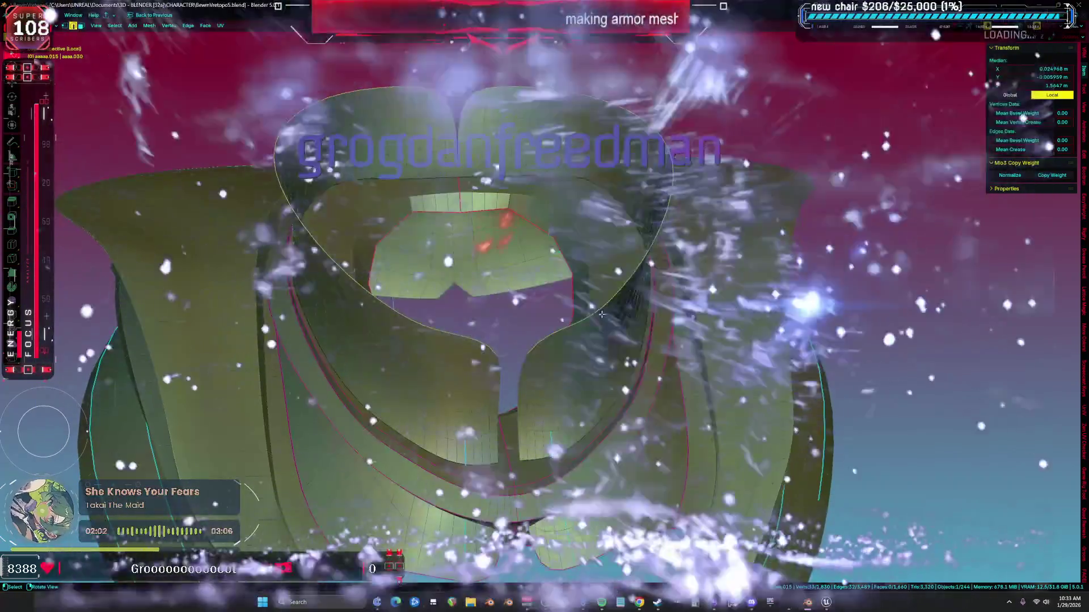
pyautogui.click(595, 327)
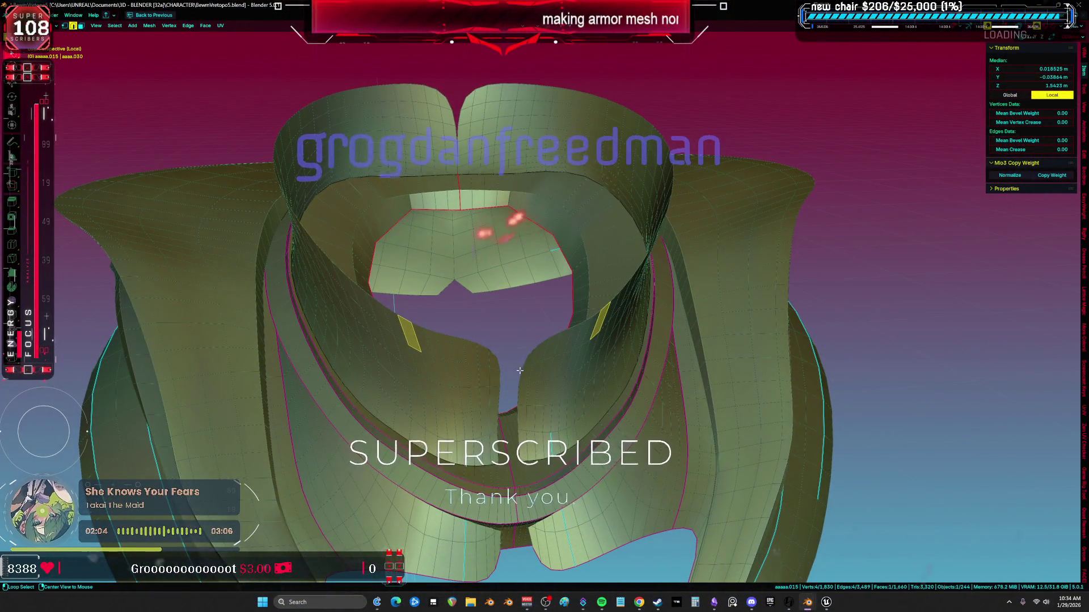
pyautogui.keyDown('alt'); pyautogui.click(554, 335); pyautogui.keyUp('alt')
pyautogui.keyDown('alt'); pyautogui.click(665, 202); pyautogui.keyUp('alt')
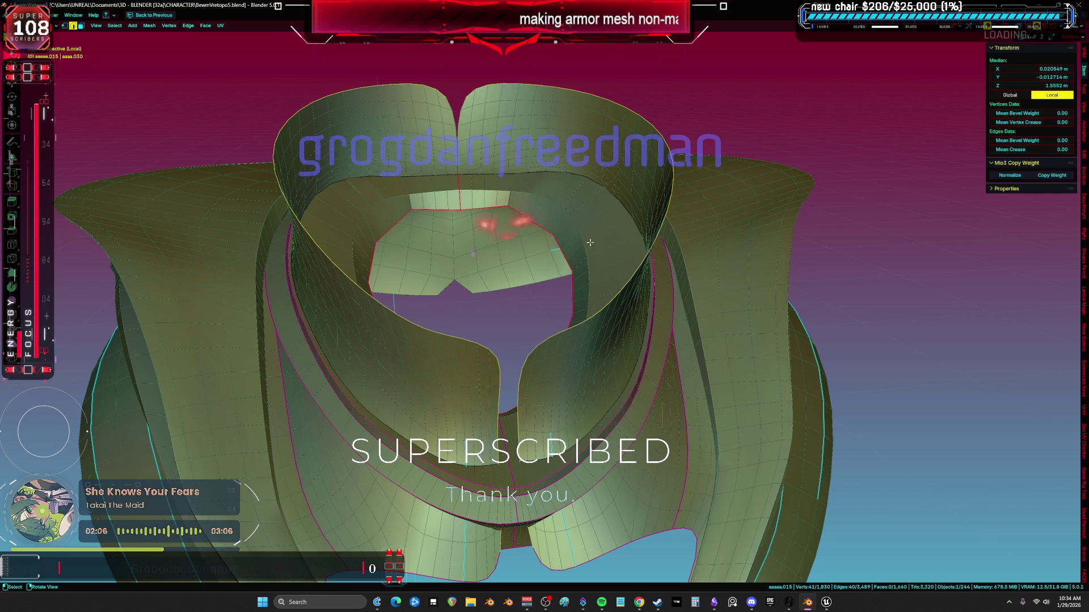
pyautogui.hotkey('alt', 'e')
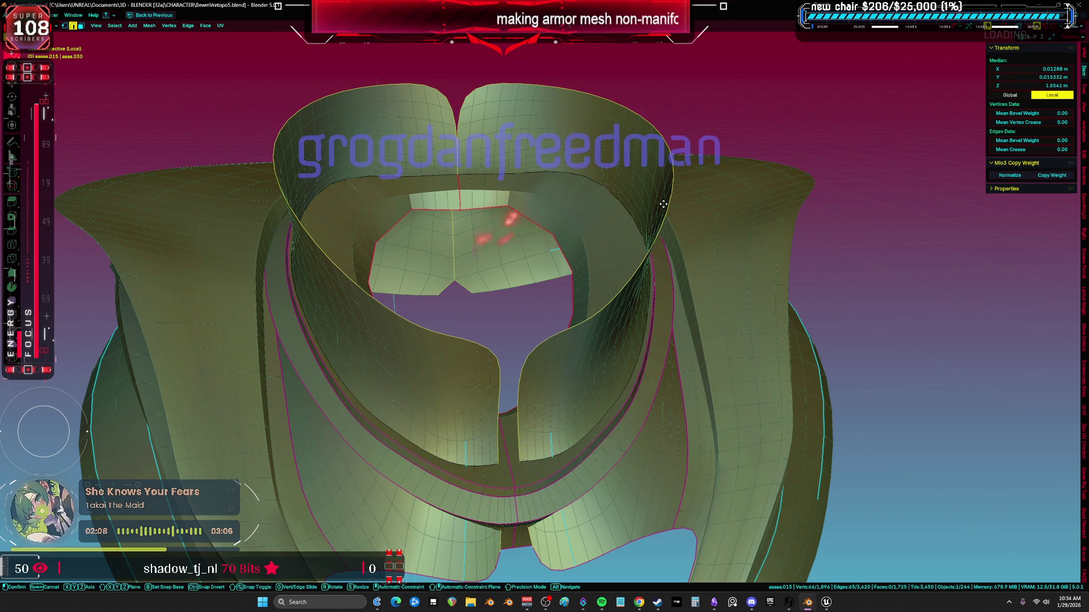
pyautogui.click(667, 184)
pyautogui.hotkey('ctrl', 'z')
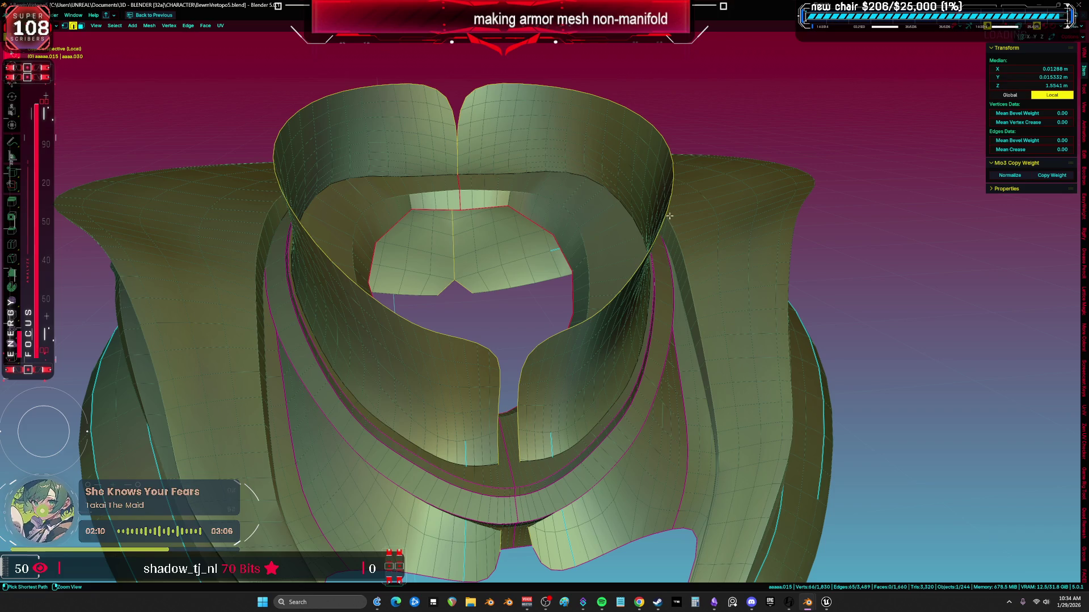
pyautogui.press('l')
pyautogui.moveTo(591, 358); pyautogui.dragTo(595, 286, button='middle')
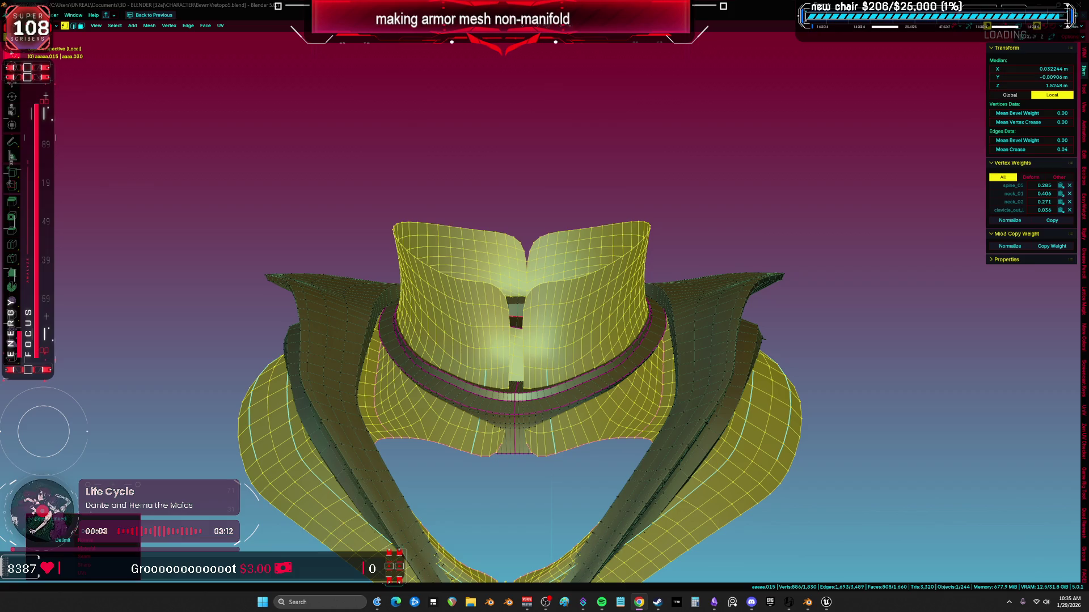
# With X-ray on, select the collar's rim edges and grow the selection across the inner band
pyautogui.moveTo(510, 340)
pyautogui.mouseDown(button='middle')
pyautogui.moveTo(425, 296)
pyautogui.moveTo(499, 239)
pyautogui.mouseUp(button='middle')
pyautogui.hotkey('alt', 'z')
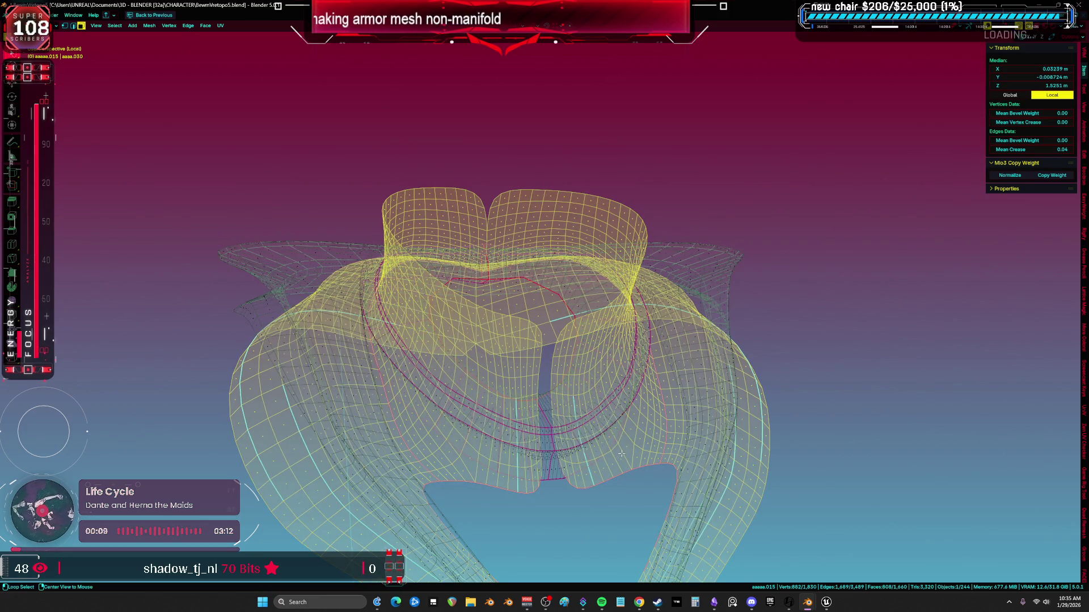
pyautogui.hotkey('shift', 'ctrl', 'alt', 'm')
pyautogui.moveTo(614, 468); pyautogui.dragTo(587, 353, button='middle')
pyautogui.hotkey('alt', 'z')
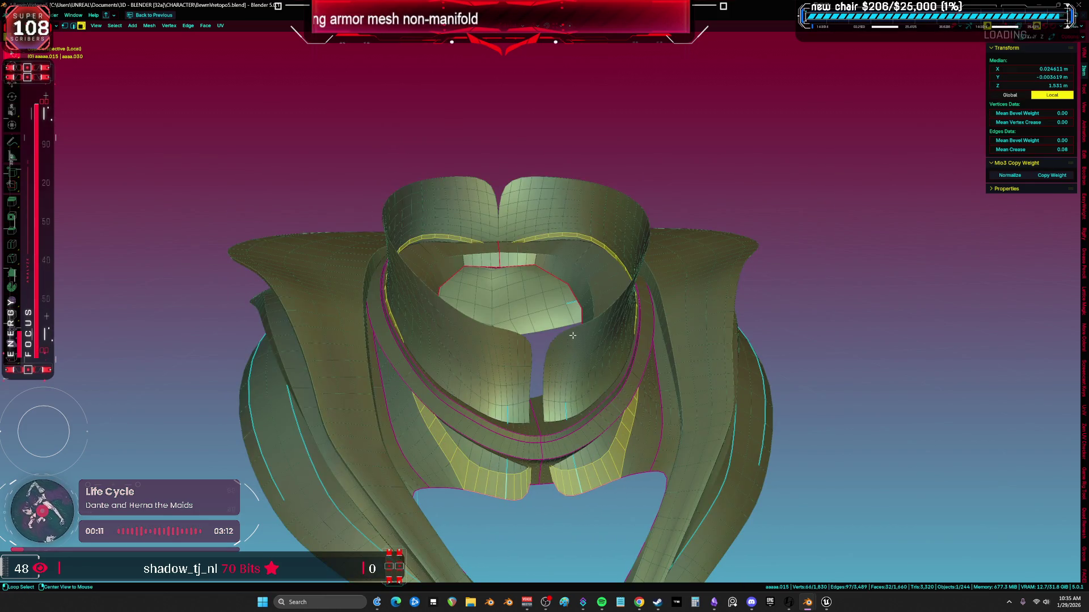
pyautogui.press('ctrl+KP_Add')
pyautogui.press('ctrl+KP_Add')
pyautogui.press('ctrl+KP_Add')
pyautogui.press('ctrl+KP_Add')
pyautogui.press('ctrl+KP_Add')
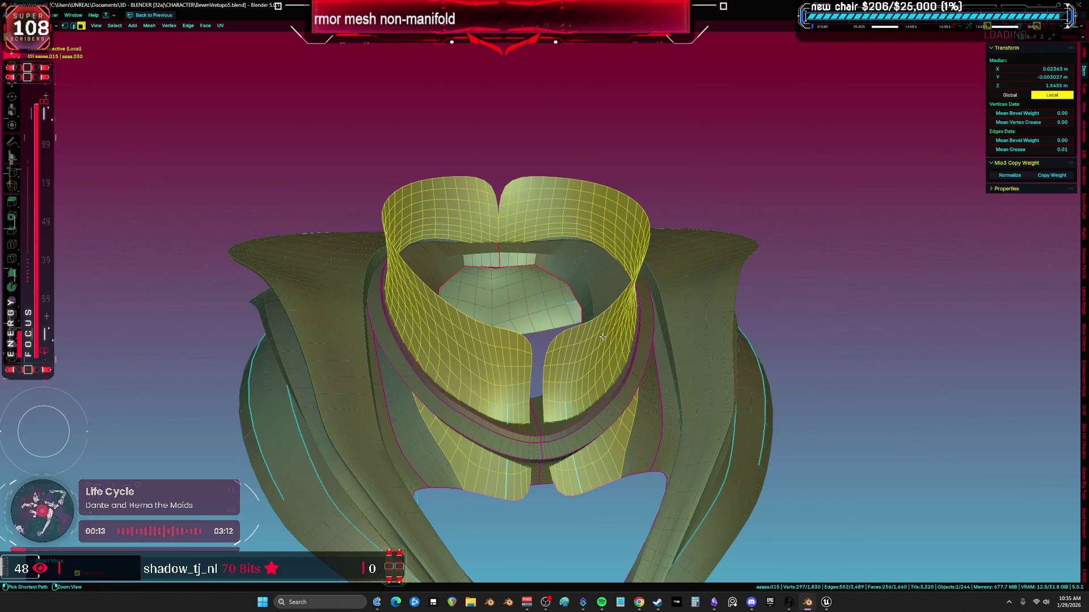
pyautogui.moveTo(602, 337); pyautogui.dragTo(727, 309, button='middle')
# Try moving the band along Y, scaling it and shrinking it along normals, cancelling each
pyautogui.press('g')
pyautogui.press('y')
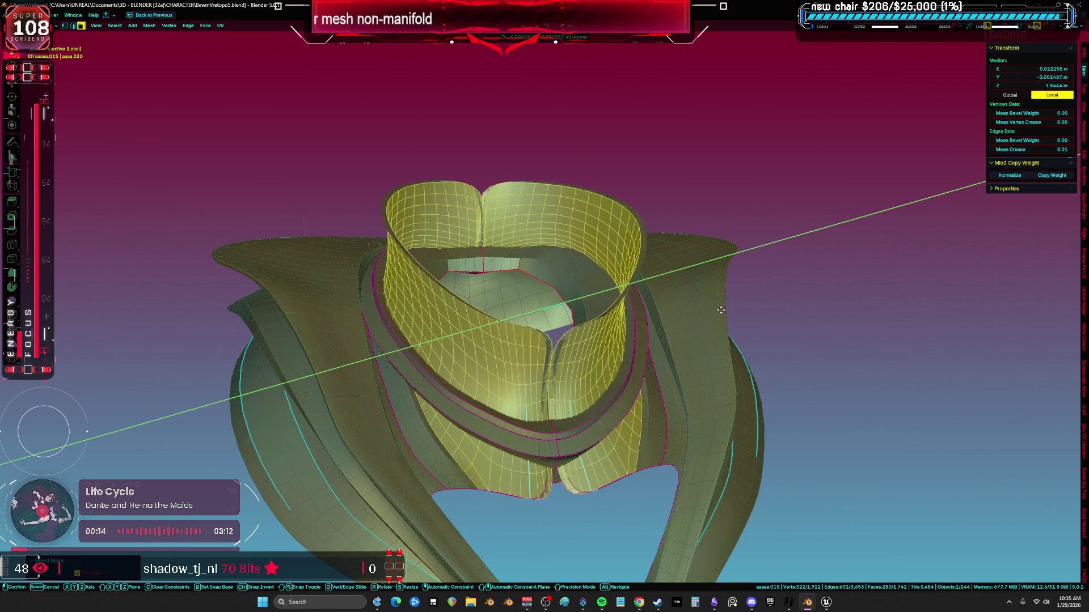
pyautogui.press('Escape')
pyautogui.press('s')
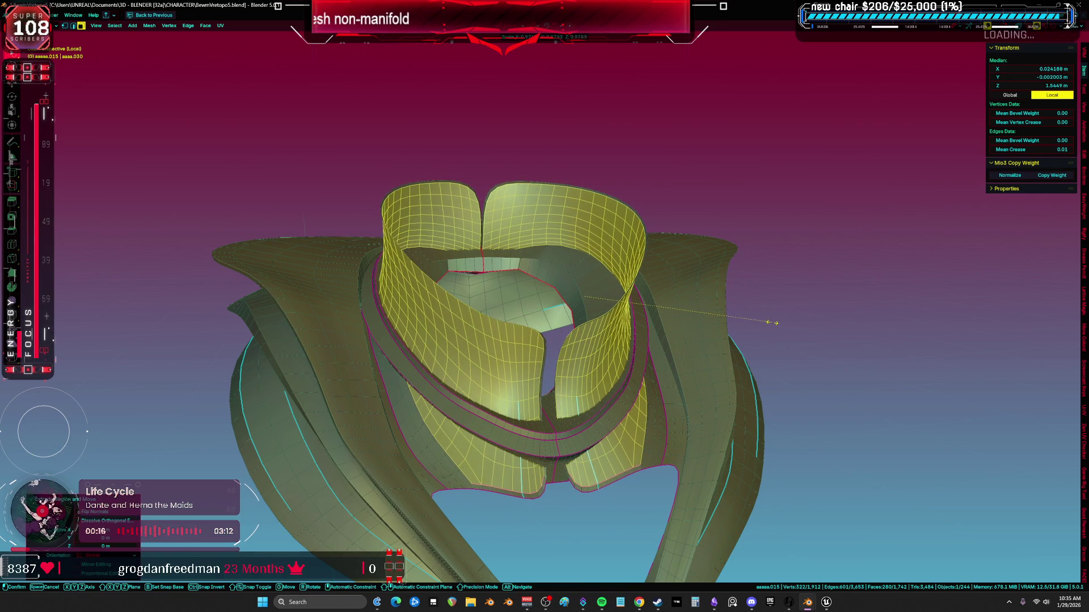
pyautogui.press('Escape')
pyautogui.hotkey('alt', 's')
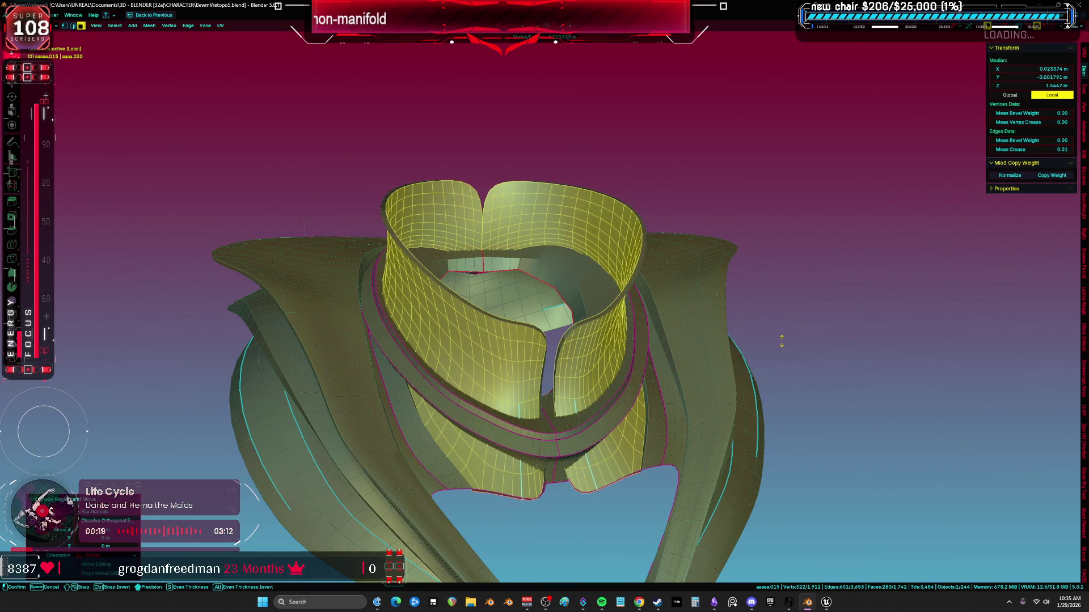
pyautogui.press('Escape')
# Extrude the inner band and offset it along its normals by -0.00411 m
pyautogui.press('e')
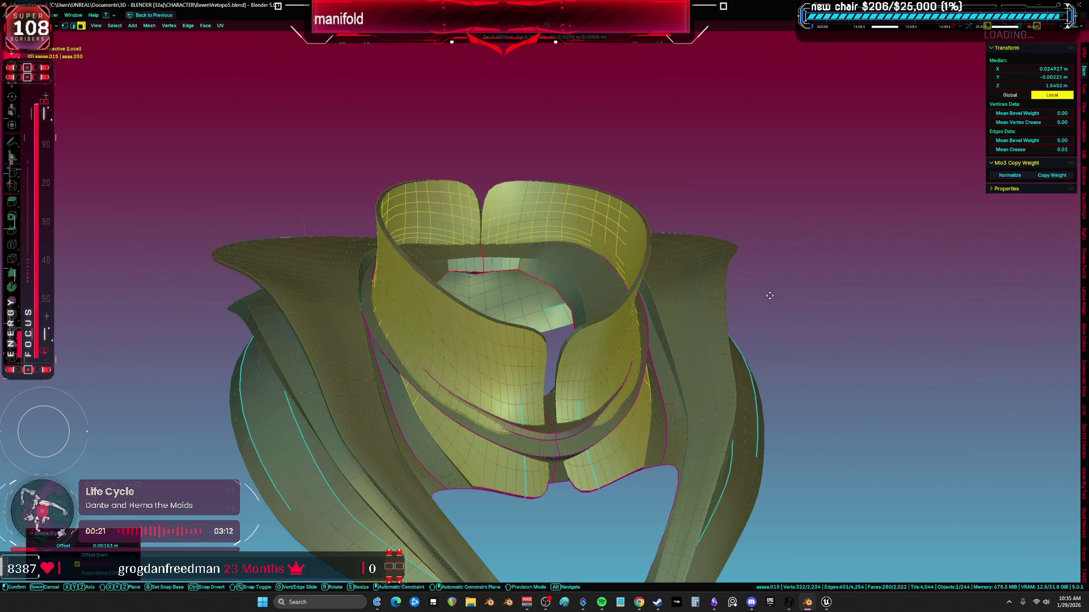
pyautogui.press('Escape')
pyautogui.hotkey('alt', 's')
pyautogui.click(701, 347)
pyautogui.scroll(3, 701, 347)
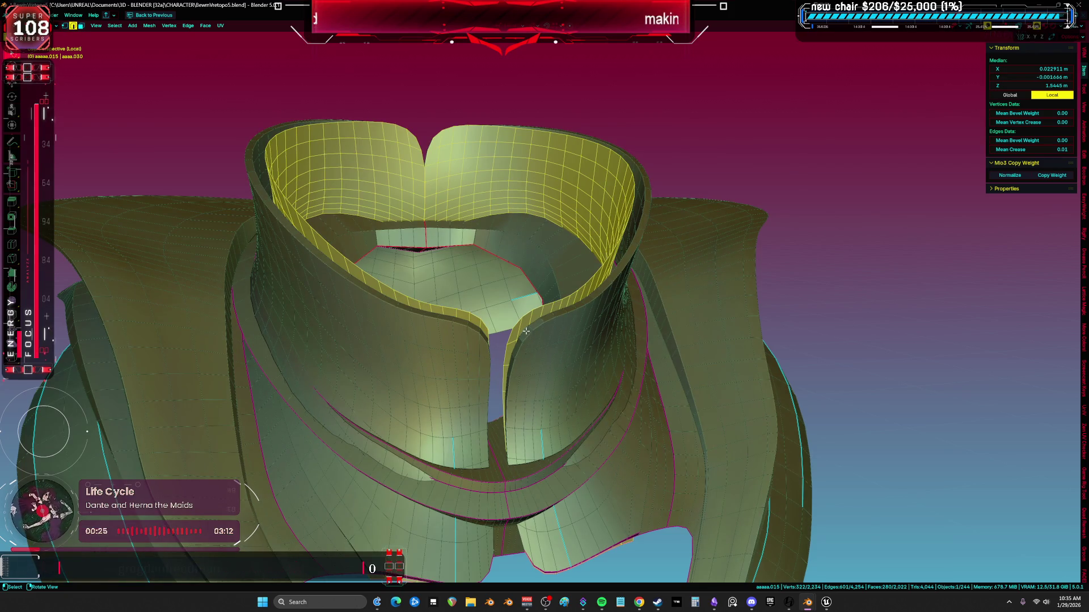